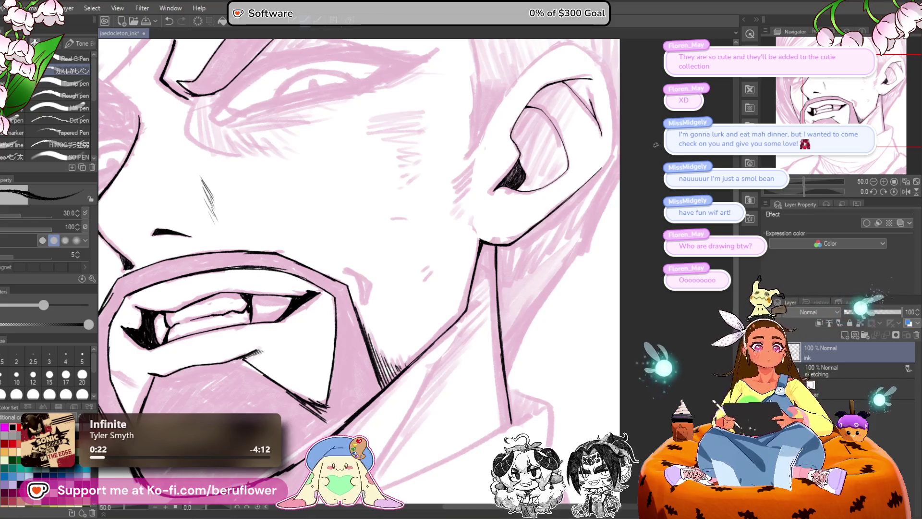
Step: Erase the inner ear lines, re-ink the inner-ear contour with a finer brush, and save
drag(590, 164, 517, 284)
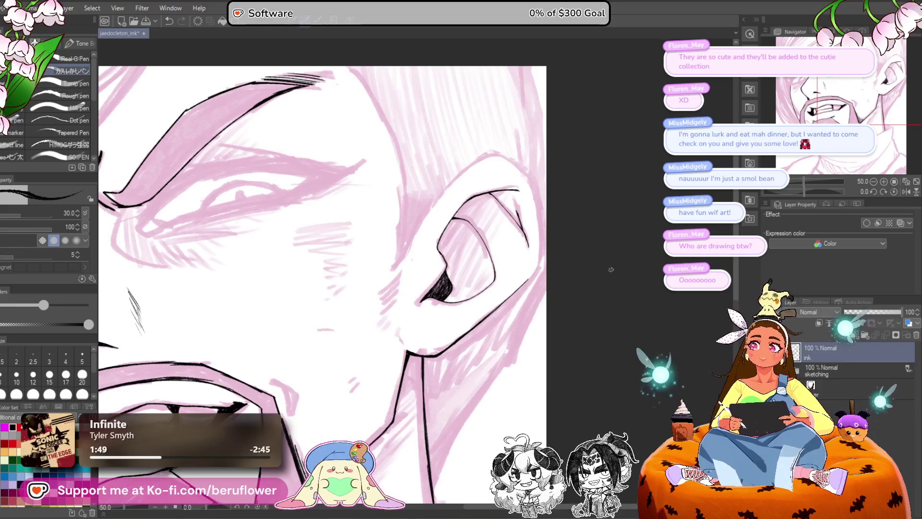
scroll(571, 312, down, 1)
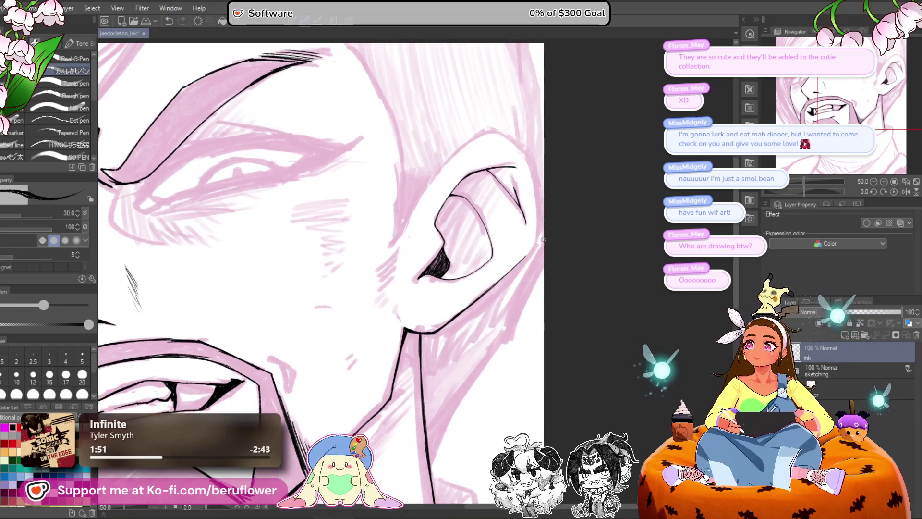
scroll(532, 312, up, 1)
scroll(518, 260, up, 1)
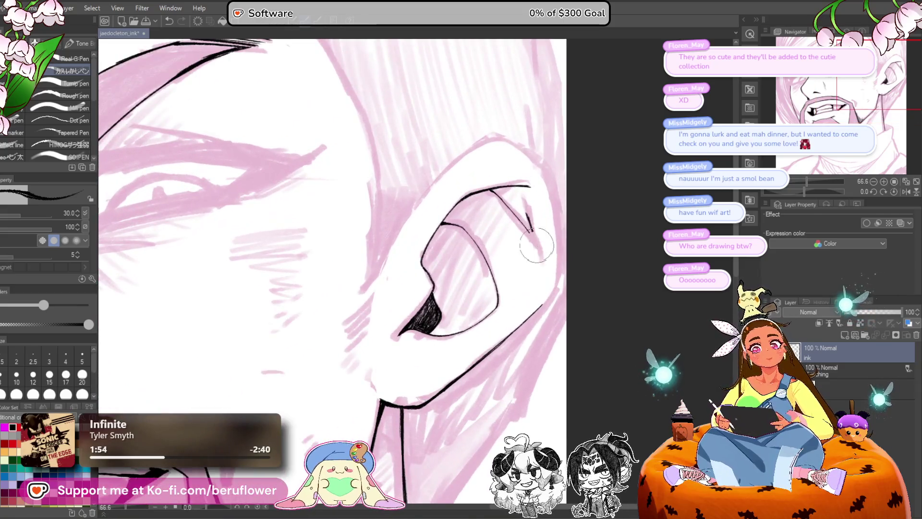
mouse_move(536, 245)
mouse_down()
mouse_move(505, 202)
mouse_move(480, 192)
mouse_move(535, 267)
mouse_up()
key(p)
scroll(533, 267, down, 3)
scroll(527, 258, up, 2)
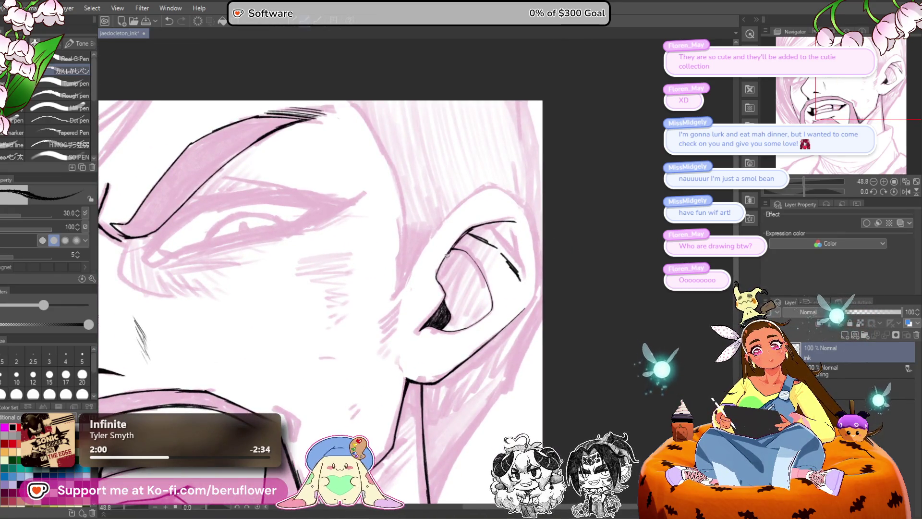
mouse_move(454, 248)
mouse_down()
mouse_move(473, 231)
mouse_move(438, 276)
mouse_up()
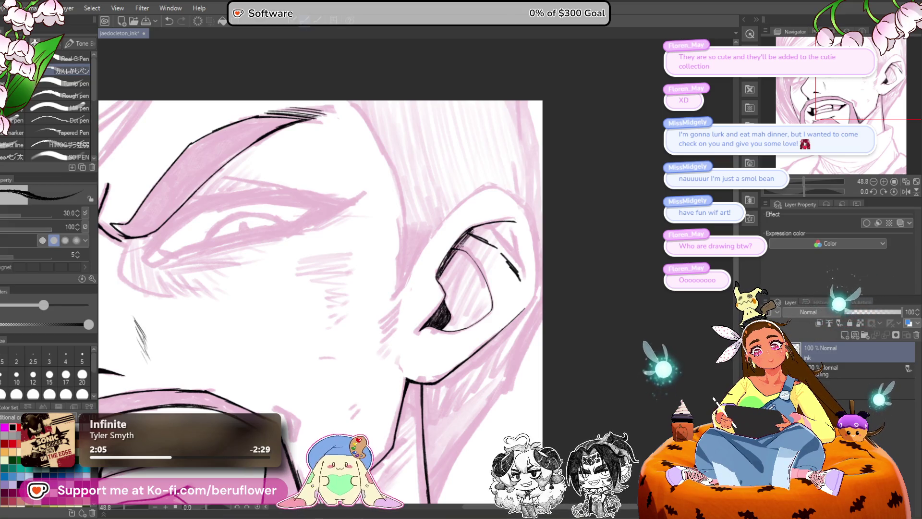
key(ctrl+s)
Step: Ink the outer ear contour darker and extend its upper edge with a curve
scroll(443, 246, down, 4)
scroll(443, 247, up, 4)
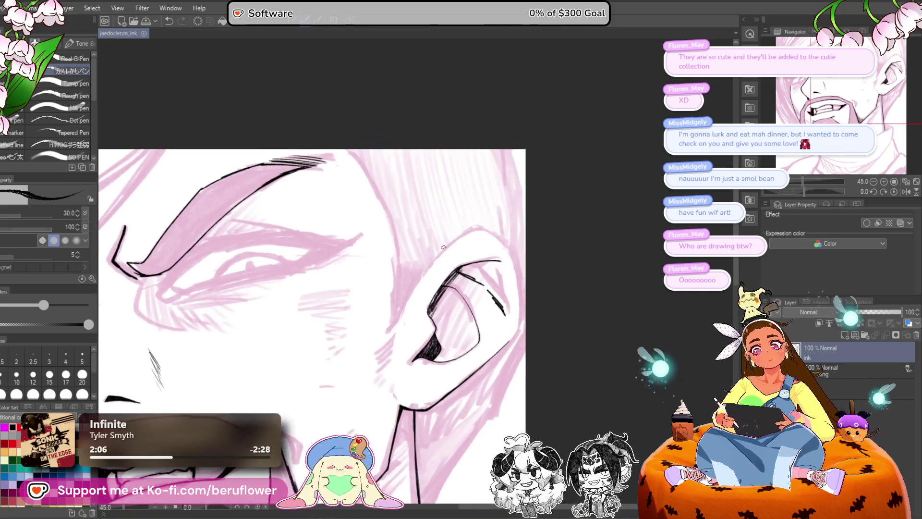
scroll(443, 247, up, 5)
drag(519, 199, 417, 284)
mouse_move(476, 226)
mouse_down()
mouse_move(397, 307)
mouse_move(459, 245)
mouse_move(533, 199)
mouse_up()
mouse_move(594, 379)
mouse_down()
mouse_move(525, 365)
mouse_move(534, 363)
mouse_move(514, 382)
mouse_move(521, 373)
mouse_up()
drag(804, 191, 787, 189)
drag(354, 287, 393, 240)
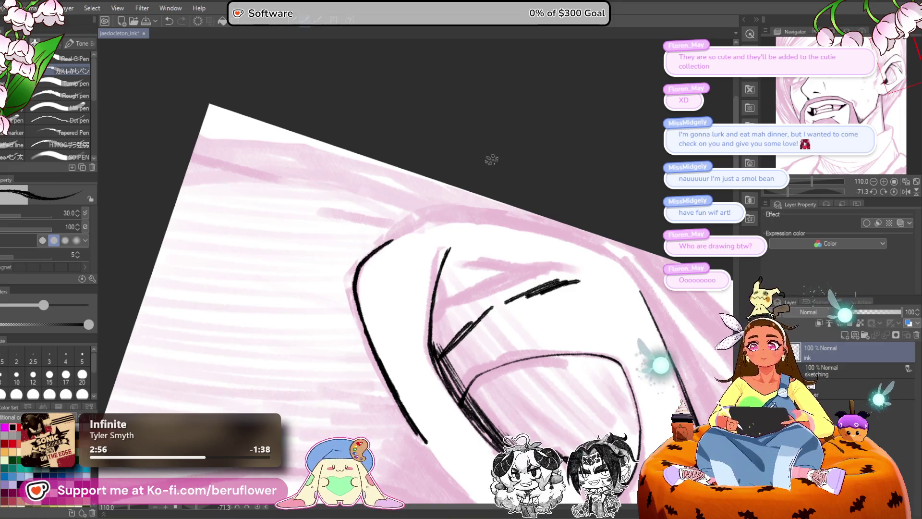
Step: Recentre the view on the ear's right side and set the canvas back upright
scroll(490, 160, down, 2)
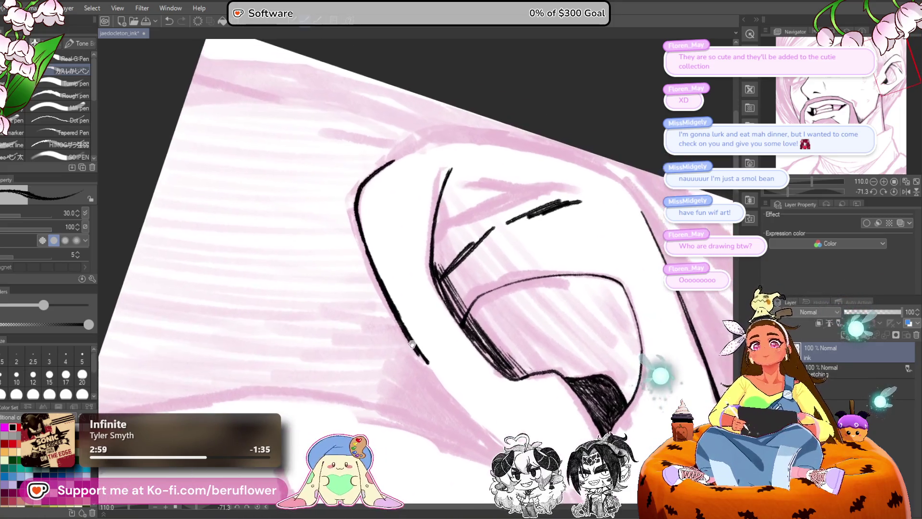
mouse_move(411, 344)
mouse_down()
mouse_move(389, 349)
mouse_move(376, 371)
mouse_up()
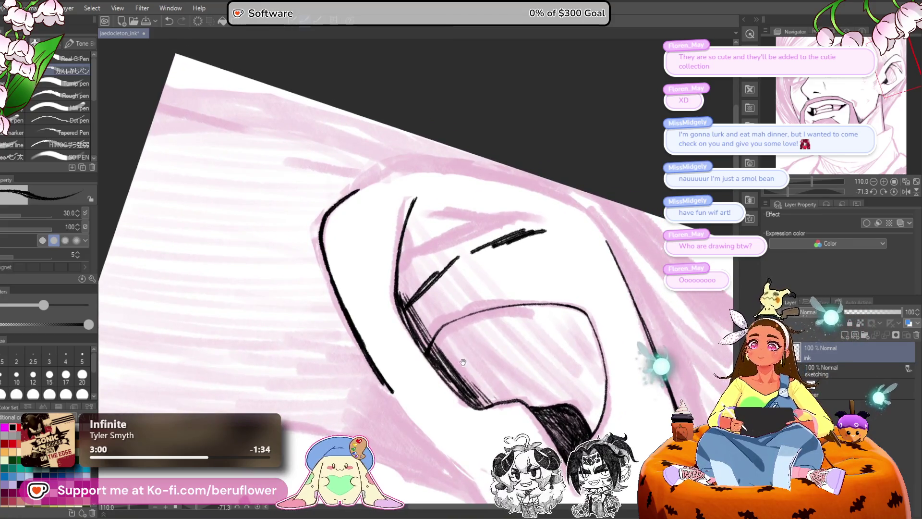
scroll(462, 361, down, 2)
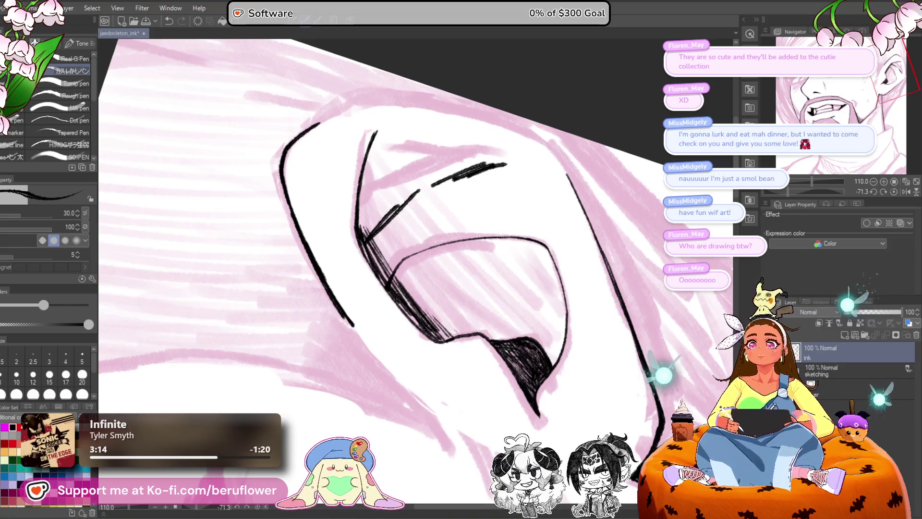
drag(498, 391, 523, 363)
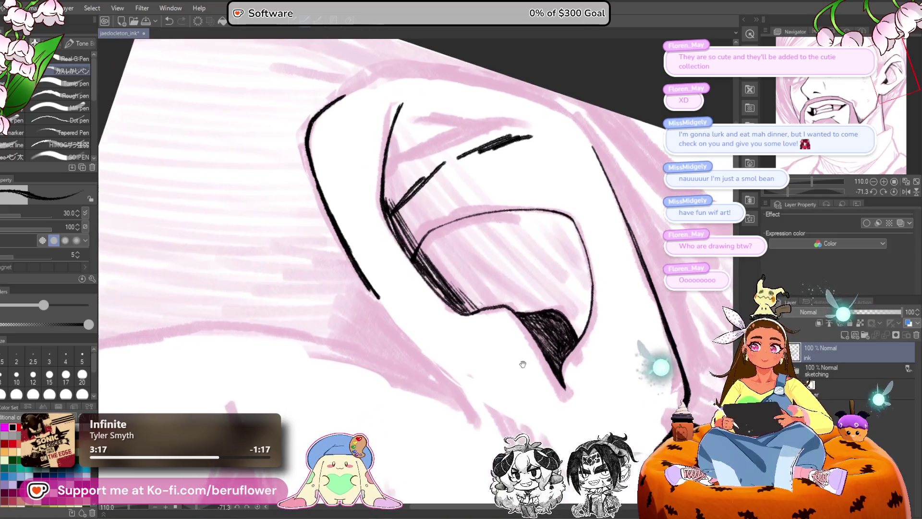
click(893, 191)
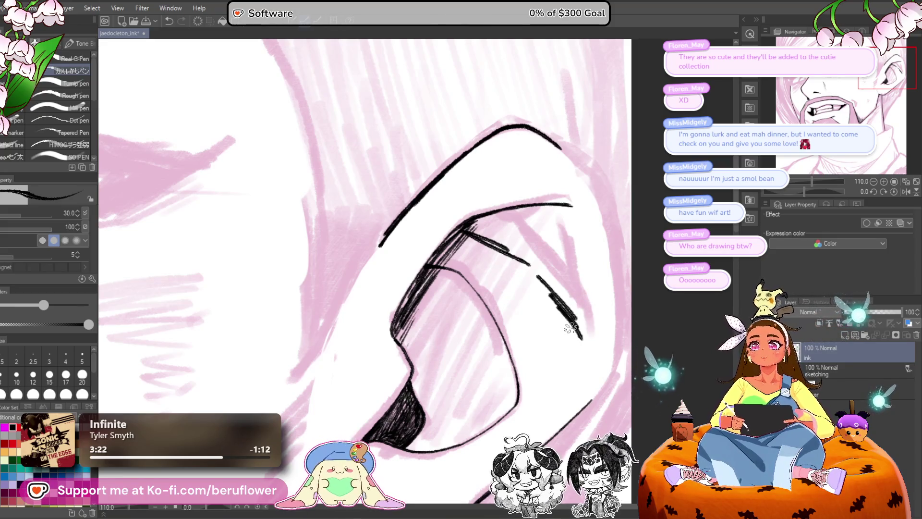
mouse_move(553, 379)
mouse_down()
mouse_move(503, 369)
mouse_move(489, 415)
mouse_up()
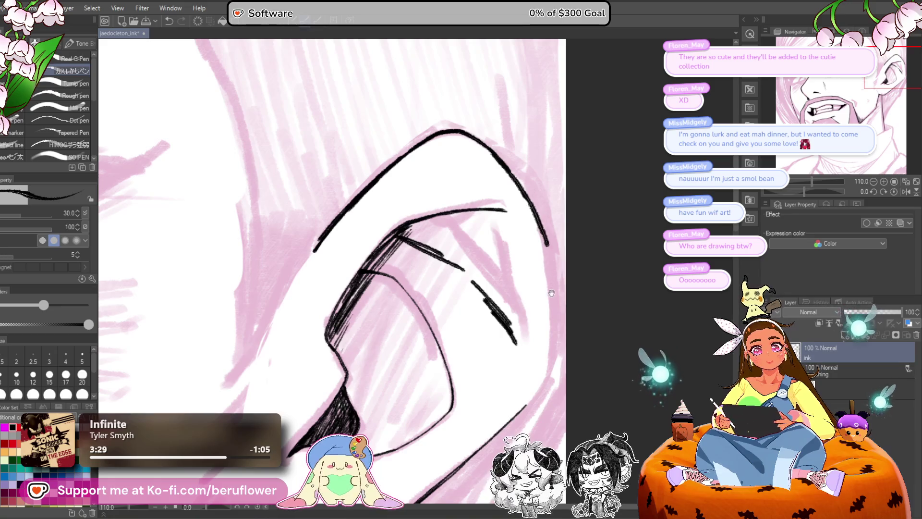
Step: Draw repeated strokes down the ear's right outer contour to lengthen and thicken it
mouse_move(532, 206)
mouse_down()
mouse_move(516, 185)
mouse_move(544, 291)
mouse_up()
drag(533, 358, 534, 314)
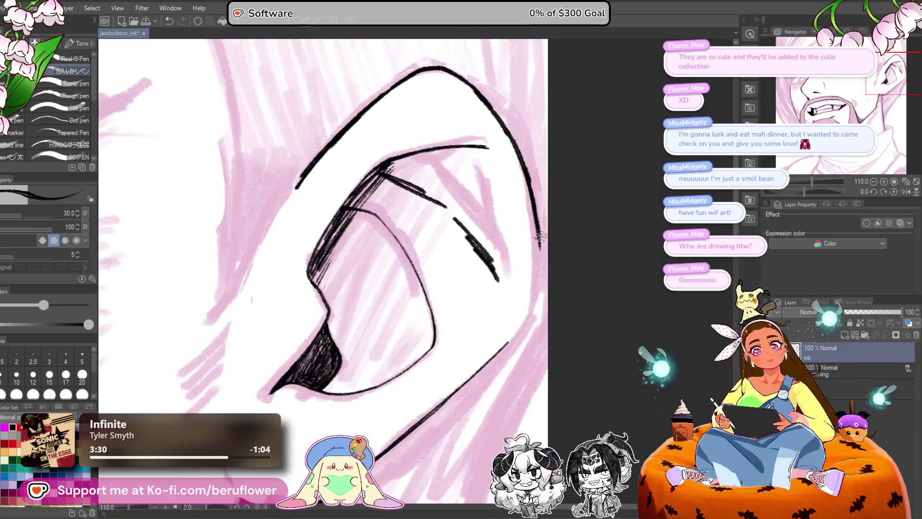
mouse_move(540, 231)
mouse_down()
mouse_move(537, 276)
mouse_move(540, 239)
mouse_move(494, 312)
mouse_move(514, 290)
mouse_move(489, 312)
mouse_up()
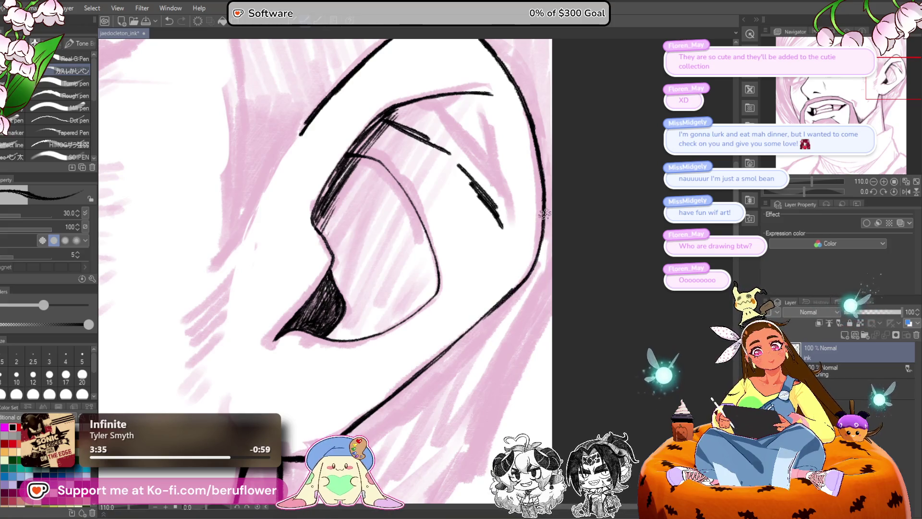
mouse_move(544, 216)
mouse_down()
mouse_move(535, 264)
mouse_move(483, 312)
mouse_up()
drag(537, 264, 451, 343)
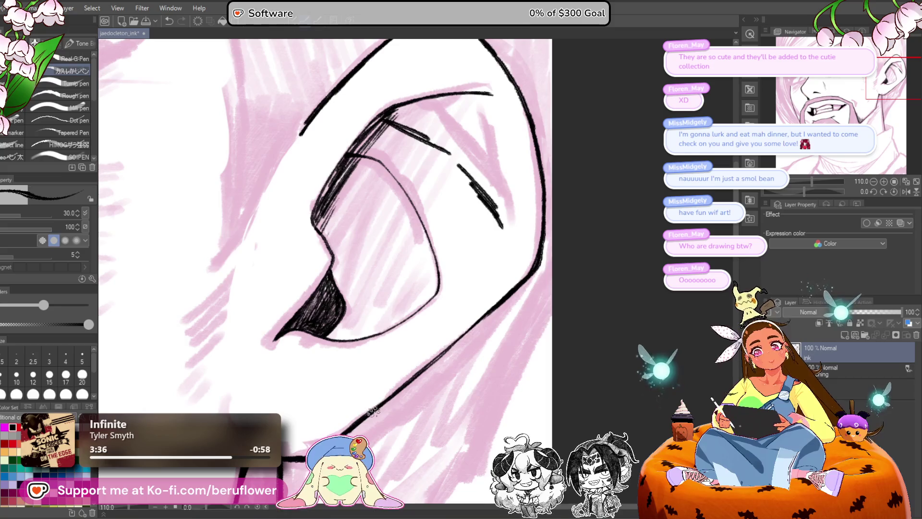
scroll(373, 411, down, 5)
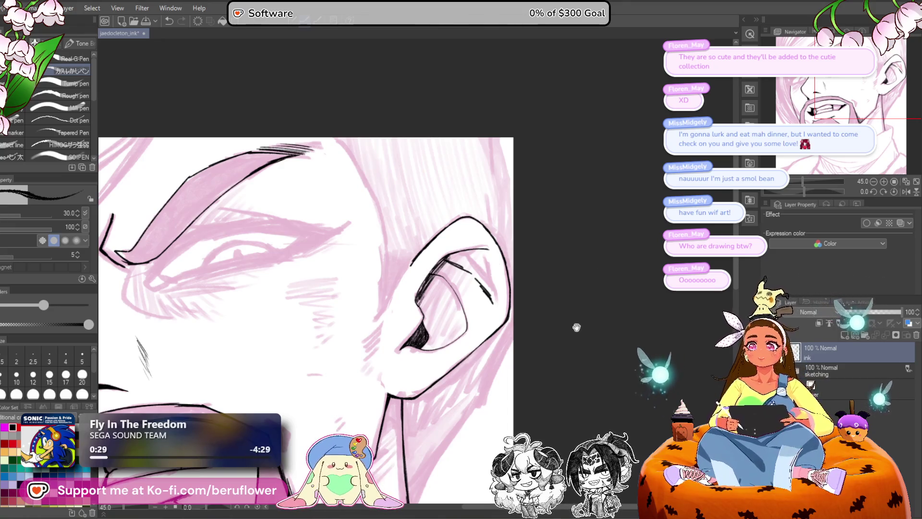
Step: Move from the ear and brow to the eye at 146.4% and ink the upper eyelid line
drag(569, 350, 584, 317)
mouse_move(586, 353)
mouse_down()
mouse_move(583, 327)
mouse_move(583, 359)
mouse_up()
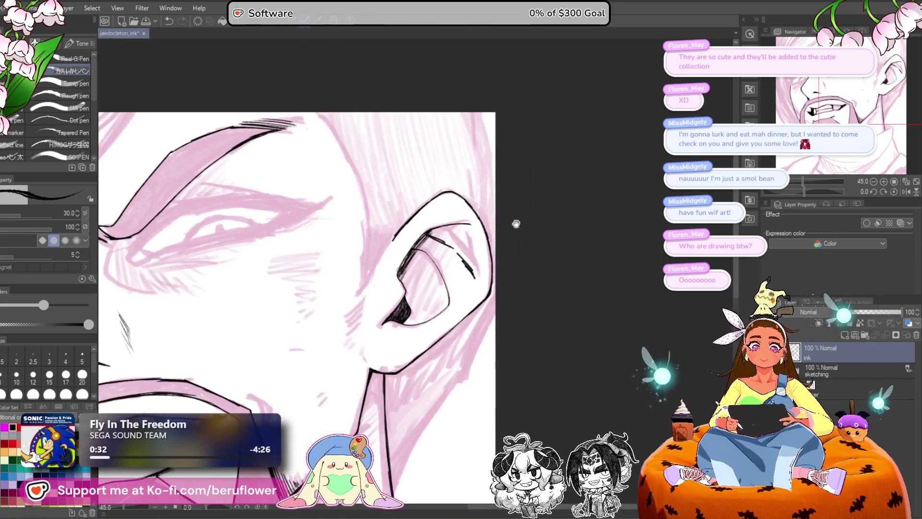
mouse_move(514, 221)
mouse_down()
mouse_move(405, 167)
mouse_move(553, 136)
mouse_up()
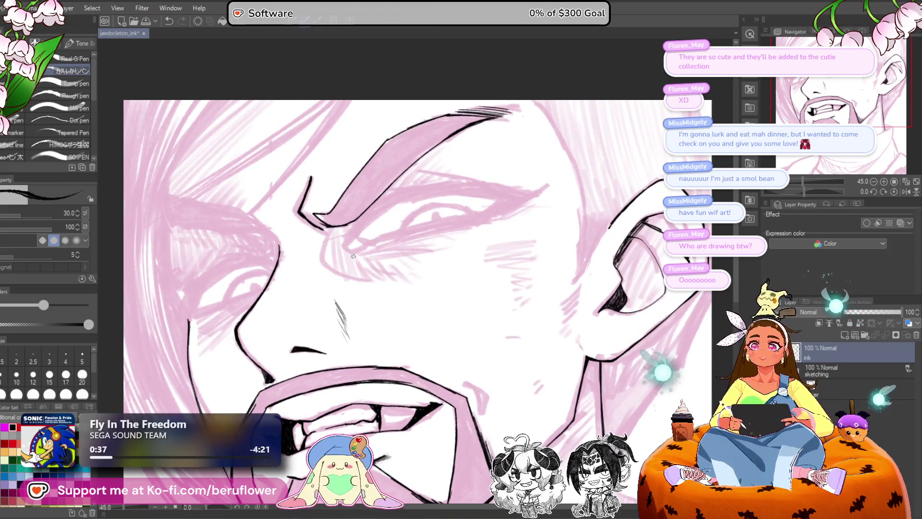
scroll(353, 256, up, 3)
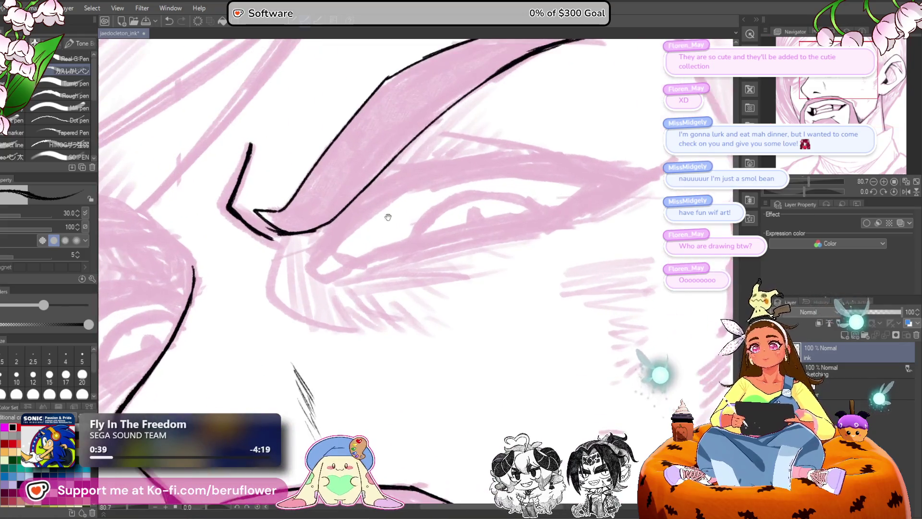
scroll(391, 292, down, 3)
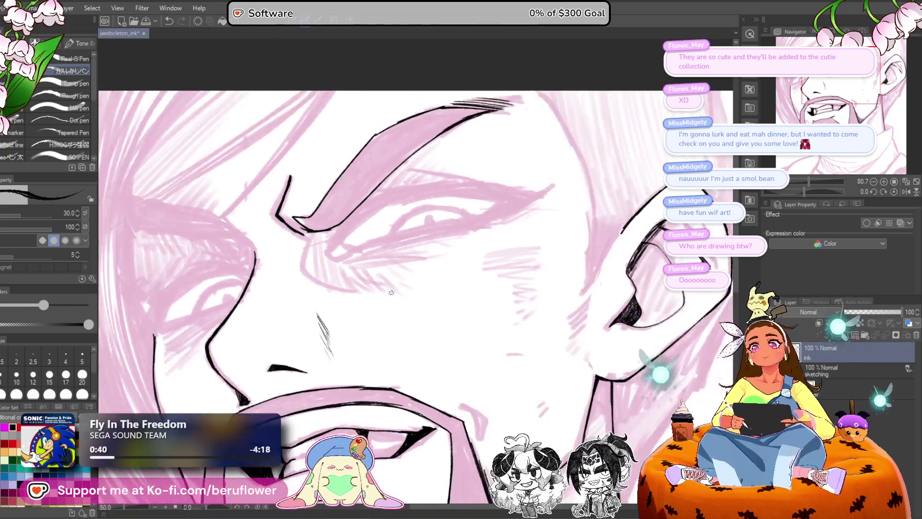
scroll(391, 292, up, 2)
scroll(467, 283, down, 1)
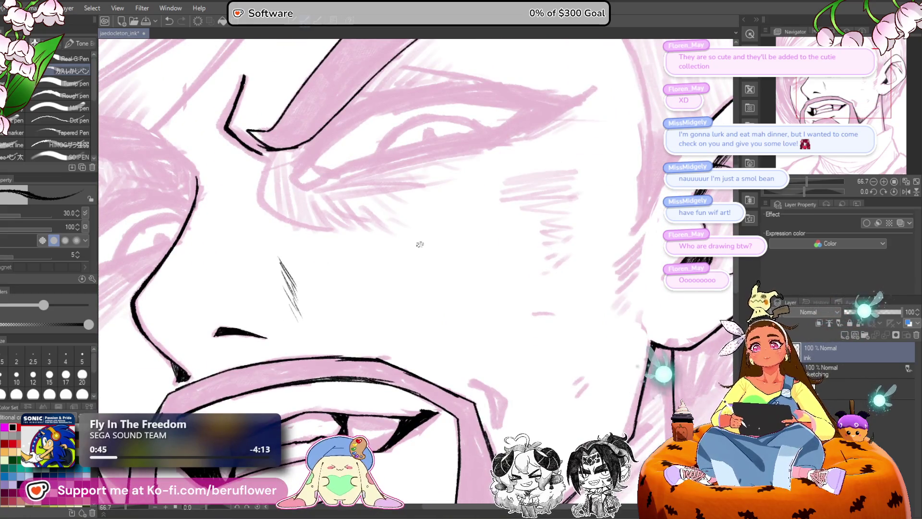
drag(423, 294, 404, 246)
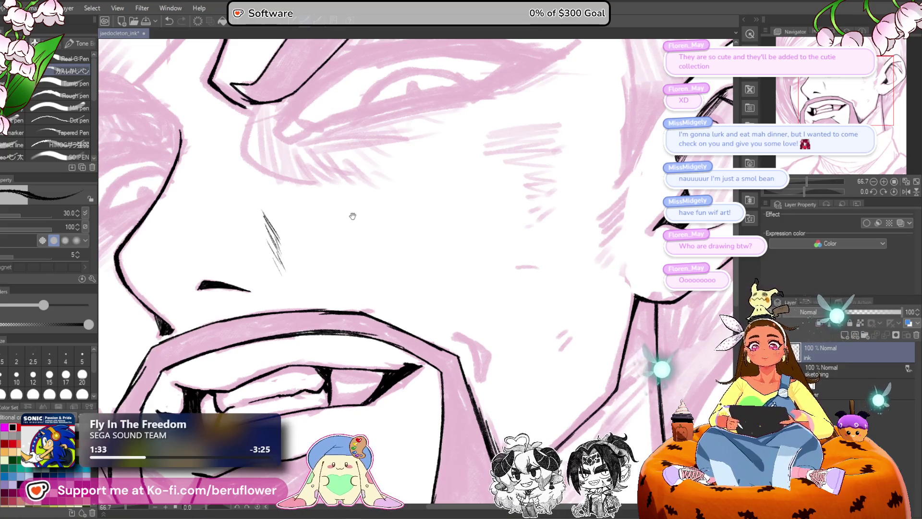
drag(349, 143, 330, 248)
scroll(330, 248, up, 4)
mouse_move(274, 264)
mouse_down()
mouse_move(330, 174)
mouse_move(638, 104)
mouse_up()
Step: Draw a line where the eyelid strokes meet, then undo it with Ctrl+Z
drag(327, 179, 367, 166)
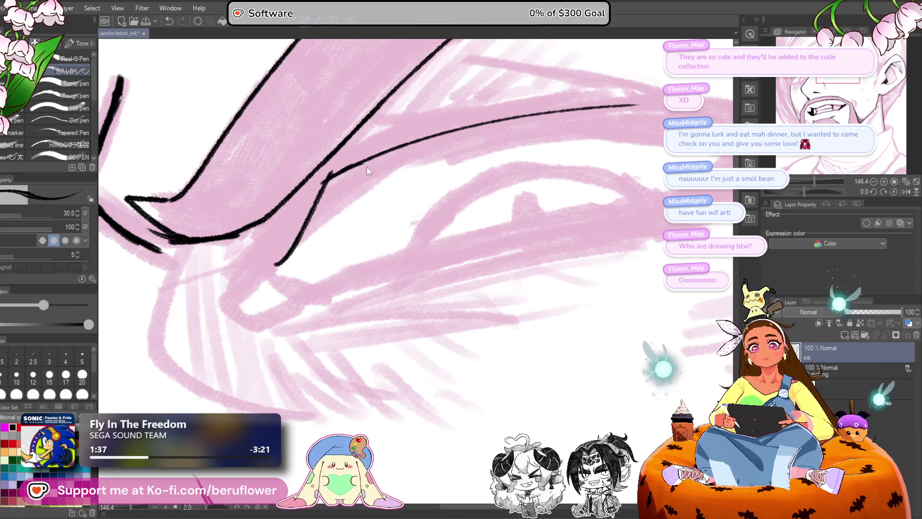
key(ctrl+z)
key(ctrl+z)
key(ctrl+z)
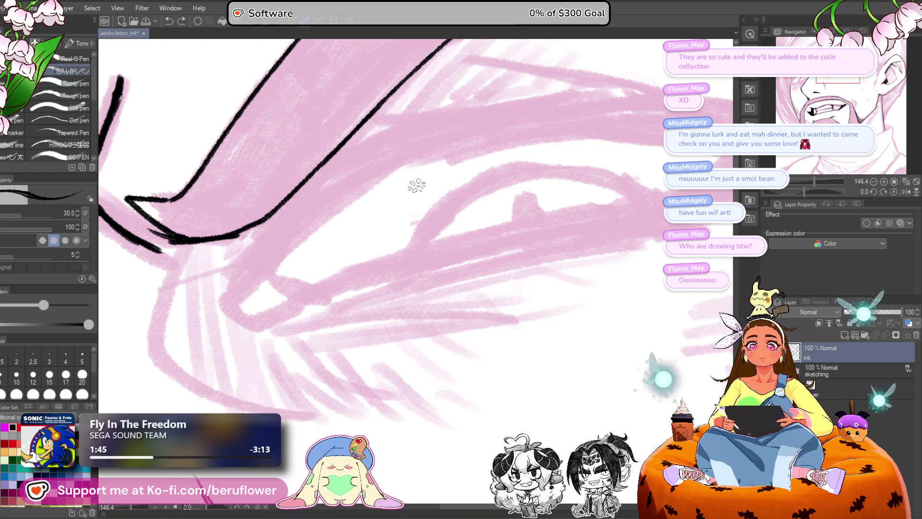
scroll(417, 185, down, 3)
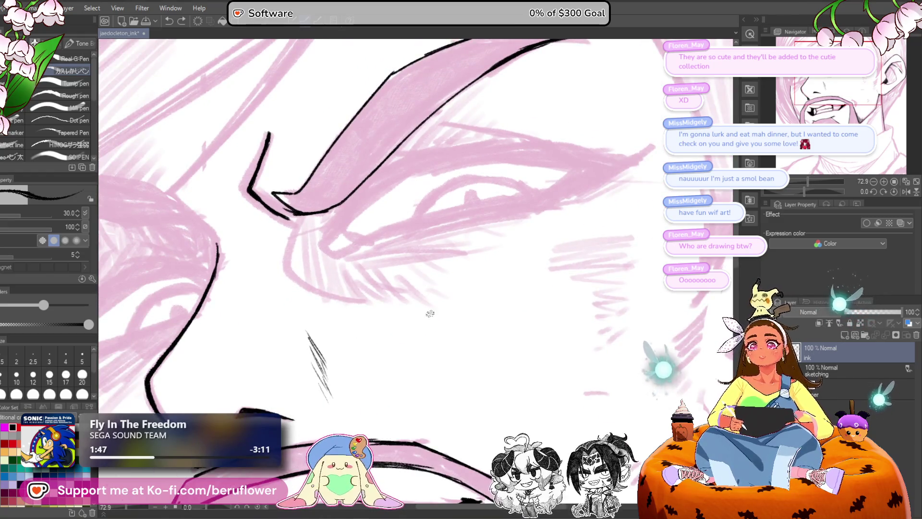
drag(413, 369, 463, 367)
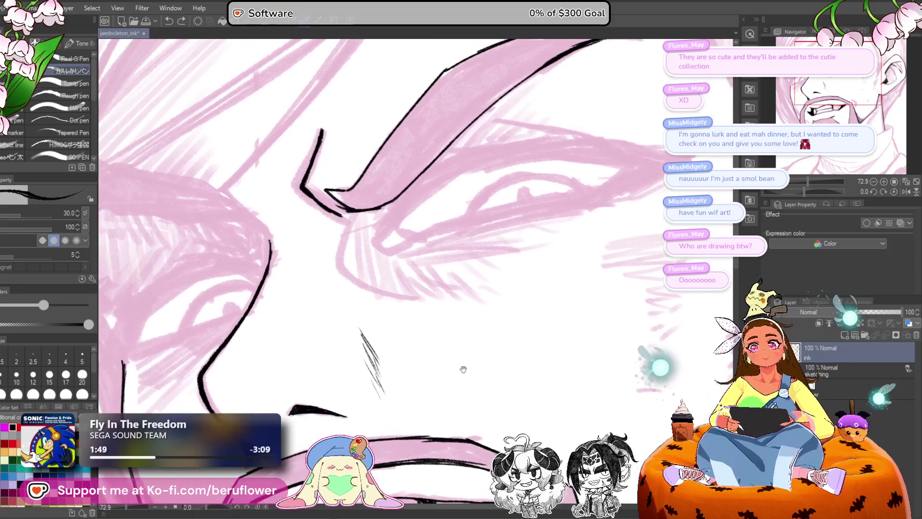
mouse_move(416, 293)
mouse_down()
mouse_move(414, 320)
mouse_move(490, 307)
mouse_up()
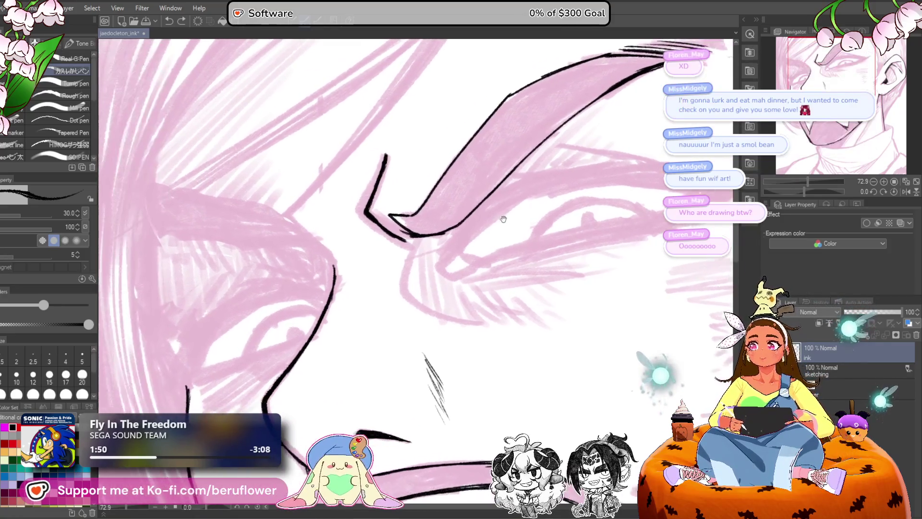
drag(369, 297, 442, 293)
drag(337, 292, 368, 292)
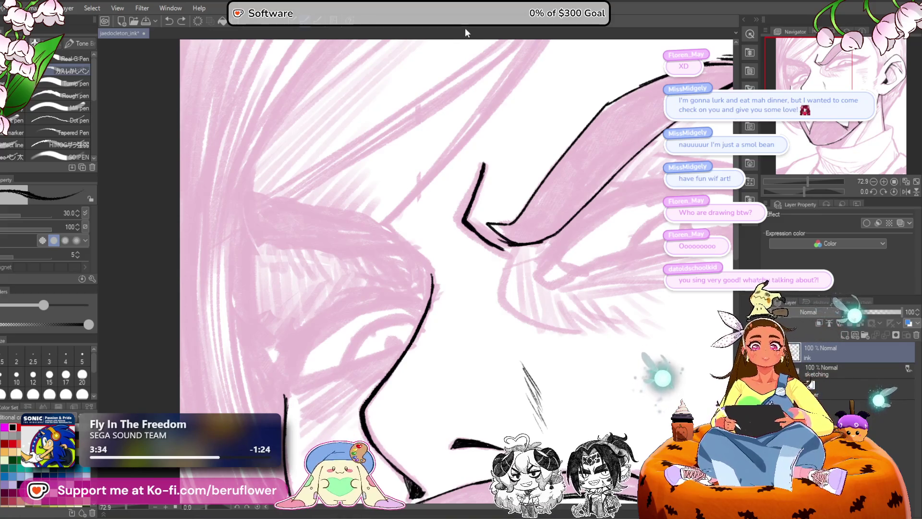
drag(405, 382, 371, 387)
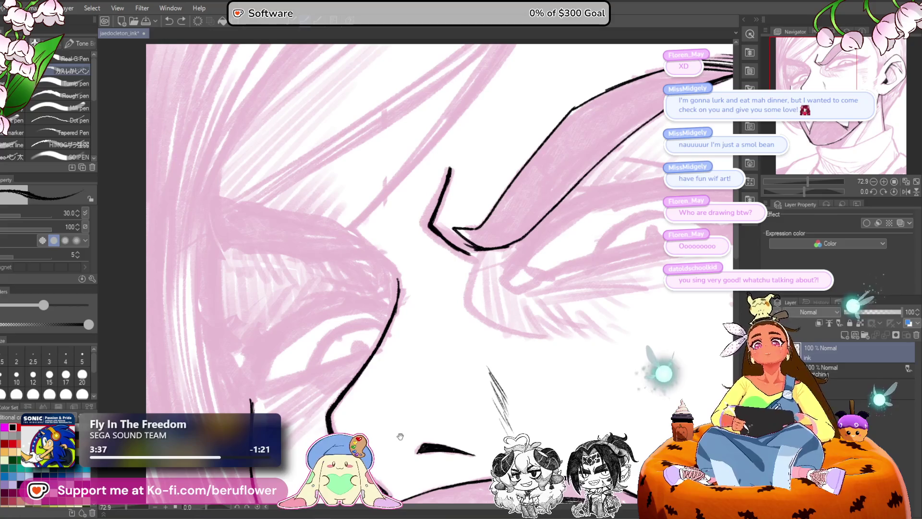
mouse_move(407, 429)
mouse_down()
mouse_move(382, 412)
mouse_move(366, 421)
mouse_move(347, 412)
mouse_up()
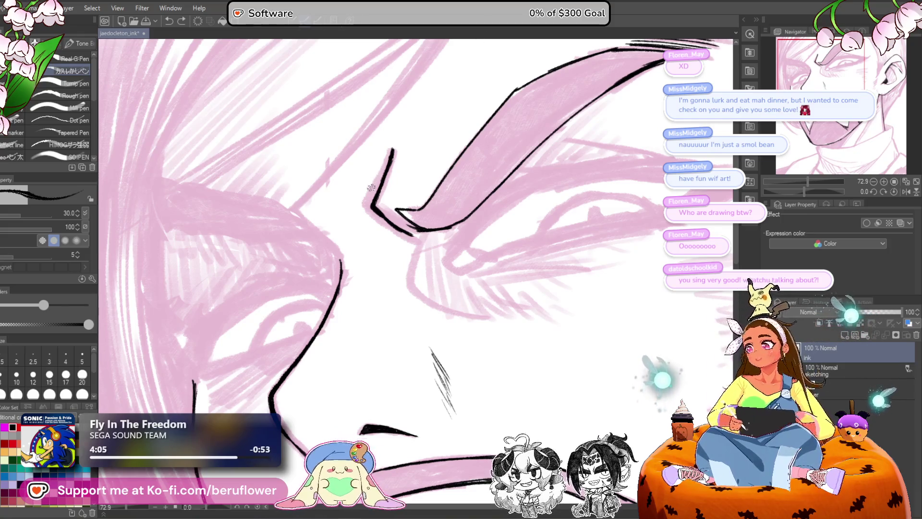
Step: Zoom in on the chin and ink a short stroke plus a thicker line down from it
scroll(371, 187, down, 5)
scroll(513, 279, up, 4)
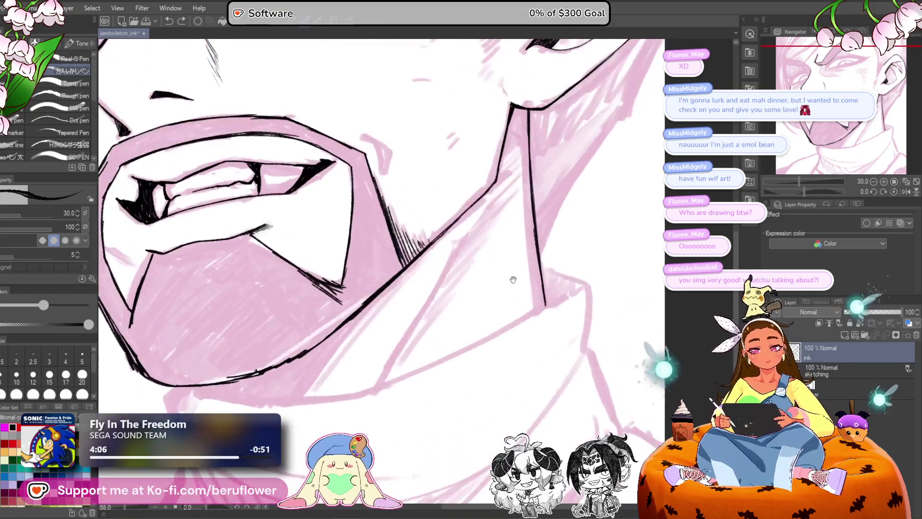
scroll(513, 280, up, 2)
scroll(320, 297, up, 3)
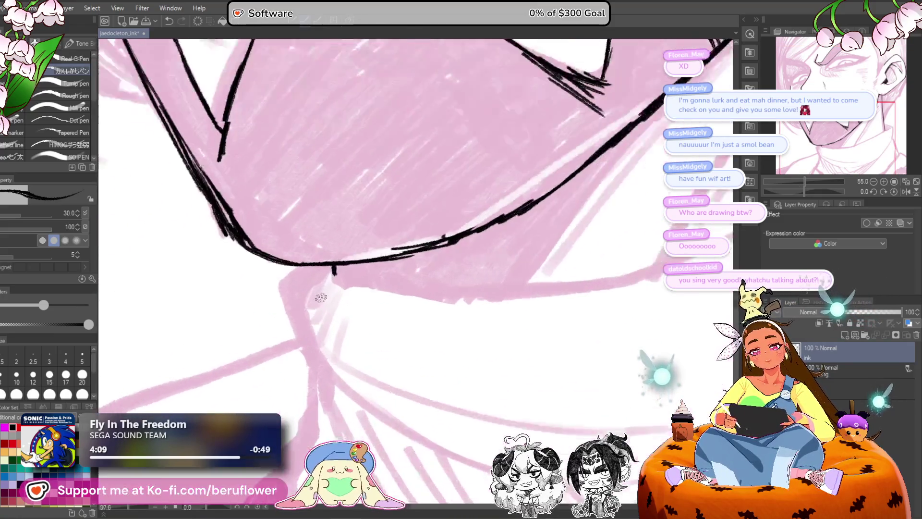
scroll(321, 297, up, 4)
drag(354, 227, 311, 256)
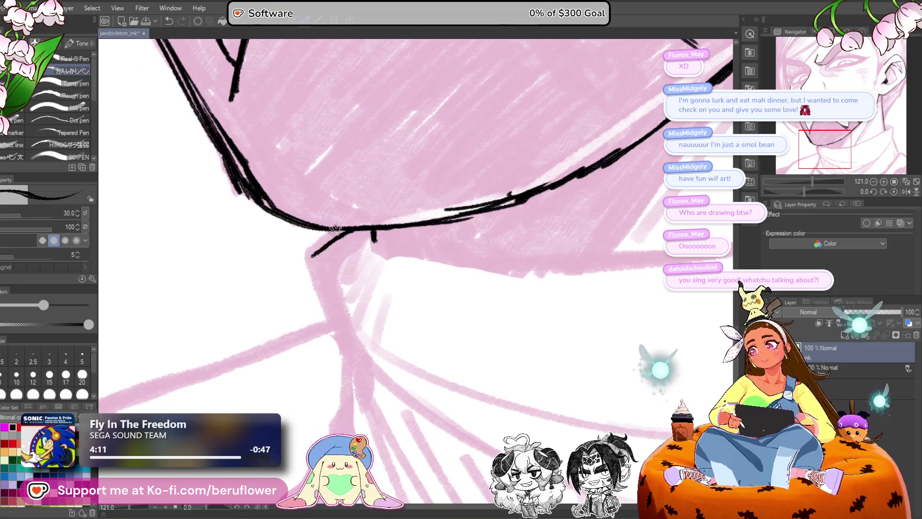
key(bracketright)
key(bracketright)
drag(353, 229, 323, 306)
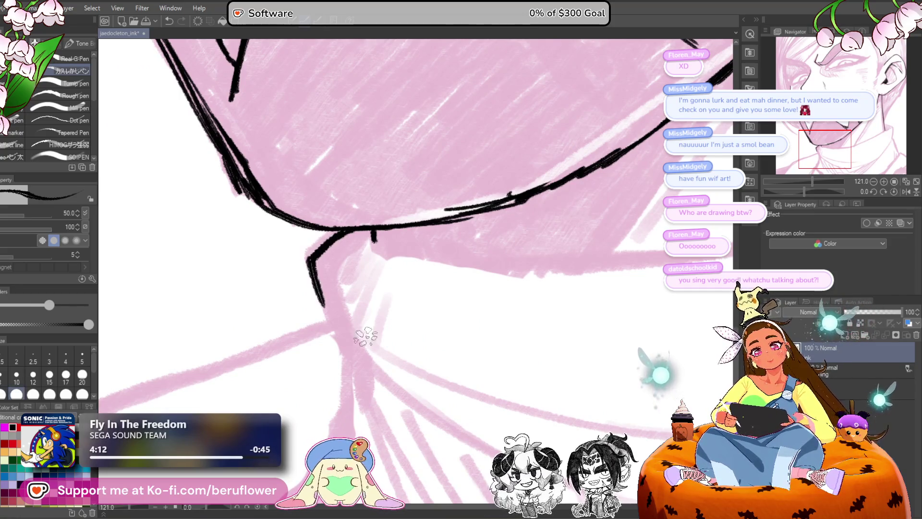
Step: Extend the ink lines down along the neck and enlarge the brush to size 40
mouse_move(365, 337)
mouse_down()
mouse_move(350, 269)
mouse_move(338, 286)
mouse_move(282, 201)
mouse_move(310, 302)
mouse_up()
drag(285, 250, 338, 345)
scroll(345, 362, down, 4)
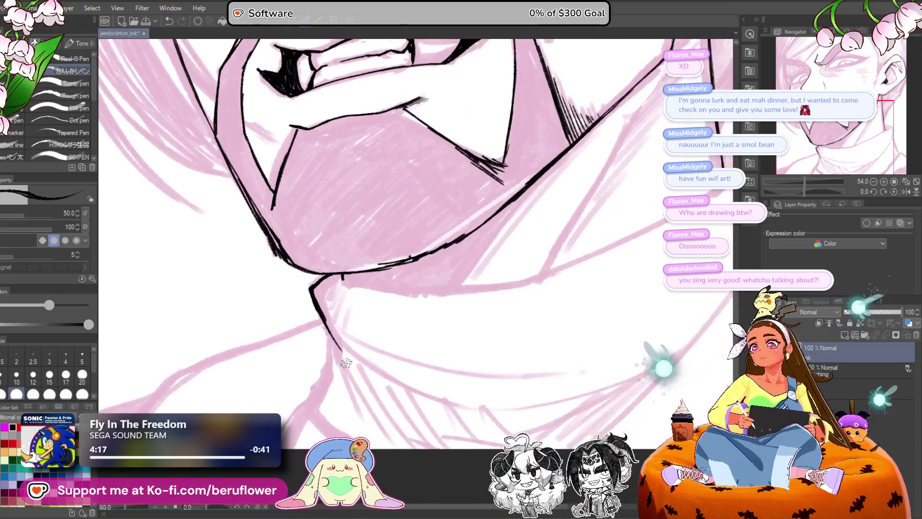
scroll(346, 363, up, 1)
key(p)
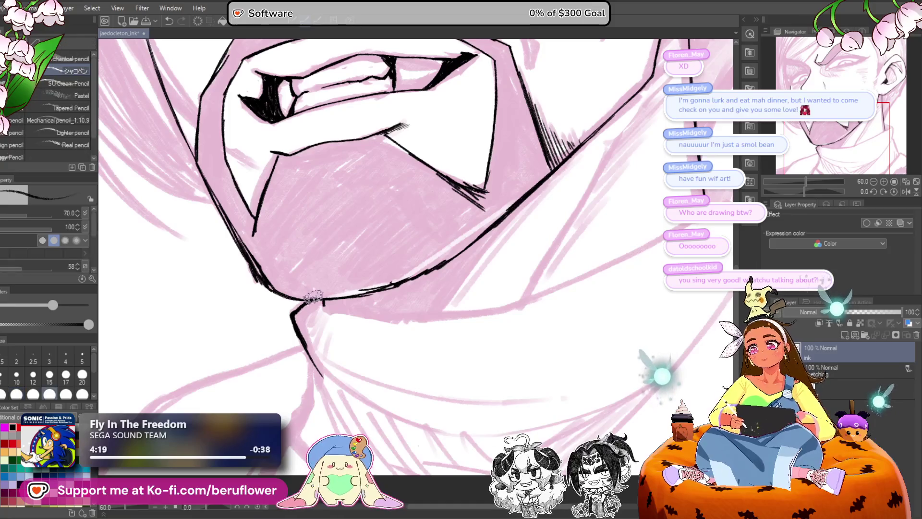
key(p)
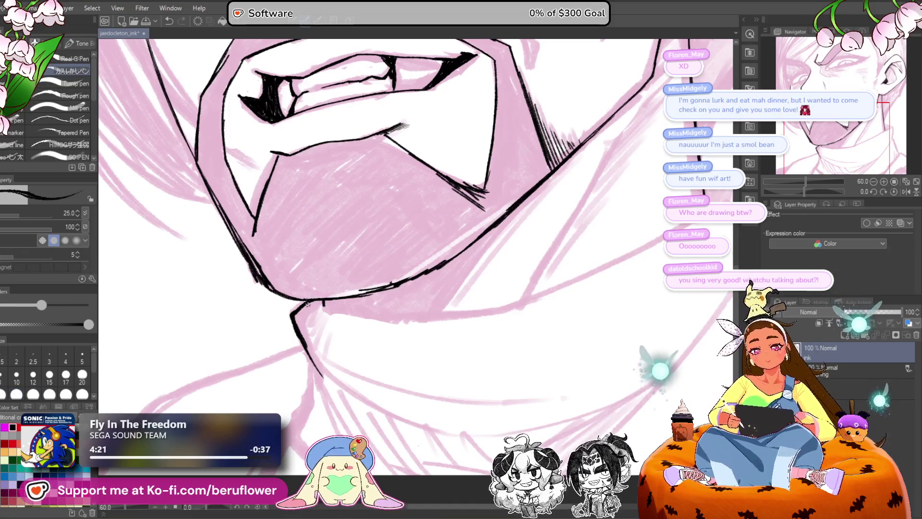
key(bracketright)
key(bracketright)
mouse_move(356, 395)
mouse_down()
mouse_move(403, 315)
mouse_move(556, 304)
mouse_move(528, 329)
mouse_move(490, 198)
mouse_move(708, 191)
mouse_move(736, 245)
mouse_up()
scroll(490, 199, up, 4)
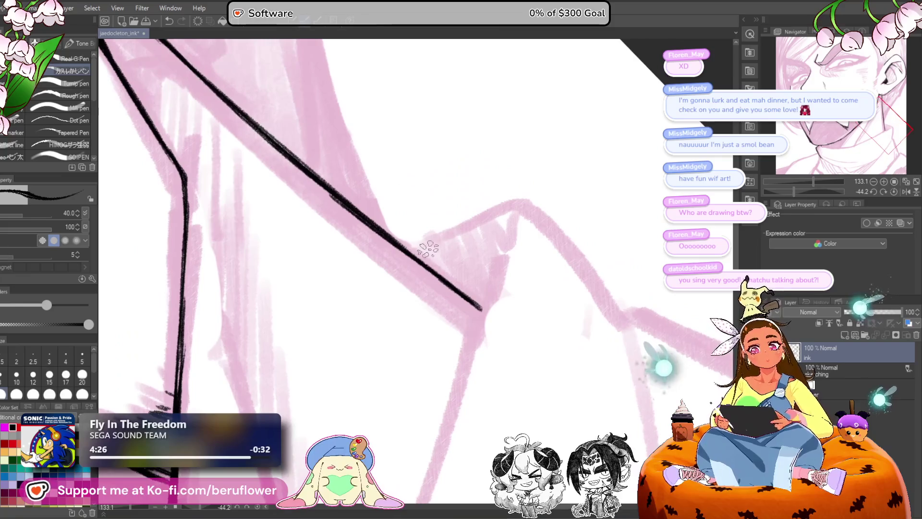
Step: Ink the diagonal collar line, a line down from its corner, and the edge running down-left
mouse_move(418, 254)
mouse_down()
mouse_move(508, 206)
mouse_move(531, 206)
mouse_up()
mouse_move(530, 205)
mouse_down()
mouse_move(416, 255)
mouse_move(524, 193)
mouse_up()
drag(511, 162, 504, 288)
drag(516, 337, 540, 243)
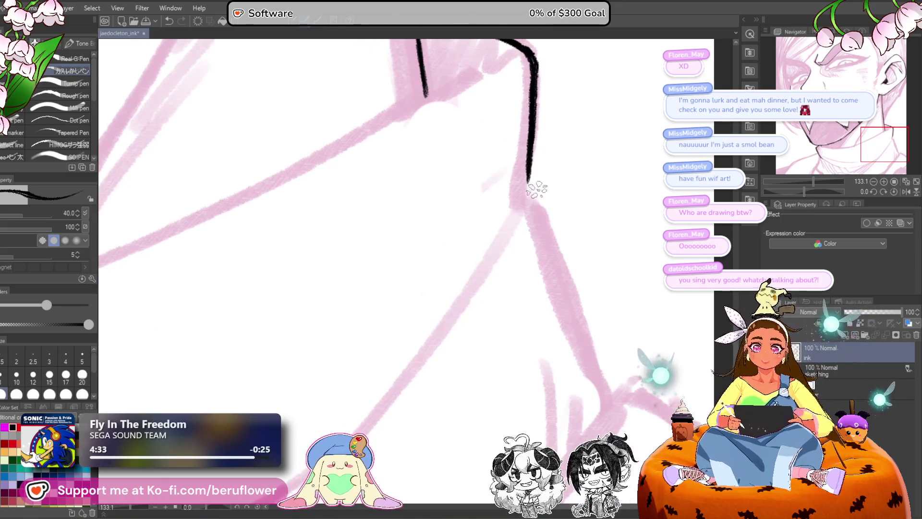
mouse_move(533, 159)
mouse_down()
mouse_move(514, 235)
mouse_move(384, 406)
mouse_move(486, 288)
mouse_up()
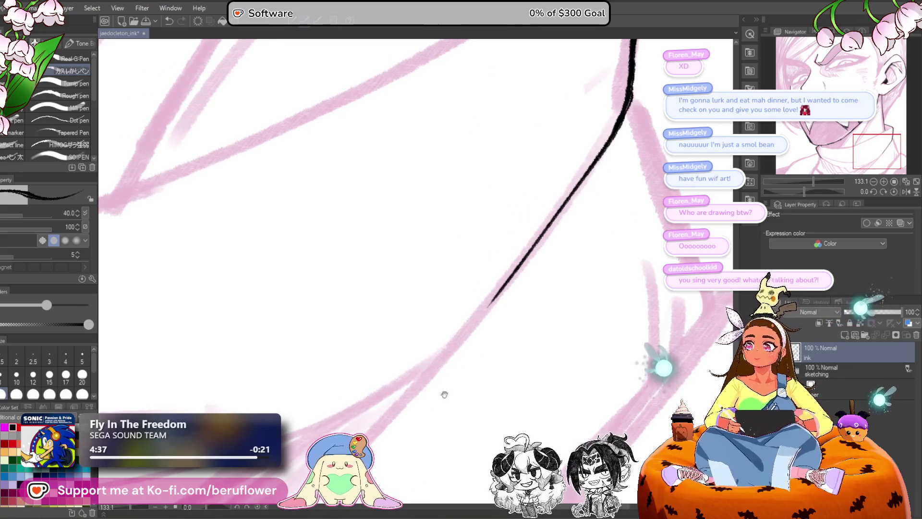
mouse_move(443, 391)
mouse_down()
mouse_move(498, 321)
mouse_move(336, 433)
mouse_up()
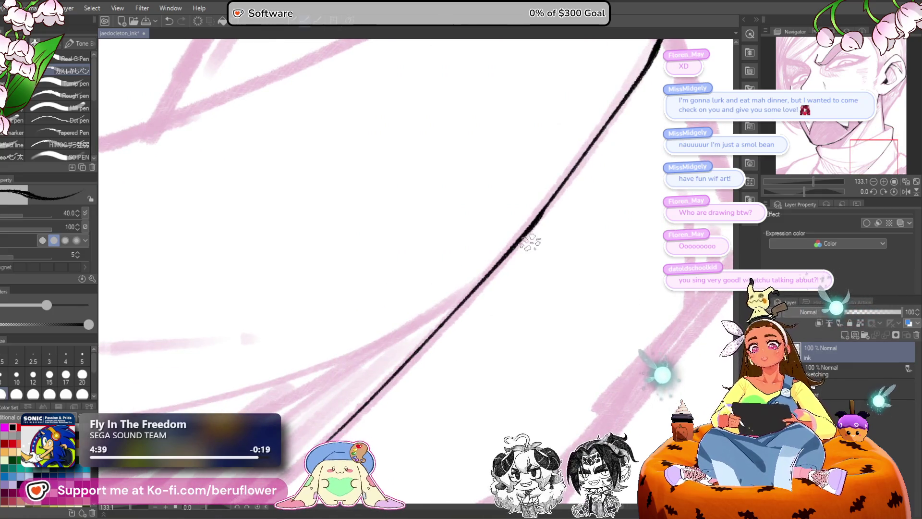
scroll(552, 302, down, 5)
scroll(552, 302, up, 3)
scroll(552, 302, up, 4)
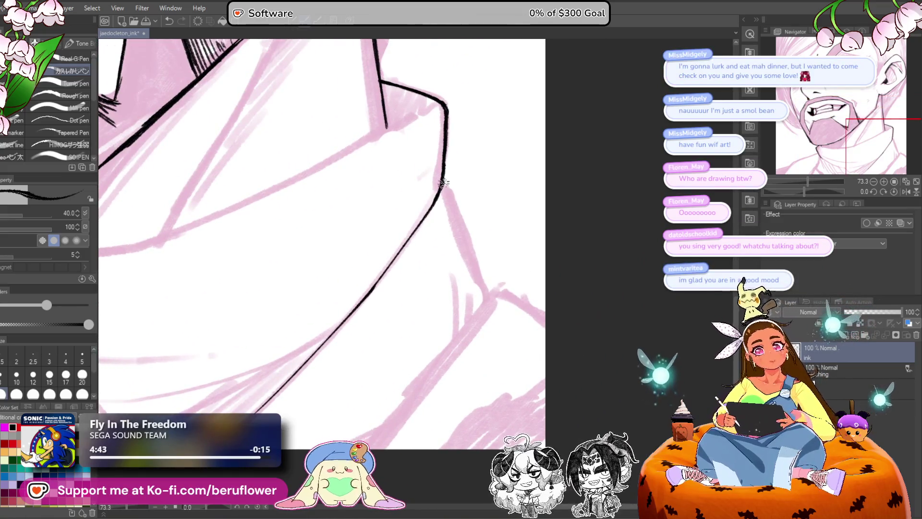
Step: Redraw the long right-hand collar stroke until it sits right, then add a thicker short line rightward
mouse_move(442, 181)
mouse_down()
mouse_move(484, 286)
mouse_move(530, 230)
mouse_move(514, 236)
mouse_move(401, 379)
mouse_up()
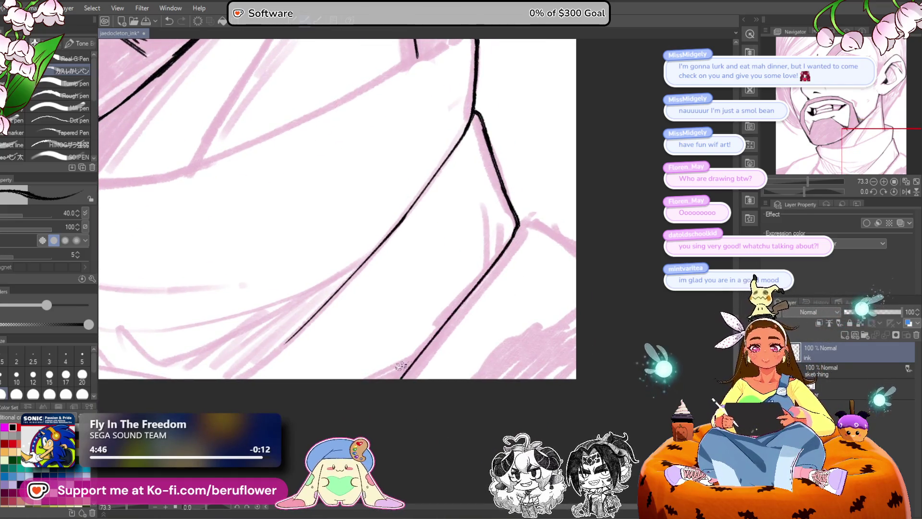
key(ctrl+z)
drag(522, 224, 404, 379)
key(ctrl+z)
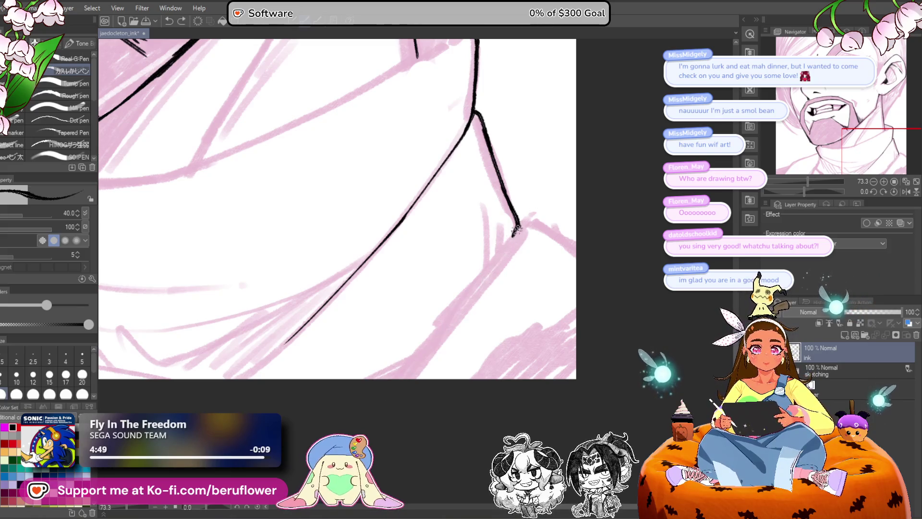
drag(521, 225, 402, 379)
key(ctrl+z)
drag(519, 226, 401, 379)
mouse_move(537, 210)
mouse_down()
mouse_move(522, 222)
mouse_move(534, 243)
mouse_move(572, 275)
mouse_up()
mouse_move(506, 234)
mouse_down()
mouse_move(558, 256)
mouse_move(566, 244)
mouse_up()
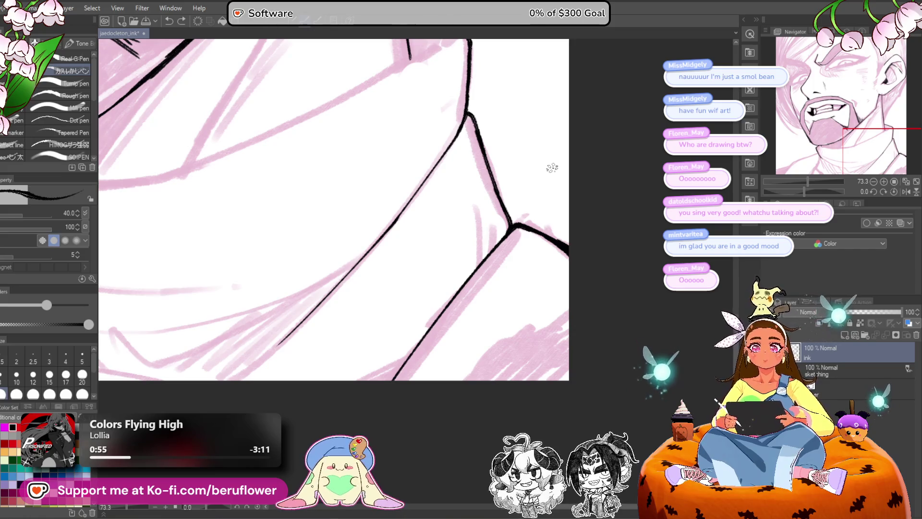
drag(552, 168, 653, 331)
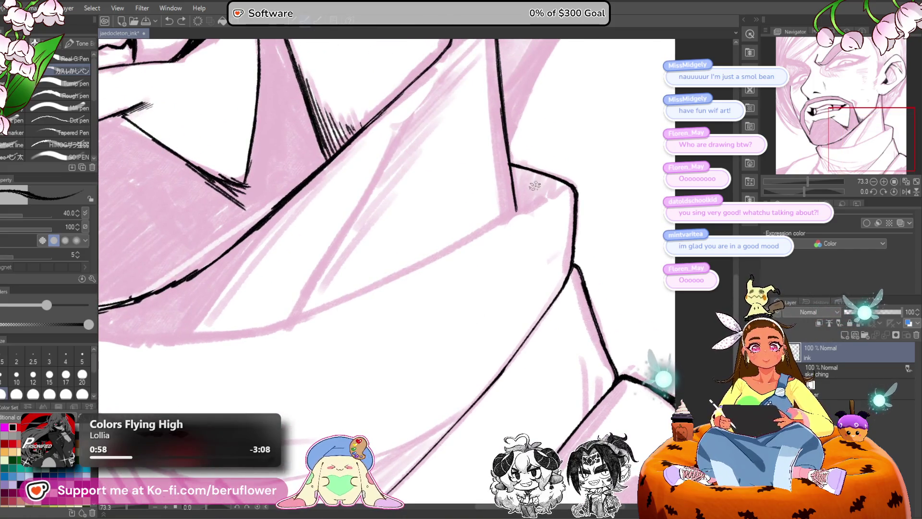
Step: Ink a long line from the collar tip and another across the shoulder, then reset rotation
scroll(535, 185, up, 3)
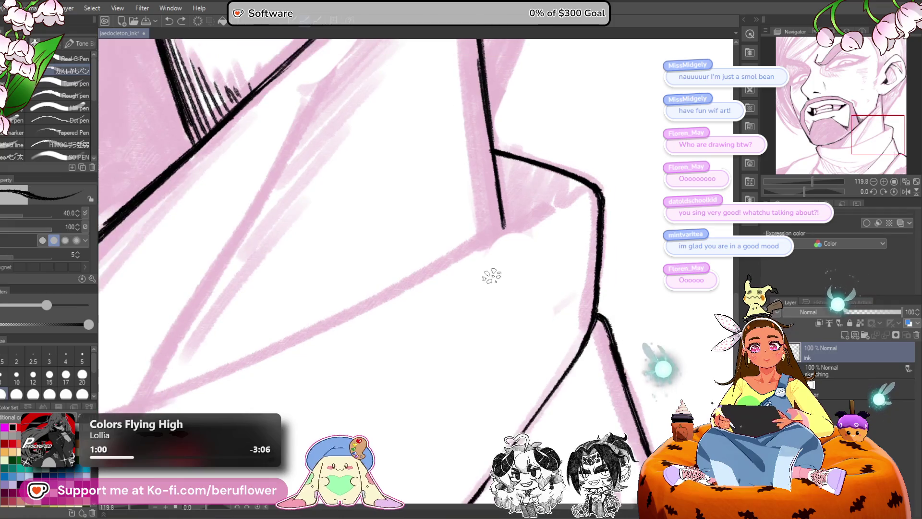
drag(592, 196, 375, 319)
mouse_move(440, 335)
mouse_down()
mouse_move(407, 305)
mouse_move(340, 360)
mouse_up()
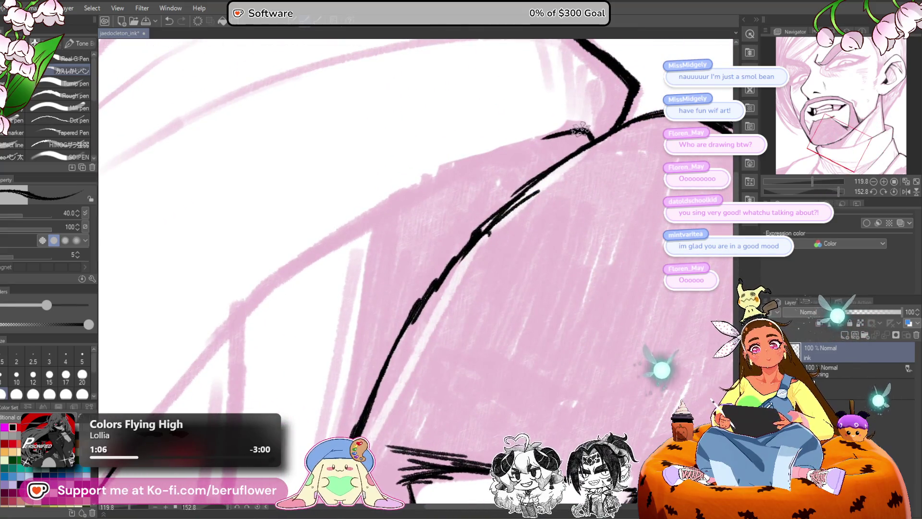
mouse_move(576, 128)
mouse_down()
mouse_move(434, 186)
mouse_move(545, 114)
mouse_move(219, 404)
mouse_up()
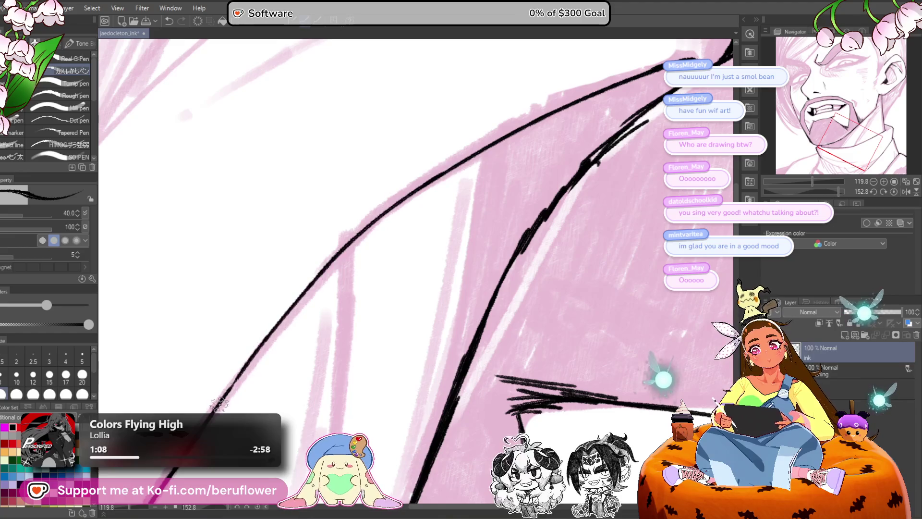
scroll(432, 189, down, 3)
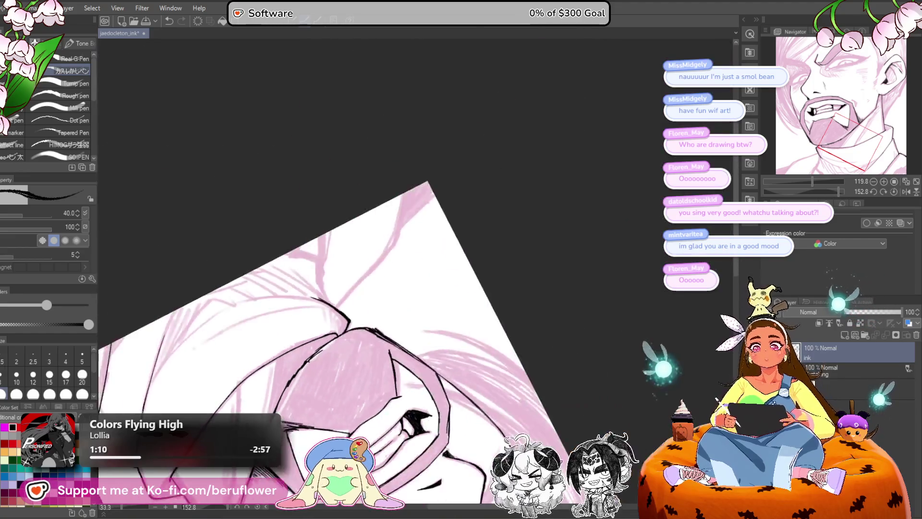
click(885, 192)
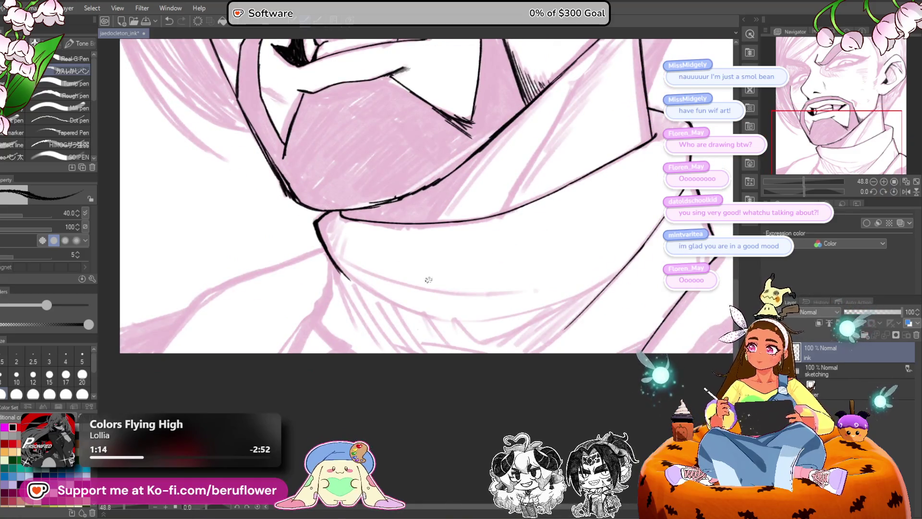
Step: Extend the collar line below the chin, redrawing it longer and darker, and ink down the collar
drag(373, 323, 351, 328)
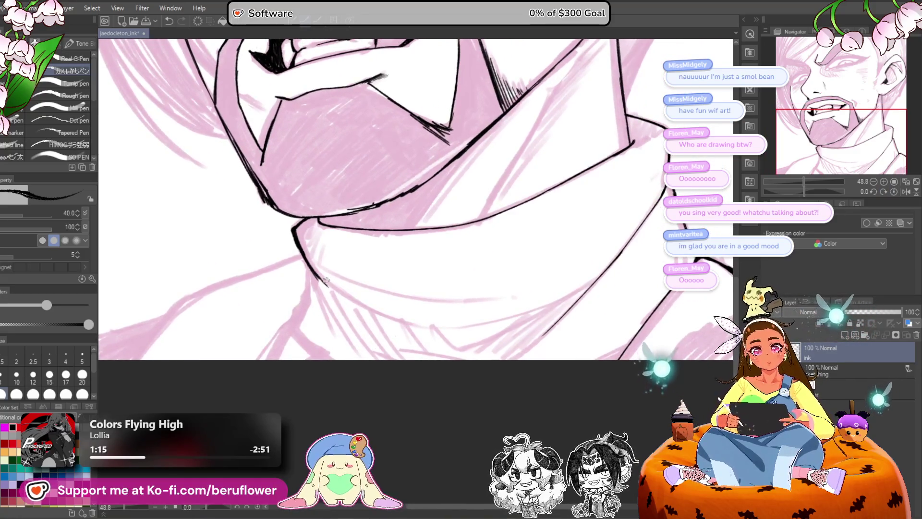
drag(309, 263, 332, 299)
key(ctrl+z)
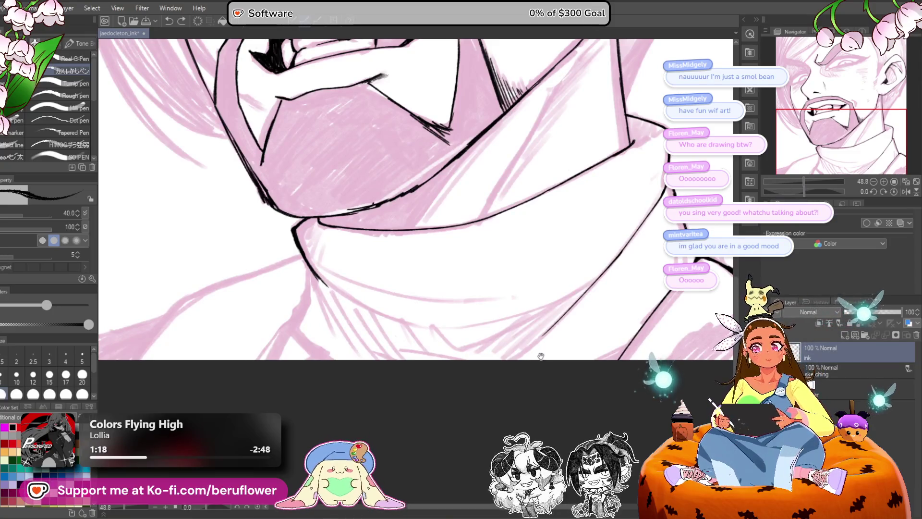
mouse_move(541, 356)
mouse_down()
mouse_move(365, 218)
mouse_move(358, 301)
mouse_up()
drag(363, 311, 401, 386)
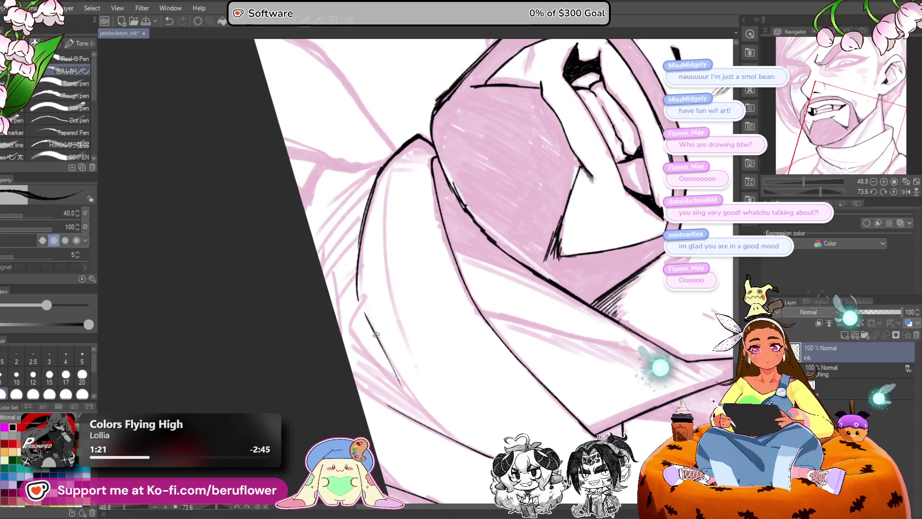
key(ctrl+z)
drag(364, 307, 439, 427)
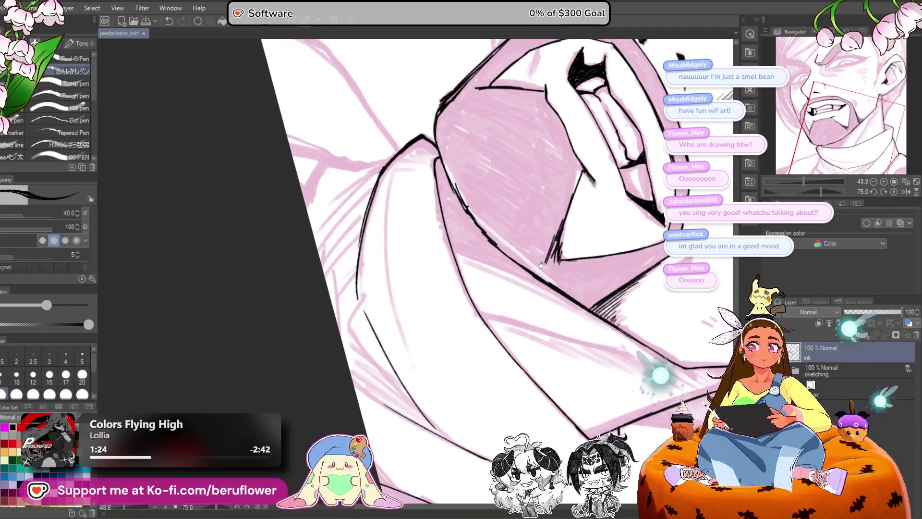
click(893, 192)
drag(388, 280, 370, 344)
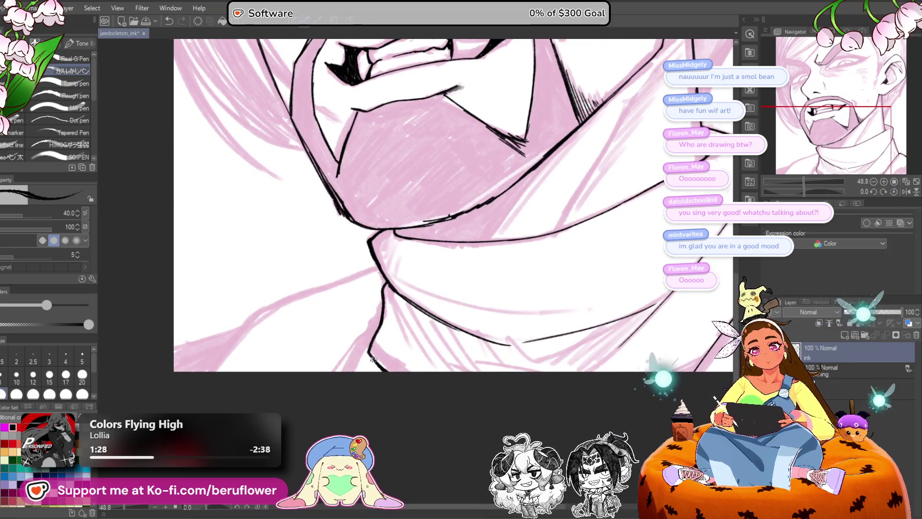
scroll(367, 336, down, 3)
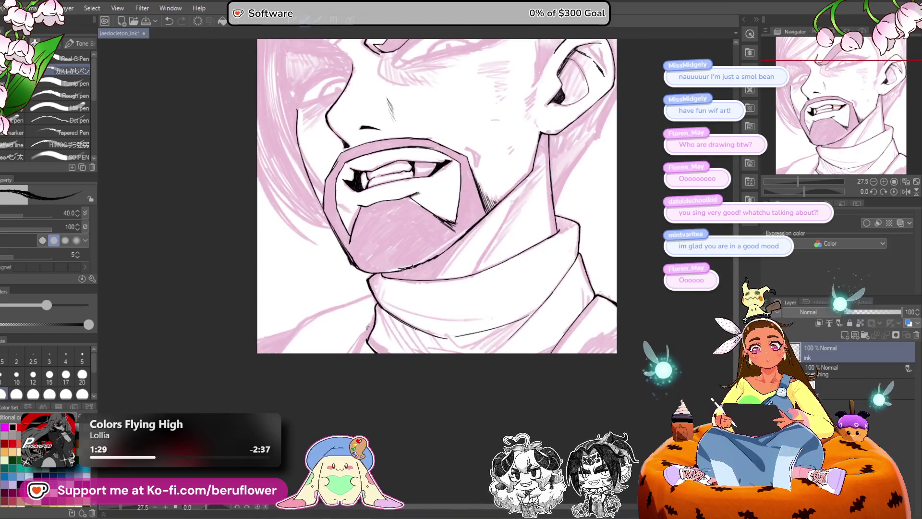
Step: Extend the collar line down and replace the overlong fold stroke with a shorter one
scroll(367, 327, up, 3)
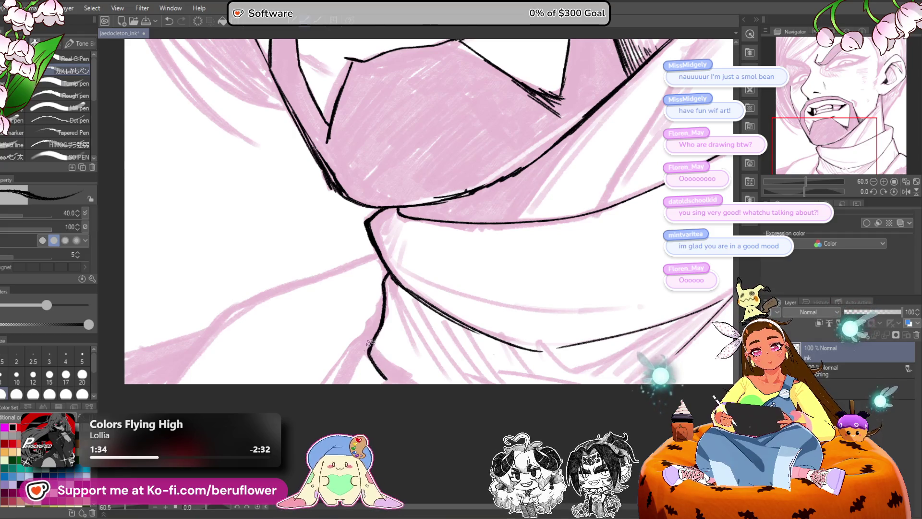
drag(366, 342, 389, 382)
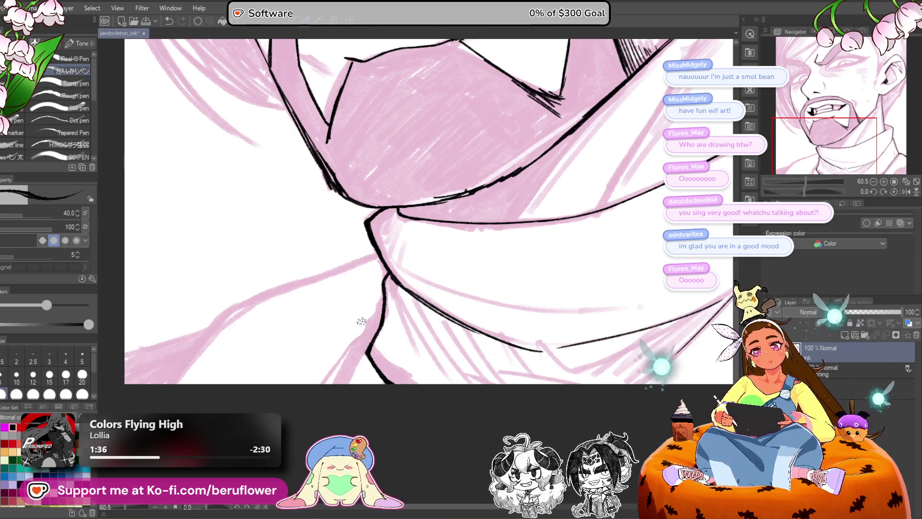
drag(366, 327, 499, 301)
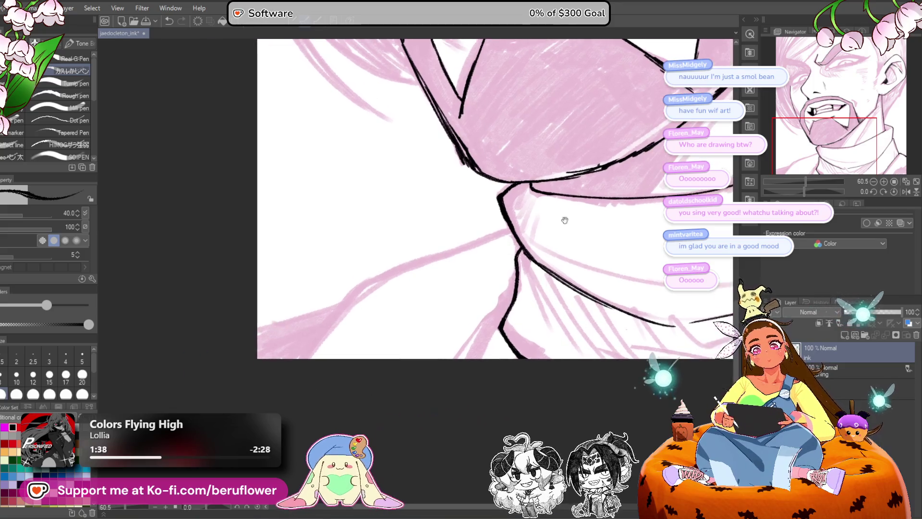
drag(511, 229, 372, 277)
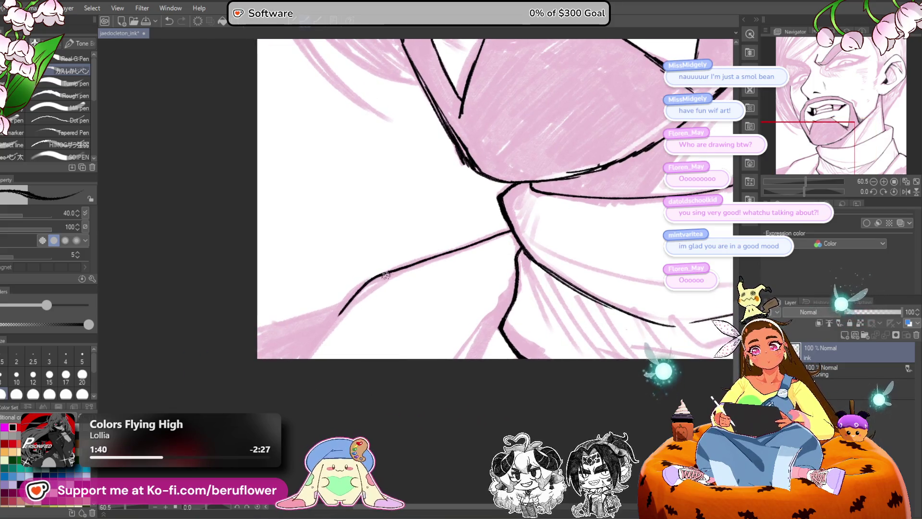
key(ctrl+z)
drag(512, 229, 441, 252)
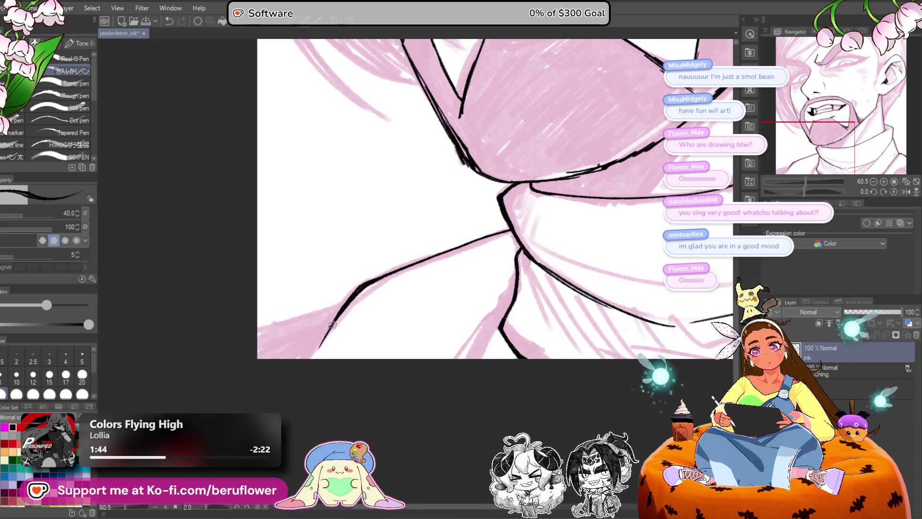
Step: Tilt the canvas to ink the collar's lower-left edge, then straighten it upright again
mouse_move(292, 386)
mouse_down()
mouse_move(426, 377)
mouse_move(447, 310)
mouse_up()
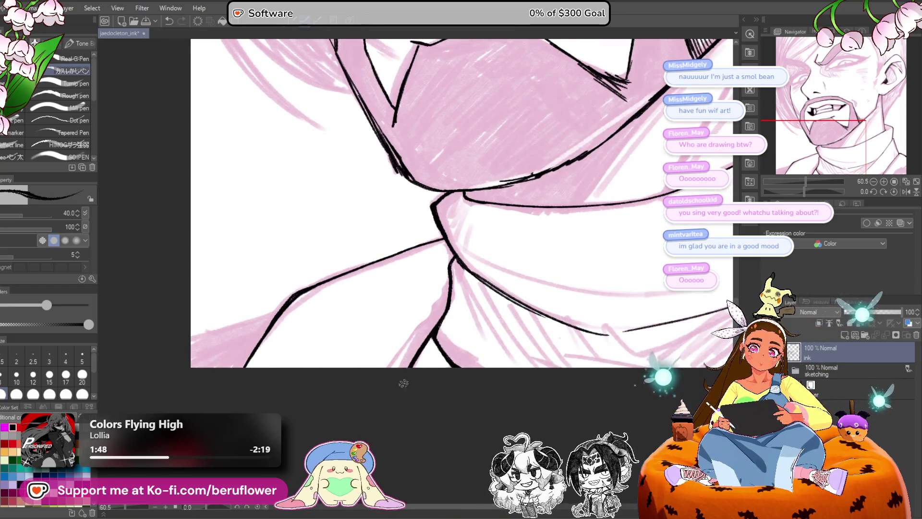
mouse_move(370, 400)
mouse_down()
mouse_move(569, 245)
mouse_move(542, 296)
mouse_up()
drag(460, 270, 408, 354)
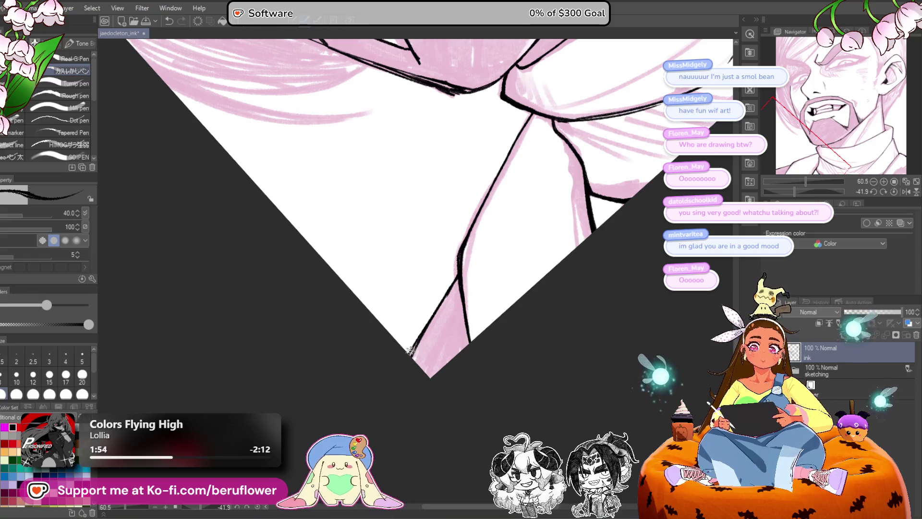
mouse_move(644, 279)
mouse_down()
mouse_move(439, 367)
mouse_move(521, 424)
mouse_move(523, 438)
mouse_up()
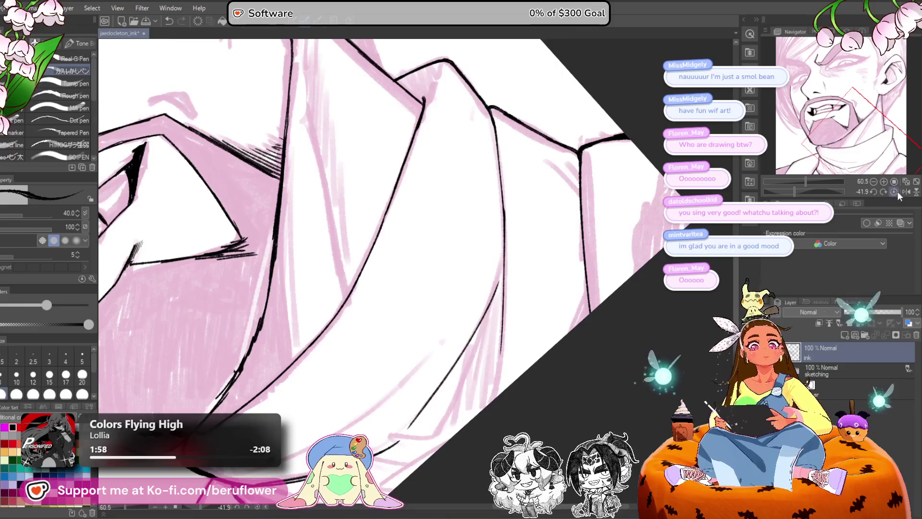
click(896, 191)
scroll(528, 257, up, 3)
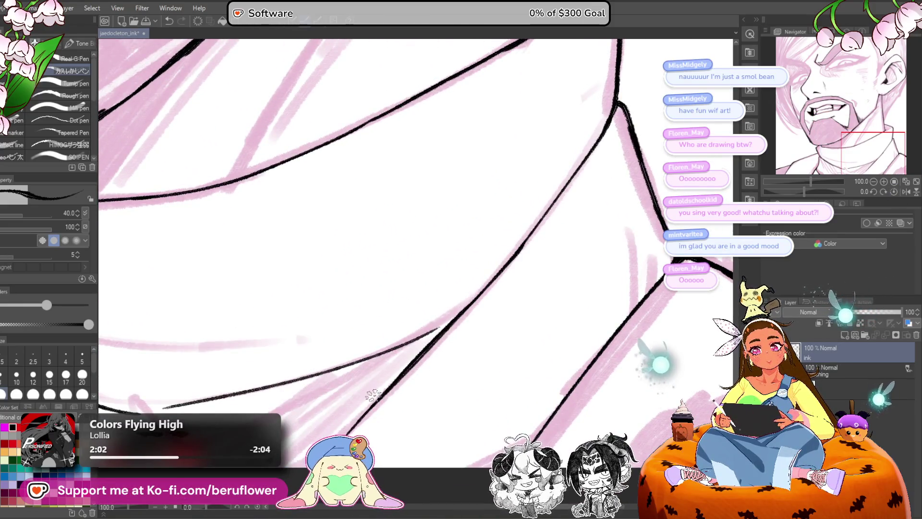
scroll(497, 334, down, 4)
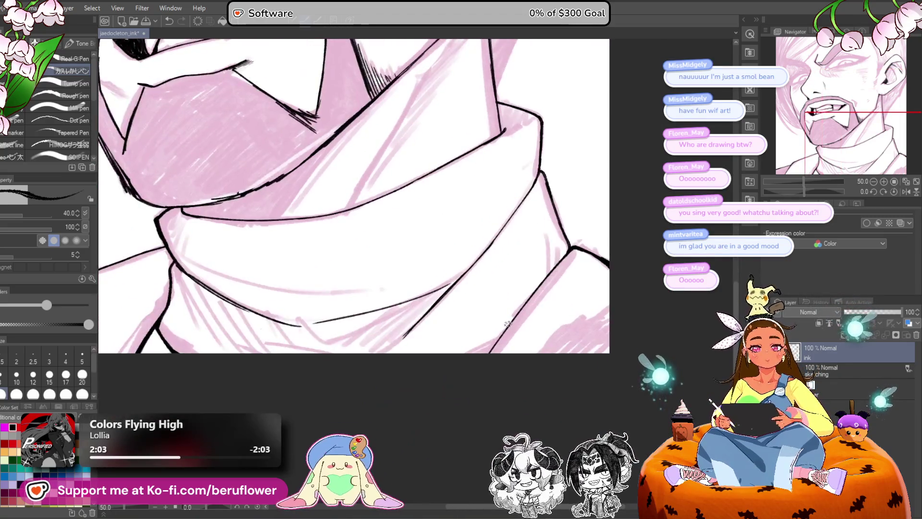
scroll(497, 334, up, 5)
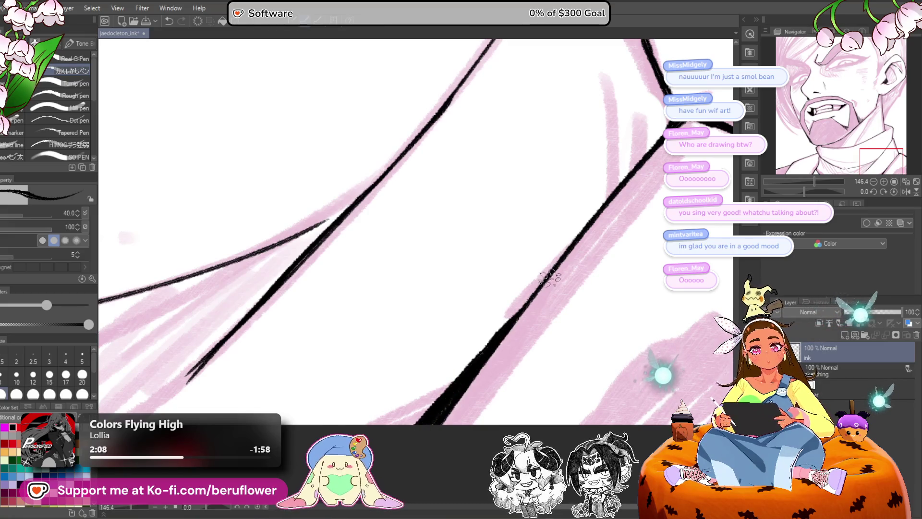
scroll(413, 422, down, 5)
scroll(414, 422, down, 1)
scroll(407, 393, up, 4)
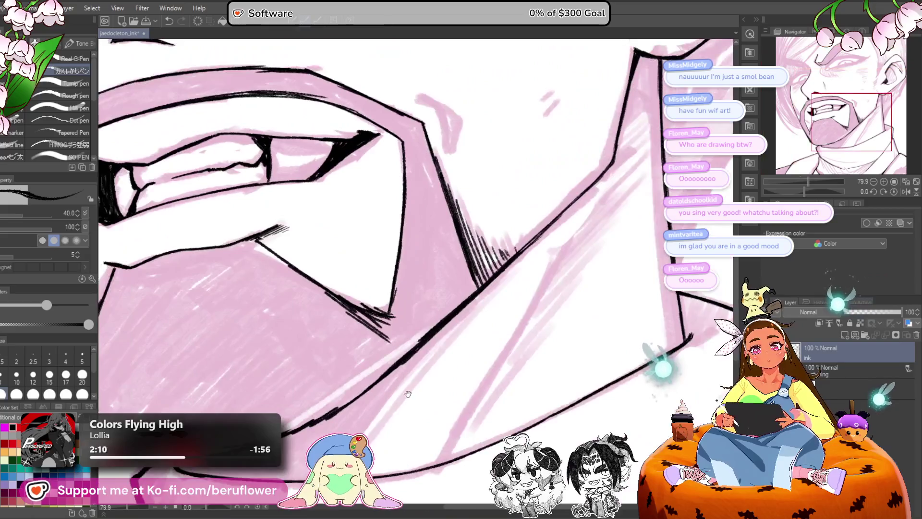
Step: Restroke the diagonal collar line bolder and ink a heavier line along the chin's underside
drag(408, 394, 510, 339)
mouse_move(552, 266)
mouse_down()
mouse_move(428, 422)
mouse_move(540, 271)
mouse_up()
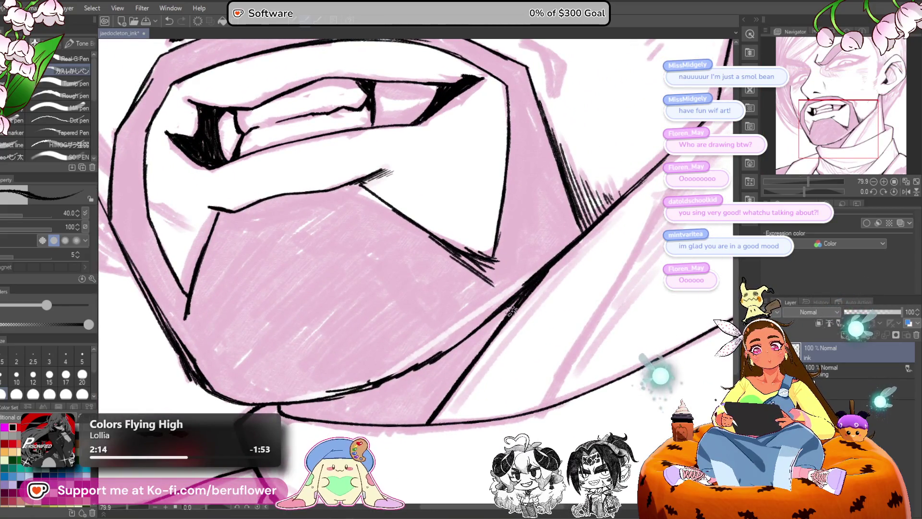
drag(511, 311, 427, 423)
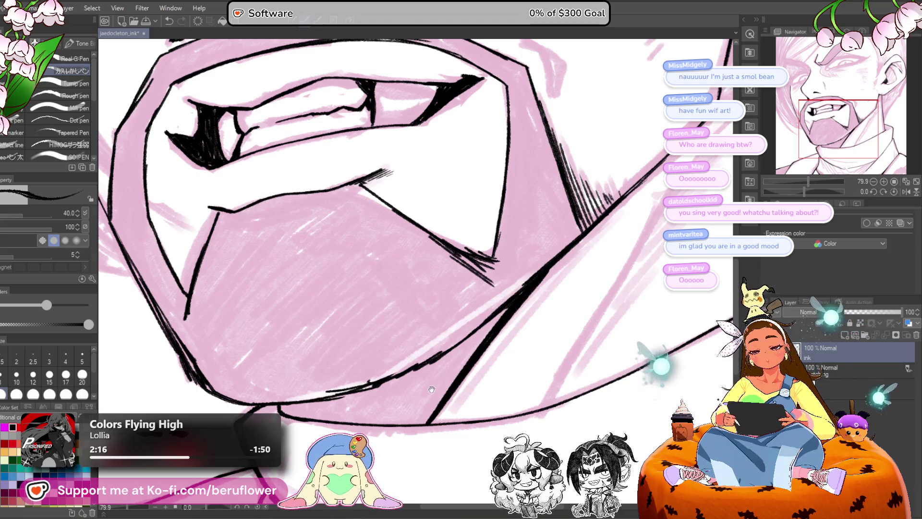
drag(431, 389, 482, 346)
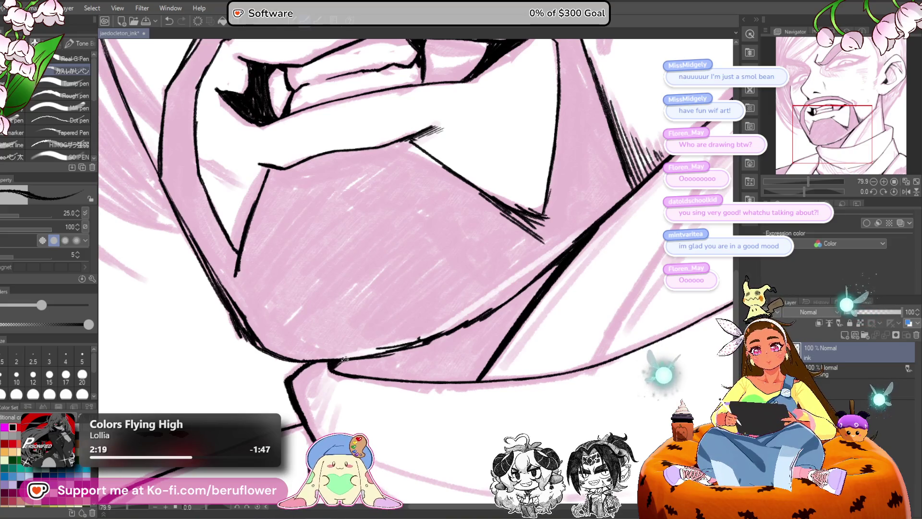
mouse_move(358, 361)
mouse_down()
mouse_move(439, 336)
mouse_move(419, 365)
mouse_move(413, 480)
mouse_up()
scroll(336, 346, down, 5)
scroll(311, 346, up, 2)
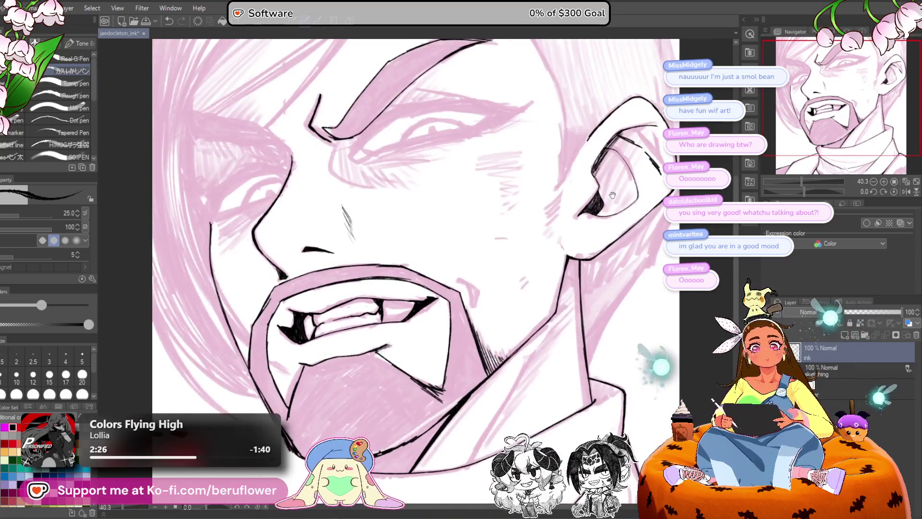
Step: With the canvas rotated, ink parallel curves along the ear's outer edge and continue the curve
mouse_move(612, 194)
mouse_down()
mouse_move(615, 279)
mouse_move(644, 231)
mouse_move(627, 191)
mouse_up()
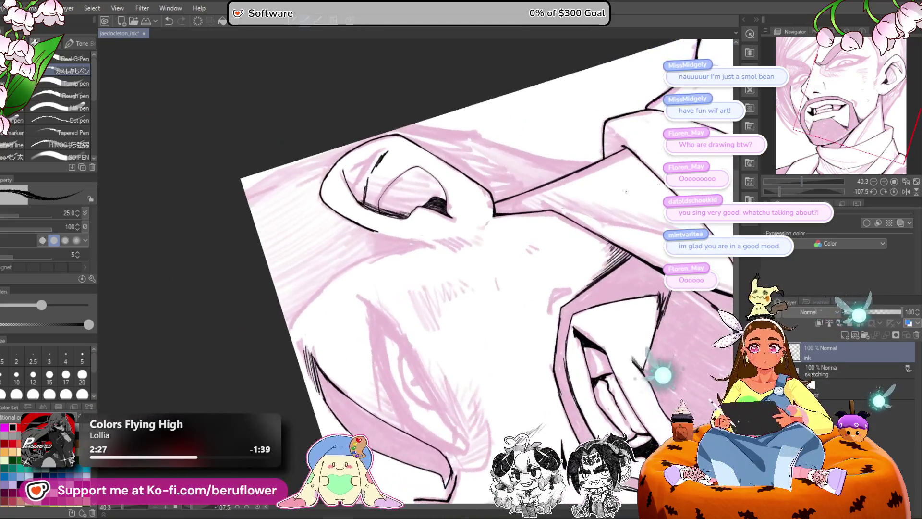
scroll(627, 191, up, 6)
drag(245, 413, 456, 186)
mouse_move(353, 270)
mouse_down()
mouse_move(566, 141)
mouse_move(389, 233)
mouse_move(311, 311)
mouse_move(250, 401)
mouse_up()
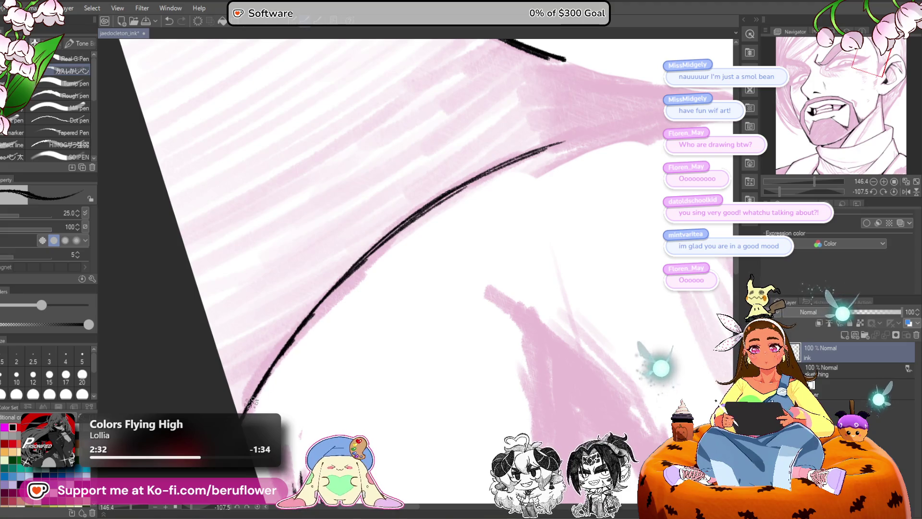
mouse_move(307, 365)
mouse_down()
mouse_move(529, 355)
mouse_move(720, 279)
mouse_move(656, 126)
mouse_up()
drag(460, 204, 444, 304)
drag(529, 240, 480, 144)
drag(454, 181, 430, 297)
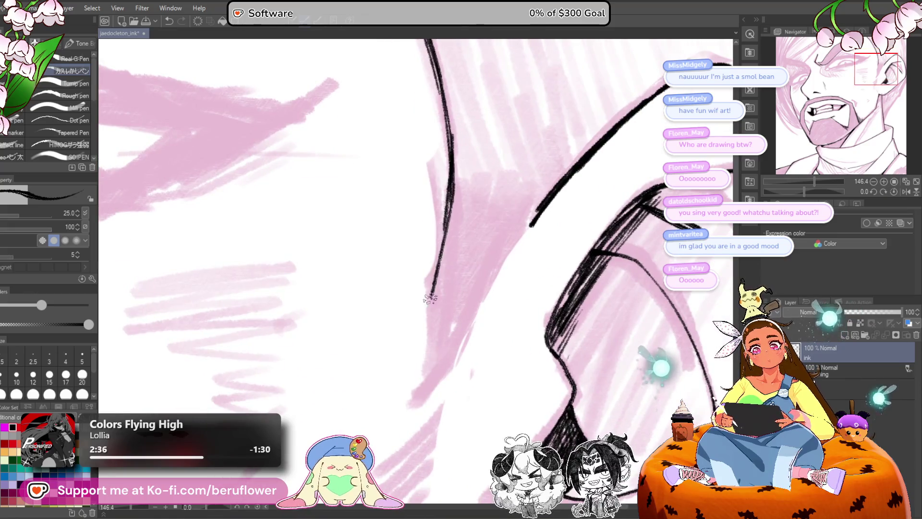
Step: Ink the ear's angled corner and inner pink edge, then hatch short strokes at the corner
drag(449, 226, 422, 313)
drag(454, 206, 451, 351)
drag(423, 313, 451, 352)
drag(475, 288, 450, 298)
mouse_move(503, 235)
mouse_down()
mouse_move(422, 365)
mouse_move(481, 286)
mouse_move(466, 291)
mouse_up()
scroll(505, 216, down, 5)
scroll(505, 215, up, 3)
drag(455, 274, 468, 302)
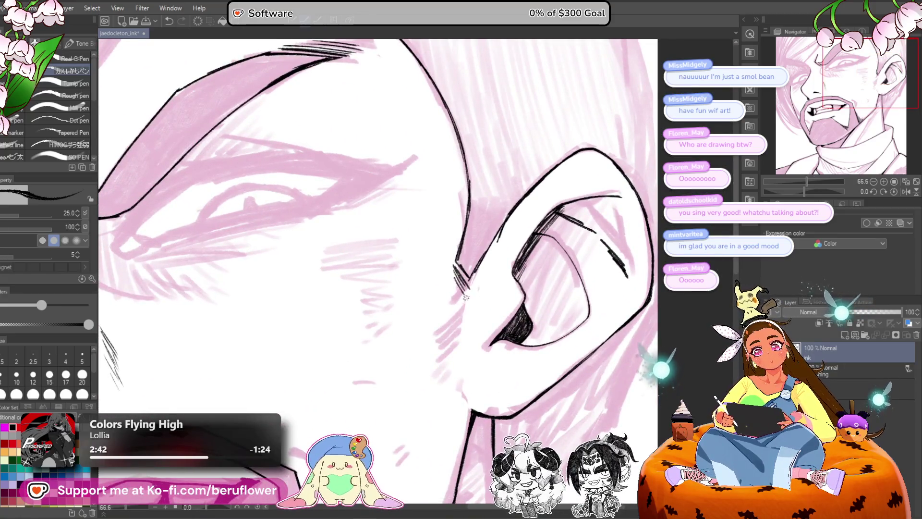
scroll(461, 269, down, 4)
scroll(461, 269, up, 4)
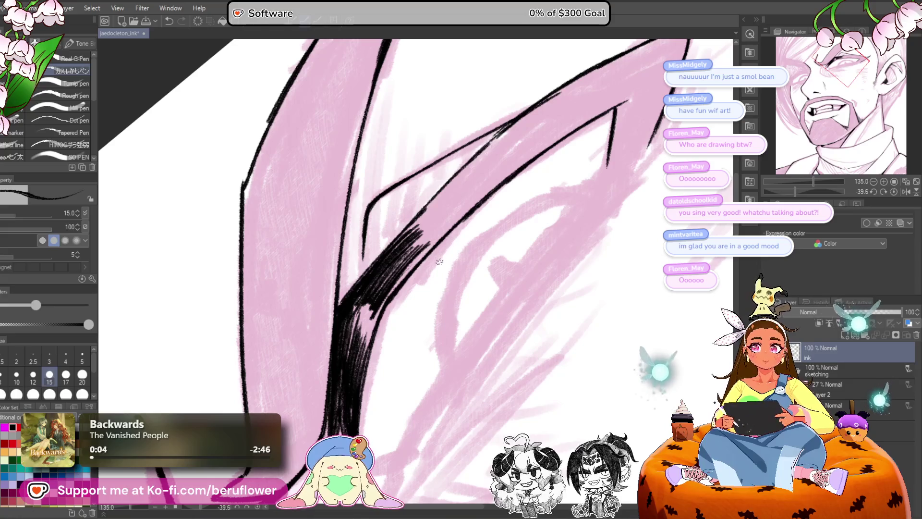
Step: Hatch dense black strokes up the lash tip's shading band to its pointed upper end
mouse_move(434, 257)
mouse_down()
mouse_move(352, 324)
mouse_move(331, 360)
mouse_move(336, 336)
mouse_up()
drag(365, 269, 336, 356)
drag(404, 287, 343, 353)
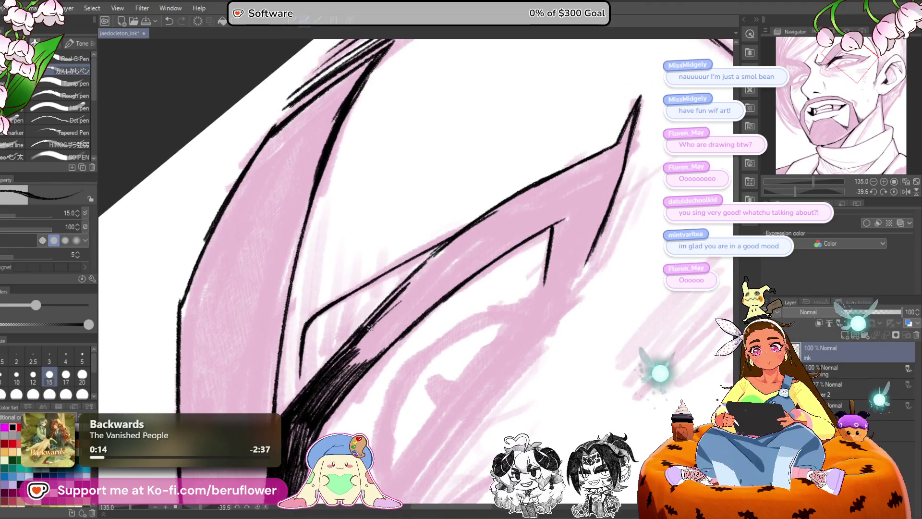
drag(408, 301, 346, 370)
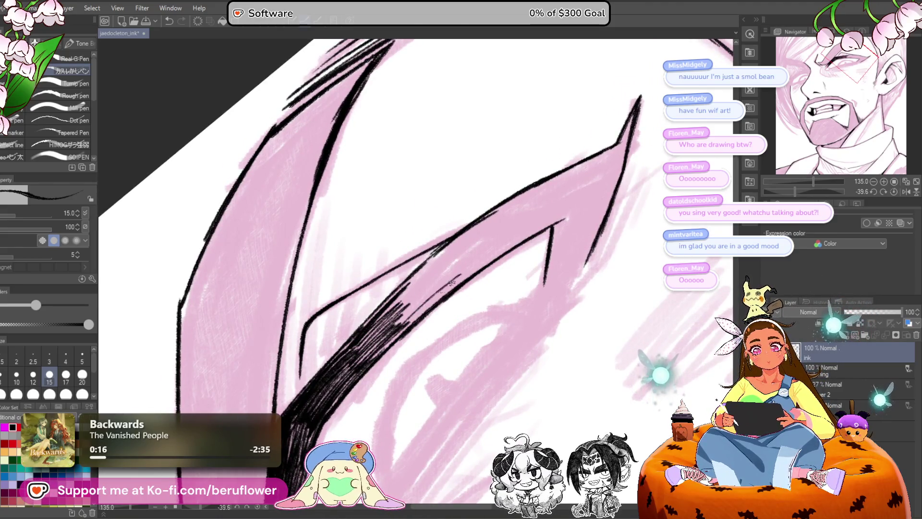
drag(451, 283, 393, 329)
drag(461, 261, 384, 314)
mouse_move(465, 231)
mouse_down()
mouse_move(408, 285)
mouse_move(435, 269)
mouse_move(406, 302)
mouse_up()
mouse_move(483, 231)
mouse_down()
mouse_move(447, 263)
mouse_move(426, 300)
mouse_up()
mouse_move(505, 241)
mouse_down()
mouse_move(444, 290)
mouse_move(449, 283)
mouse_up()
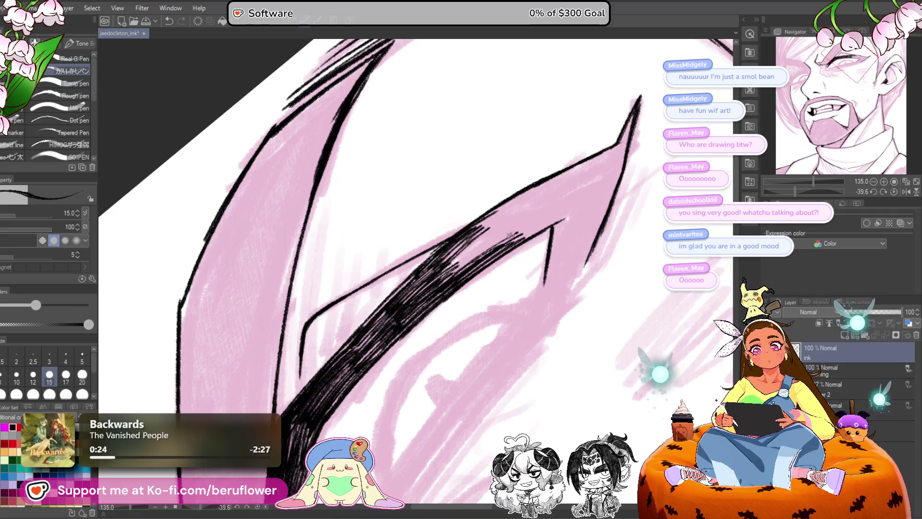
drag(523, 223, 447, 274)
mouse_move(542, 202)
mouse_down()
mouse_move(446, 269)
mouse_move(446, 257)
mouse_move(461, 255)
mouse_up()
mouse_move(528, 221)
mouse_down()
mouse_move(463, 261)
mouse_move(473, 264)
mouse_up()
mouse_move(576, 209)
mouse_down()
mouse_move(512, 245)
mouse_move(521, 235)
mouse_move(509, 231)
mouse_up()
drag(570, 189, 506, 228)
Step: Ink the lash tip's left edge, fill the stroke with dark hatching, then tilt the canvas
mouse_move(555, 191)
mouse_down()
mouse_move(493, 265)
mouse_move(524, 241)
mouse_move(437, 271)
mouse_up()
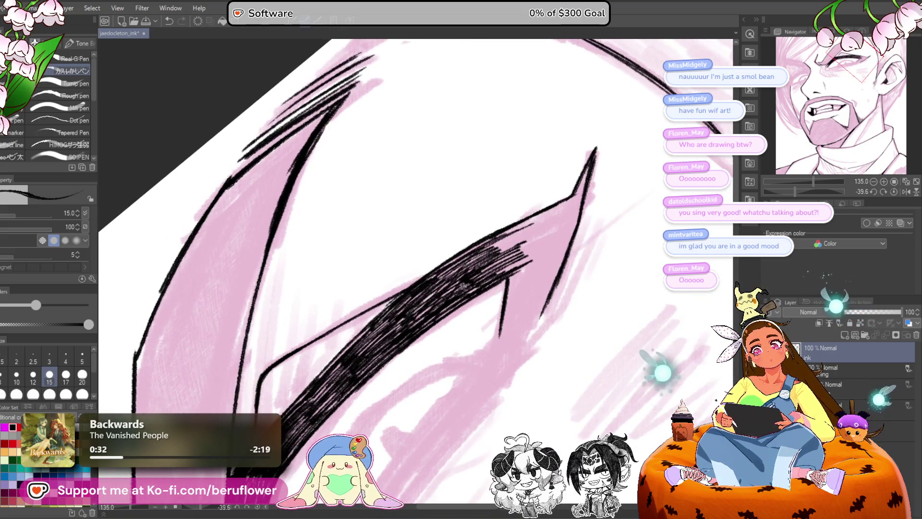
drag(530, 245, 513, 245)
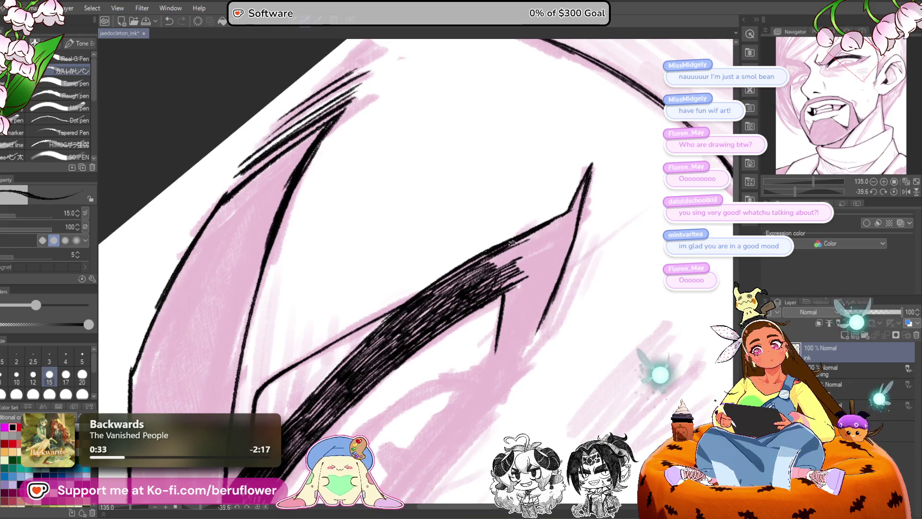
drag(484, 256, 412, 308)
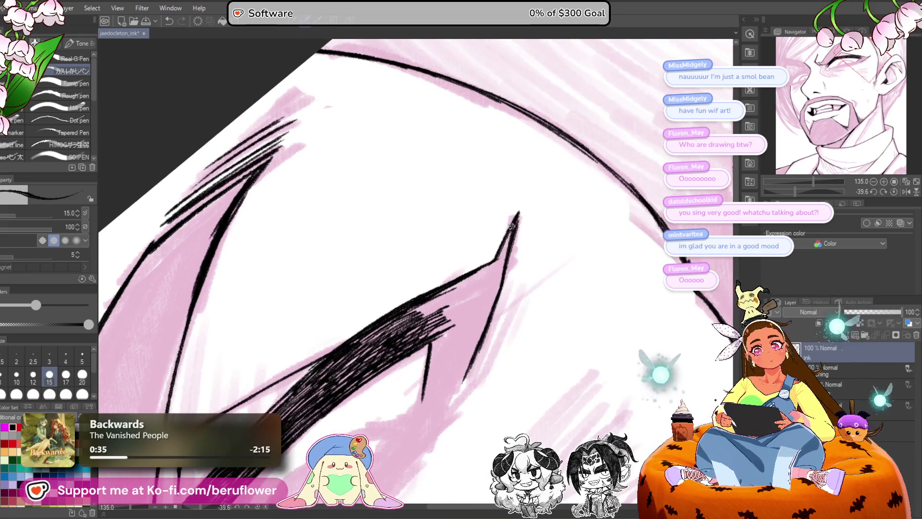
mouse_move(494, 276)
mouse_down()
mouse_move(507, 237)
mouse_move(485, 313)
mouse_move(513, 242)
mouse_up()
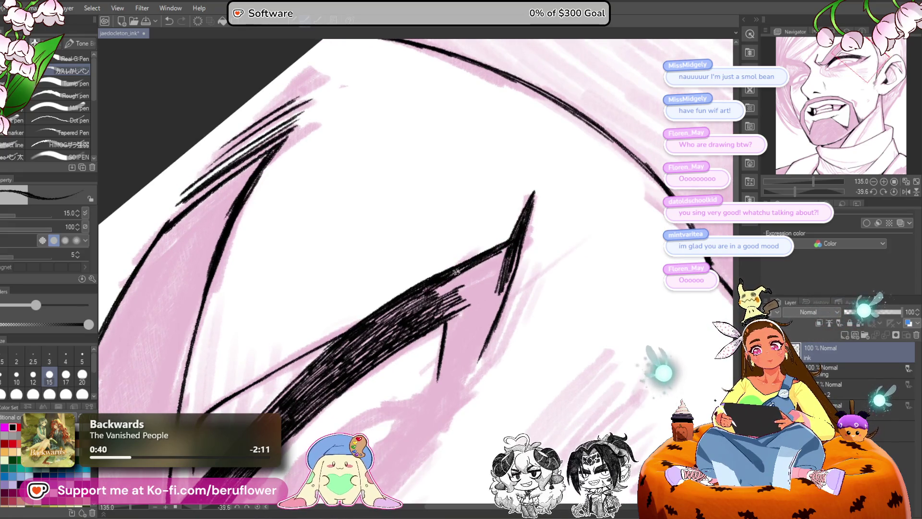
mouse_move(467, 273)
mouse_down()
mouse_move(425, 307)
mouse_move(460, 290)
mouse_up()
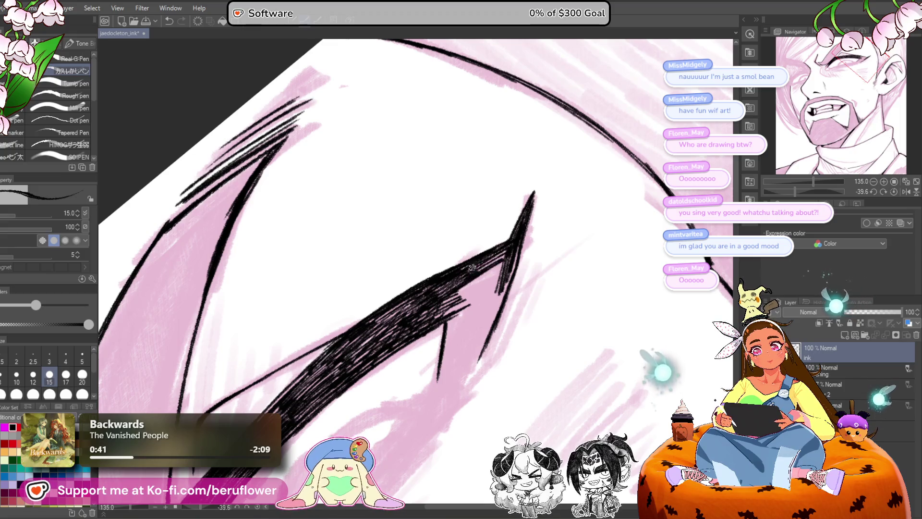
mouse_move(502, 269)
mouse_down()
mouse_move(461, 295)
mouse_move(462, 311)
mouse_up()
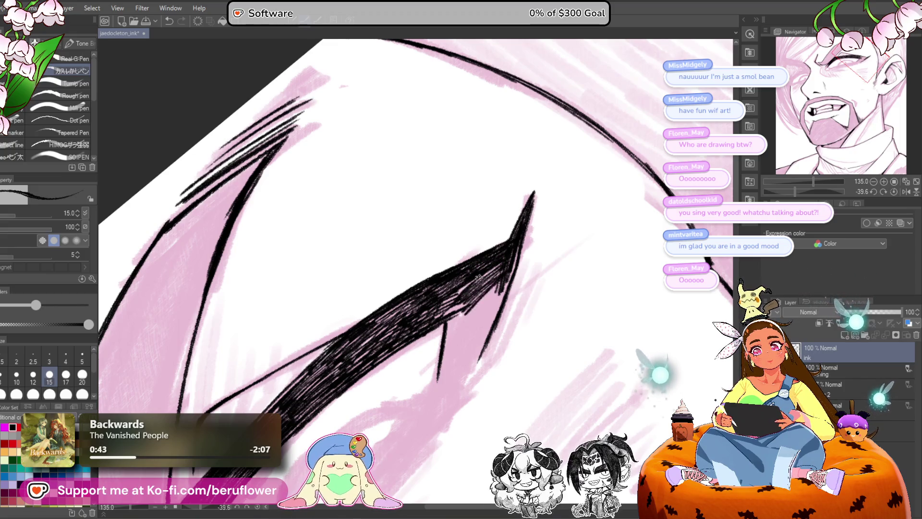
drag(479, 277, 439, 308)
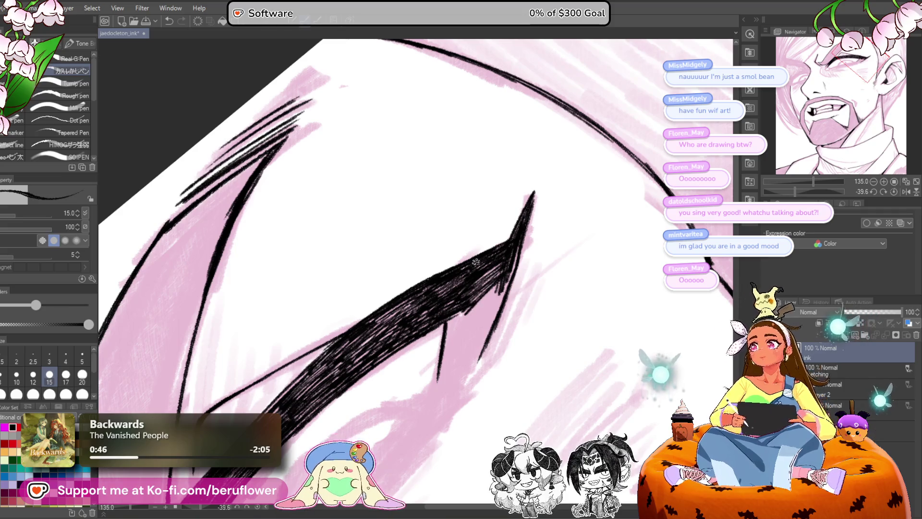
drag(499, 281, 500, 295)
drag(795, 192, 799, 197)
drag(803, 191, 798, 191)
scroll(456, 275, up, 4)
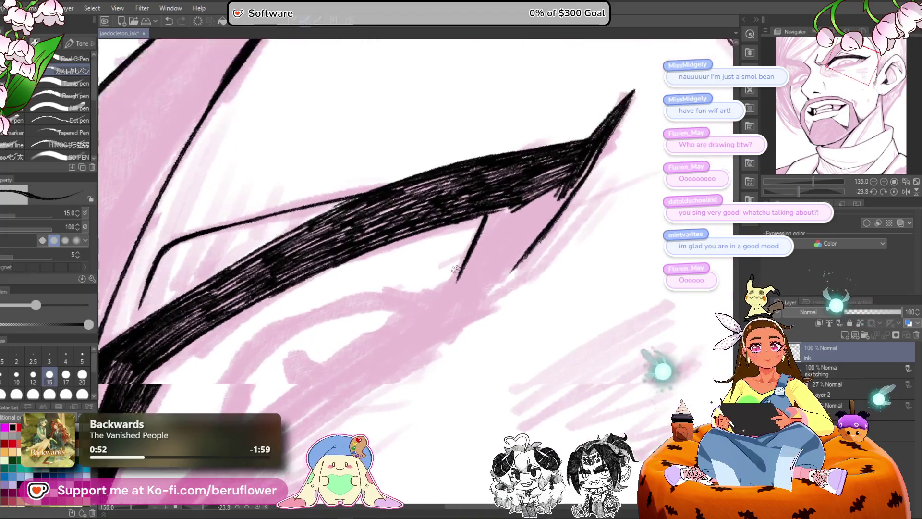
Step: Hatch along the lash shape's lower edge and the notch with thin parallel lines
mouse_move(488, 226)
mouse_down()
mouse_move(553, 215)
mouse_move(590, 168)
mouse_move(561, 216)
mouse_move(496, 272)
mouse_move(519, 249)
mouse_move(480, 322)
mouse_move(499, 269)
mouse_move(431, 311)
mouse_move(470, 250)
mouse_move(499, 240)
mouse_move(485, 264)
mouse_move(595, 159)
mouse_up()
drag(547, 206, 509, 249)
drag(550, 187, 509, 245)
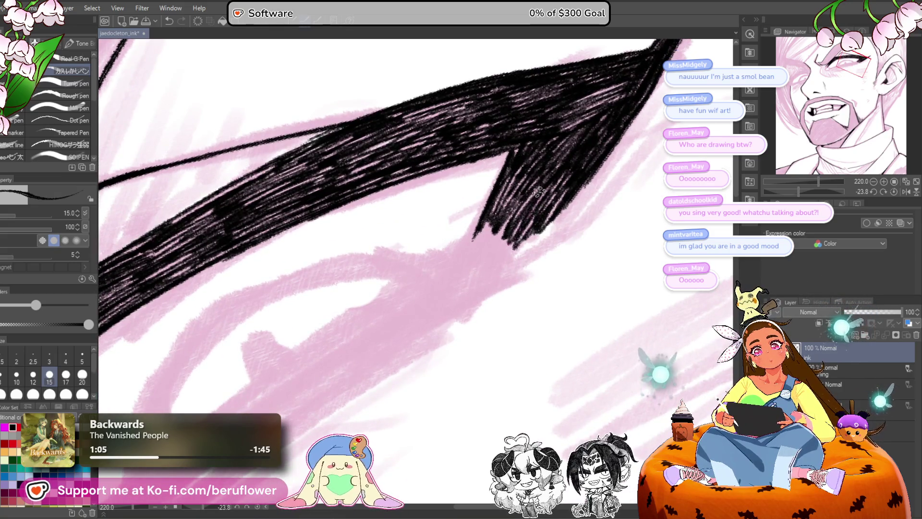
mouse_move(500, 206)
mouse_down()
mouse_move(516, 206)
mouse_move(339, 358)
mouse_move(456, 307)
mouse_up()
drag(546, 178, 413, 284)
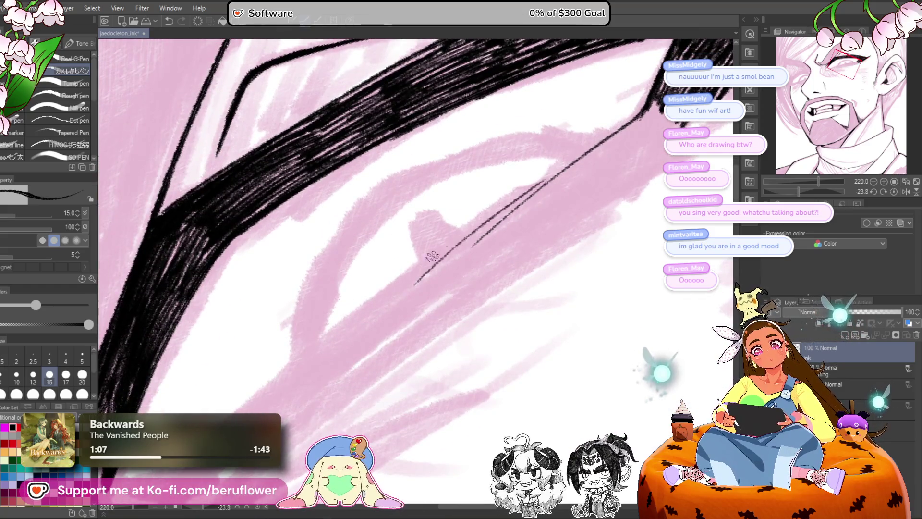
drag(614, 127, 353, 336)
Step: Ink and thicken the thin diagonal lower lid line running down-left, then recentre the eye
mouse_move(395, 295)
mouse_down()
mouse_move(501, 168)
mouse_move(370, 282)
mouse_up()
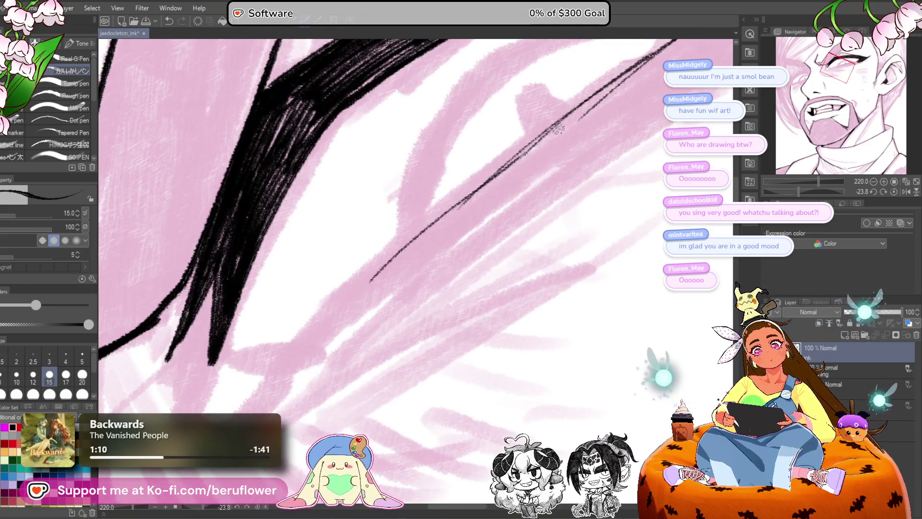
drag(413, 192, 257, 394)
drag(585, 124, 419, 245)
drag(564, 174, 461, 250)
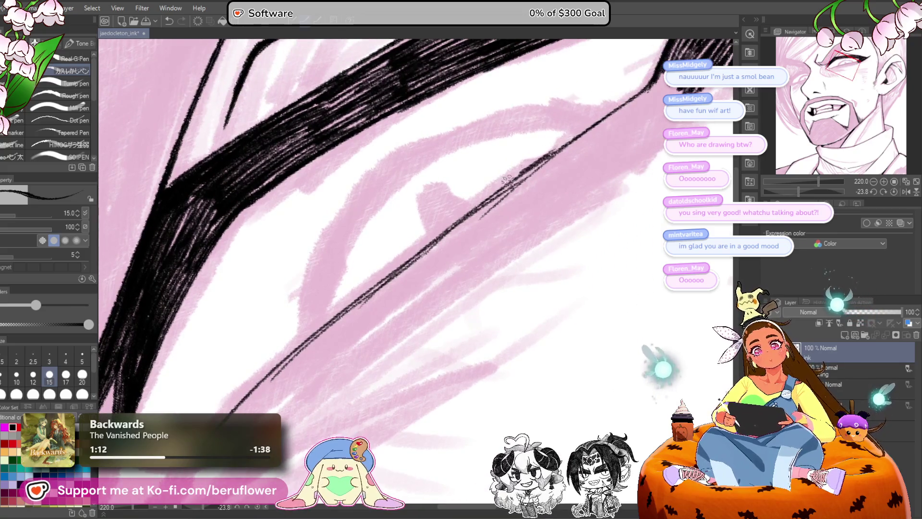
drag(518, 173, 389, 276)
drag(447, 228, 336, 321)
mouse_move(423, 250)
mouse_down()
mouse_move(356, 320)
mouse_move(528, 197)
mouse_move(396, 298)
mouse_move(480, 231)
mouse_move(480, 244)
mouse_move(358, 377)
mouse_move(425, 322)
mouse_move(437, 283)
mouse_move(480, 279)
mouse_move(434, 308)
mouse_up()
mouse_move(475, 276)
mouse_down()
mouse_move(356, 369)
mouse_move(326, 370)
mouse_move(408, 303)
mouse_move(471, 274)
mouse_move(413, 310)
mouse_move(343, 379)
mouse_up()
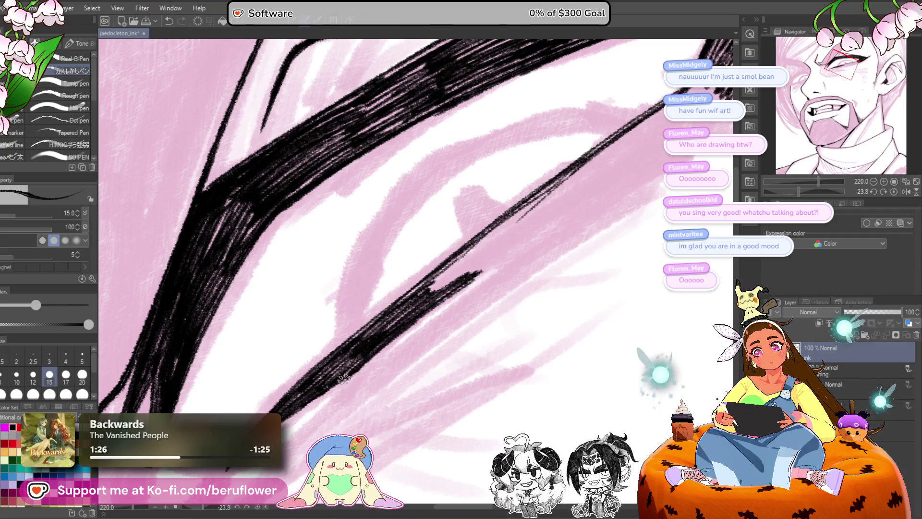
mouse_move(432, 300)
mouse_down()
mouse_move(482, 263)
mouse_move(411, 296)
mouse_up()
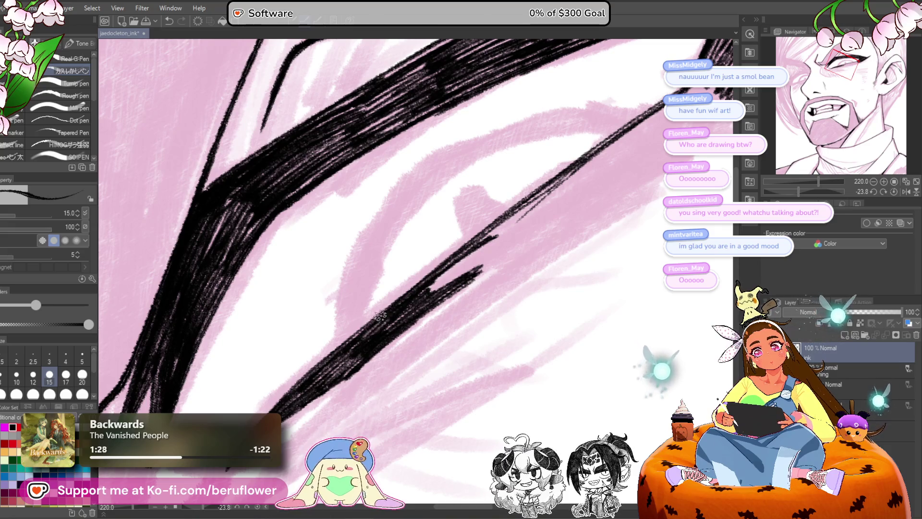
mouse_move(327, 366)
mouse_down()
mouse_move(396, 351)
mouse_move(456, 298)
mouse_move(413, 325)
mouse_move(404, 319)
mouse_move(353, 357)
mouse_move(427, 291)
mouse_move(414, 296)
mouse_move(495, 253)
mouse_move(447, 298)
mouse_move(416, 307)
mouse_move(423, 288)
mouse_move(356, 350)
mouse_move(382, 368)
mouse_move(606, 216)
mouse_move(427, 341)
mouse_move(434, 338)
mouse_move(384, 365)
mouse_move(422, 332)
mouse_move(375, 360)
mouse_move(445, 295)
mouse_move(552, 240)
mouse_move(487, 289)
mouse_move(461, 302)
mouse_move(500, 274)
mouse_move(415, 325)
mouse_move(461, 288)
mouse_move(384, 356)
mouse_move(529, 245)
mouse_move(533, 259)
mouse_up()
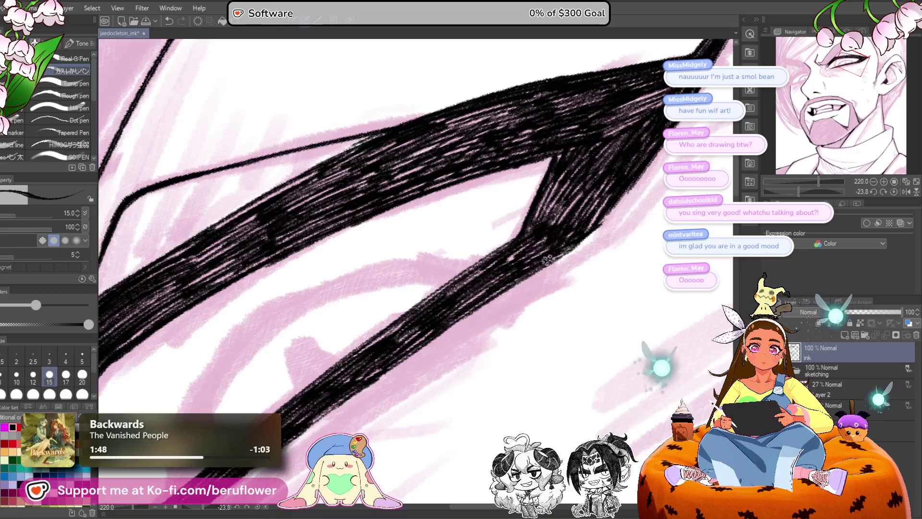
scroll(528, 288, down, 5)
mouse_move(528, 328)
mouse_down()
mouse_move(527, 361)
mouse_move(509, 354)
mouse_up()
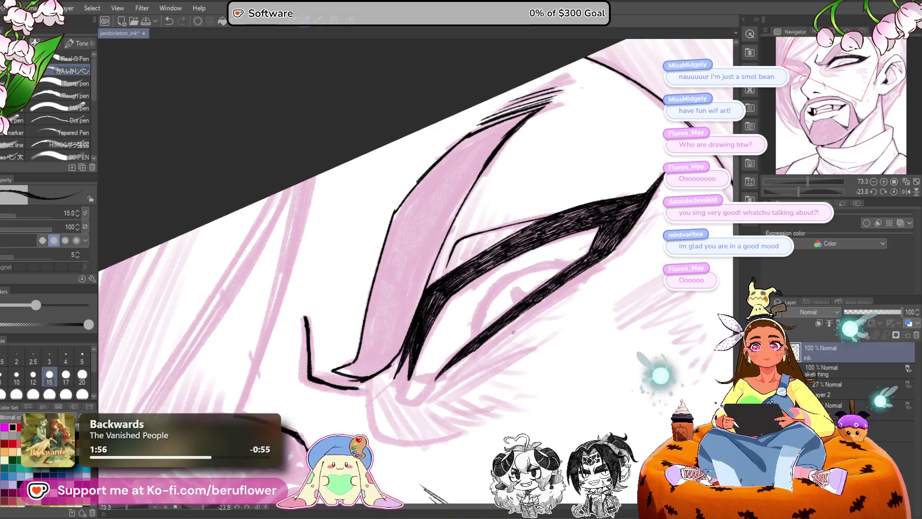
Step: Zoom in and ink the thin curved eyeball line down from the eyelid
drag(489, 414, 424, 279)
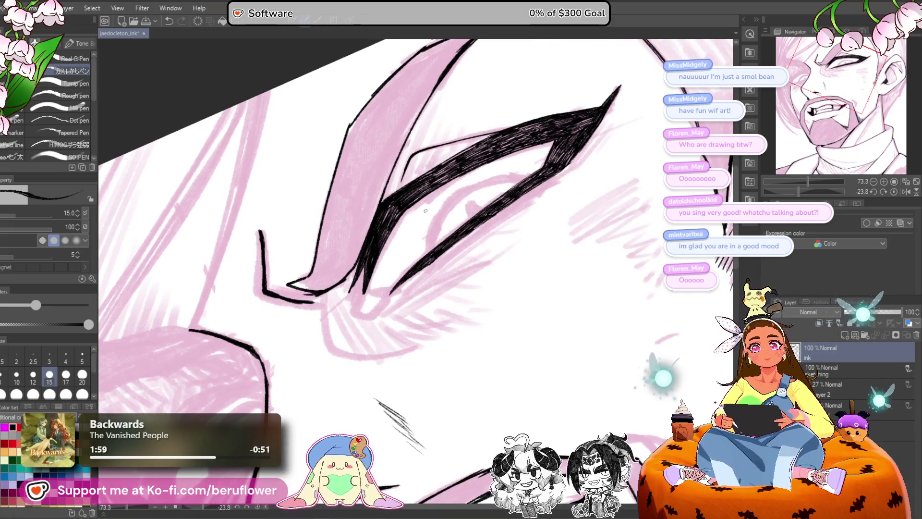
scroll(425, 210, up, 5)
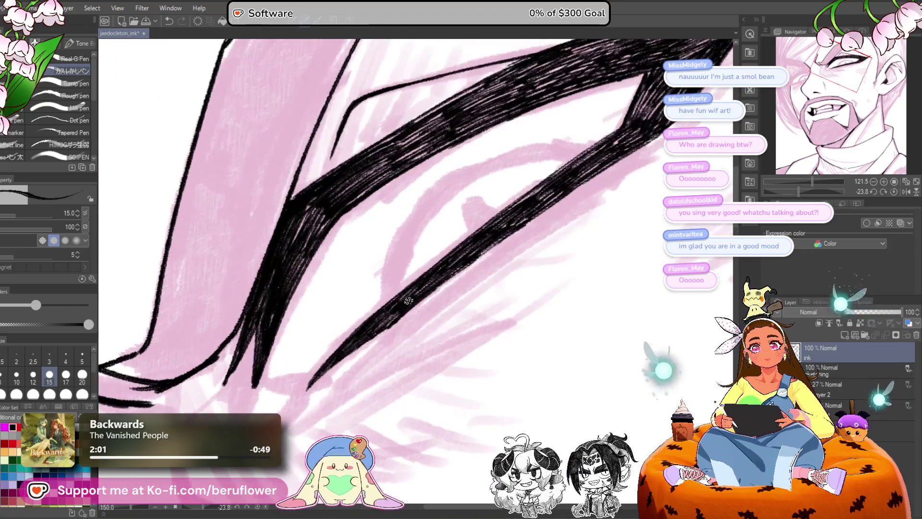
scroll(445, 291, up, 3)
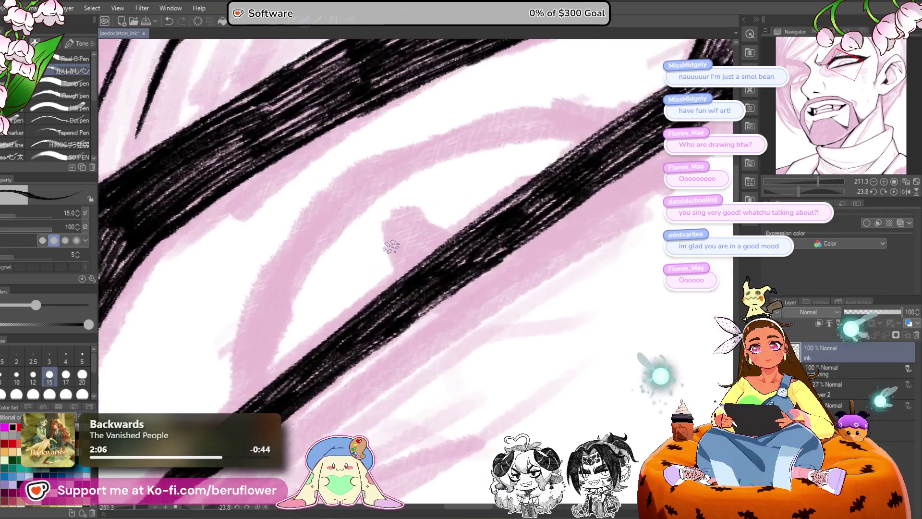
scroll(391, 246, up, 3)
mouse_move(633, 167)
mouse_down()
mouse_move(446, 194)
mouse_move(358, 262)
mouse_move(294, 414)
mouse_up()
mouse_move(323, 308)
mouse_down()
mouse_move(290, 412)
mouse_move(331, 288)
mouse_move(401, 218)
mouse_move(602, 158)
mouse_move(643, 168)
mouse_up()
mouse_move(477, 178)
mouse_down()
mouse_move(569, 161)
mouse_move(644, 166)
mouse_move(535, 172)
mouse_up()
Step: Go over the eye curve to darken it and fill the narrow spike with black
drag(381, 243, 365, 336)
drag(398, 201, 369, 317)
mouse_move(480, 220)
mouse_down()
mouse_move(484, 303)
mouse_move(457, 262)
mouse_move(477, 314)
mouse_up()
mouse_move(458, 271)
mouse_down()
mouse_move(463, 327)
mouse_move(475, 335)
mouse_move(492, 273)
mouse_move(481, 278)
mouse_up()
scroll(475, 334, down, 5)
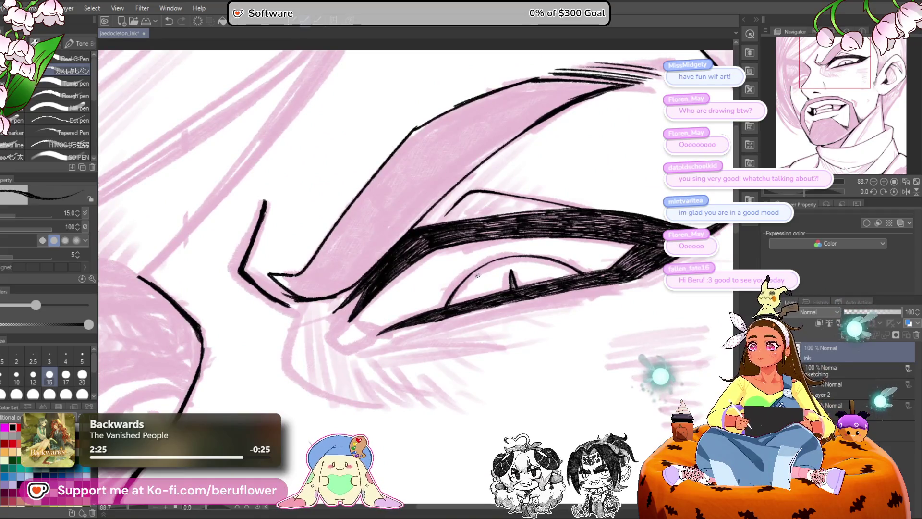
Step: Tilt the canvas diagonally, zoom in, and hatch over the dark lash stroke
drag(461, 341, 401, 311)
mouse_move(542, 292)
mouse_down()
mouse_move(672, 268)
mouse_move(816, 212)
mouse_move(806, 191)
mouse_move(681, 190)
mouse_up()
scroll(495, 112, up, 3)
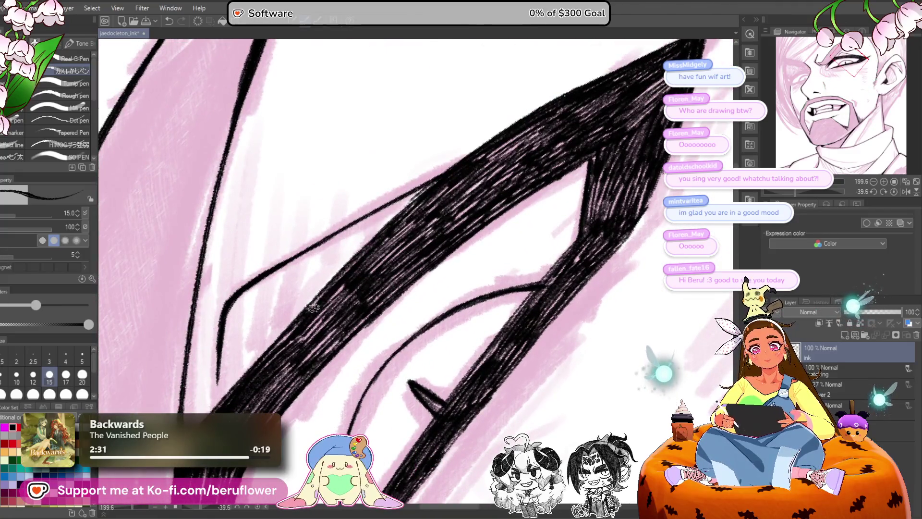
mouse_move(312, 308)
mouse_down()
mouse_move(289, 336)
mouse_move(328, 316)
mouse_up()
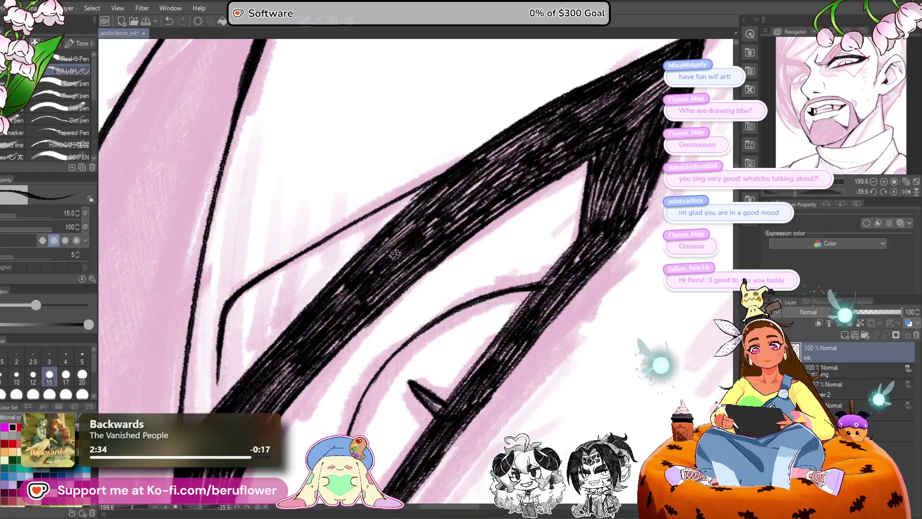
mouse_move(506, 173)
mouse_down()
mouse_move(432, 207)
mouse_move(435, 185)
mouse_up()
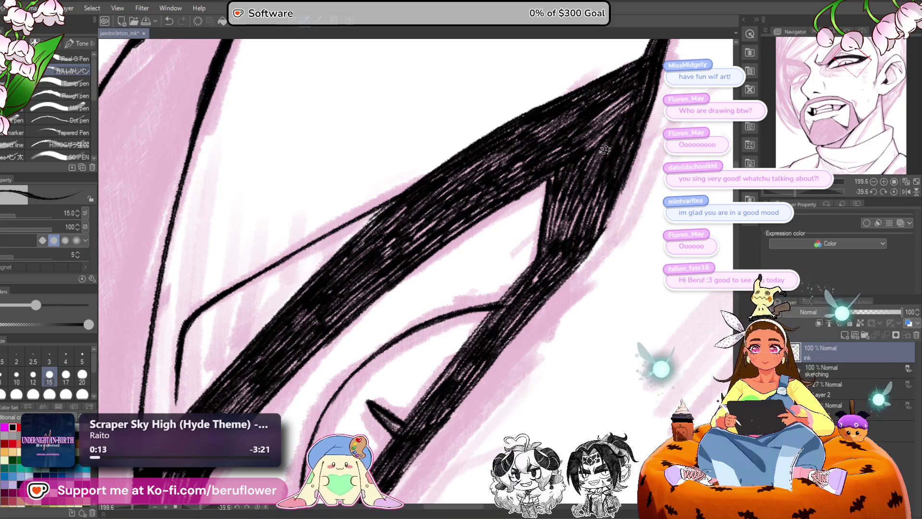
Step: Darken the upper lid stroke's hatching along its right edge down toward the notch
mouse_move(600, 124)
mouse_down()
mouse_move(620, 105)
mouse_move(593, 148)
mouse_up()
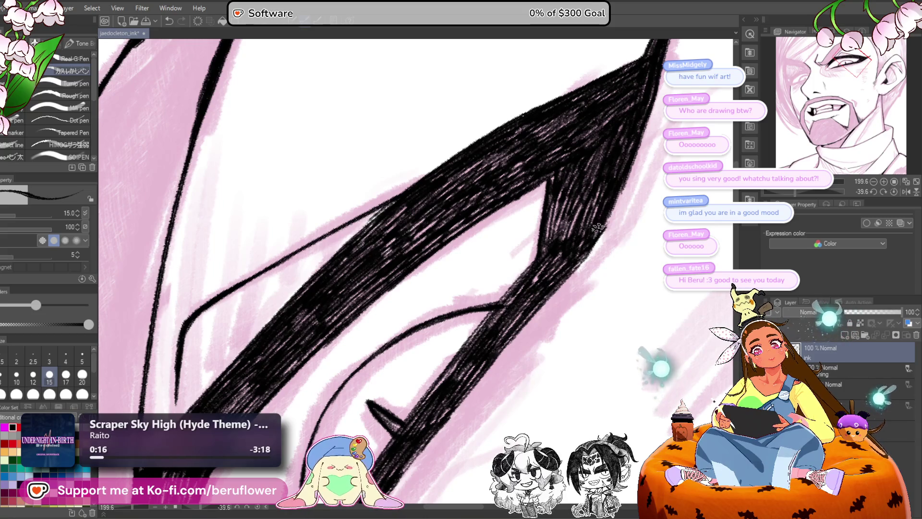
mouse_move(594, 259)
mouse_down()
mouse_move(558, 173)
mouse_move(523, 266)
mouse_up()
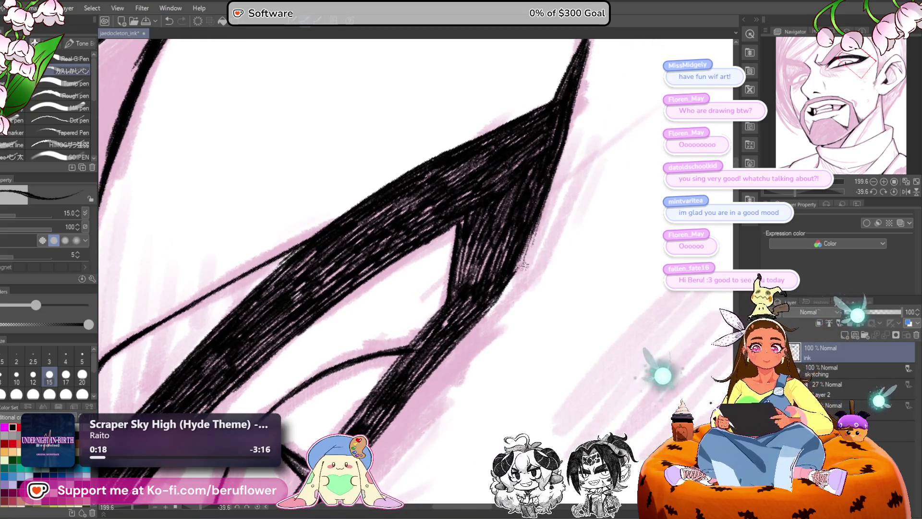
mouse_move(537, 220)
mouse_down()
mouse_move(521, 269)
mouse_move(521, 256)
mouse_move(462, 329)
mouse_up()
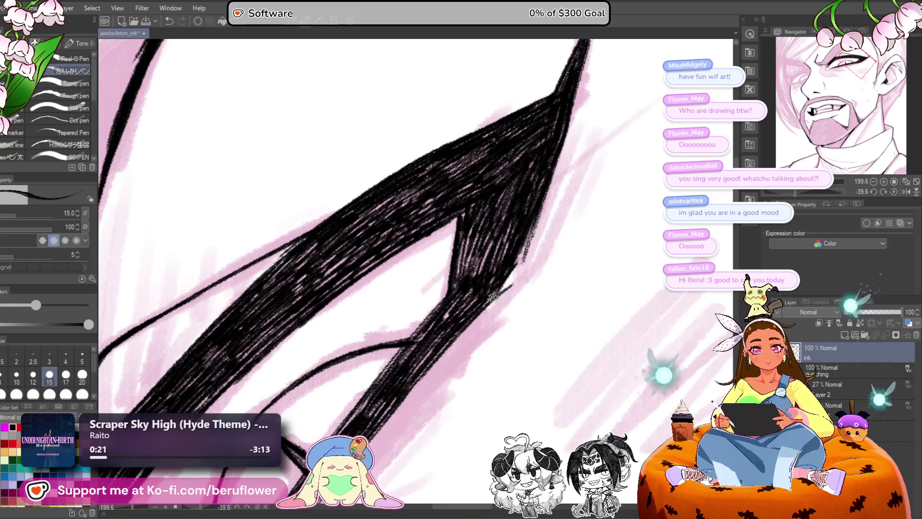
drag(525, 238, 505, 285)
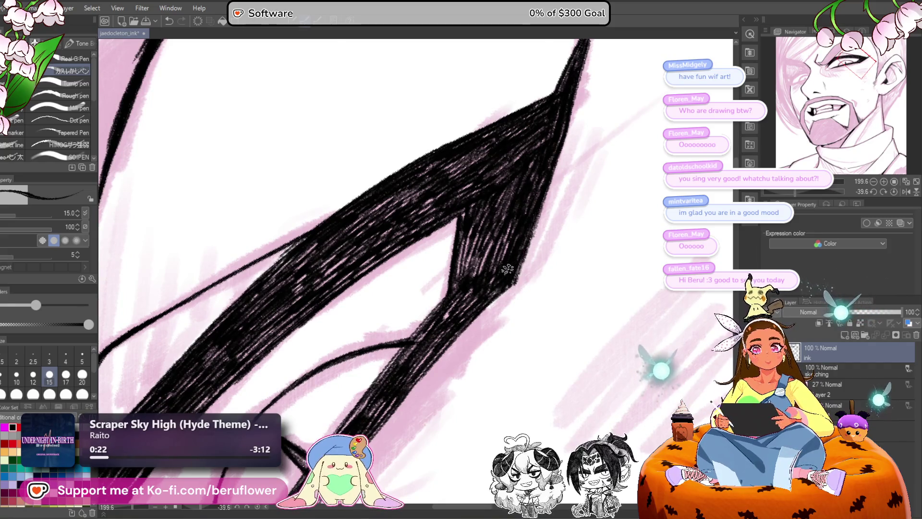
scroll(507, 268, down, 2)
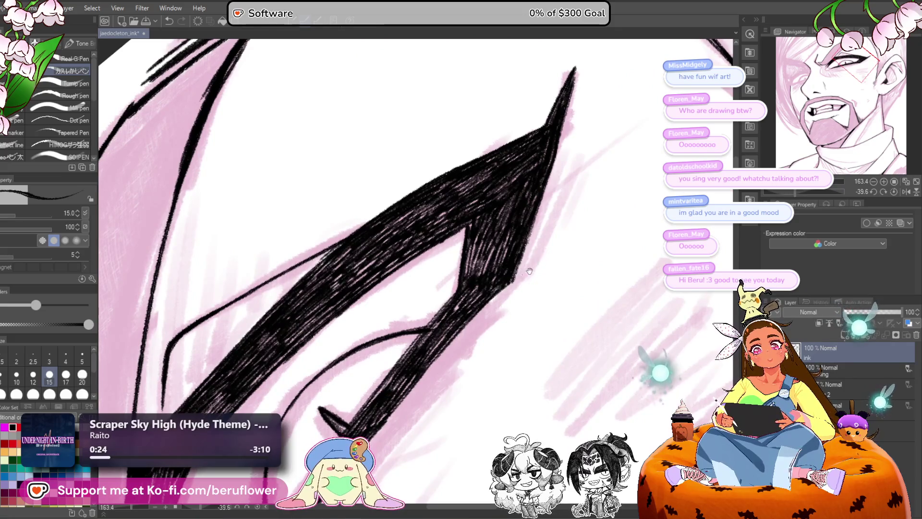
drag(524, 274, 480, 314)
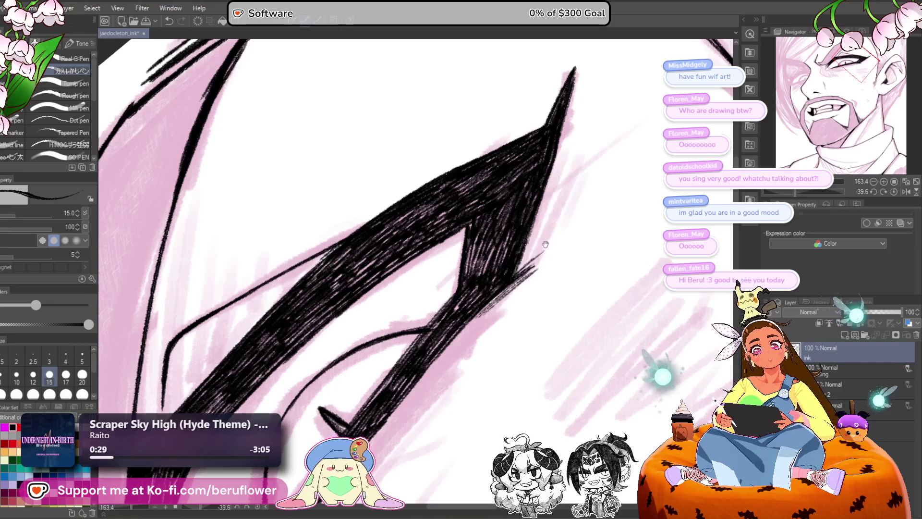
drag(549, 158, 540, 193)
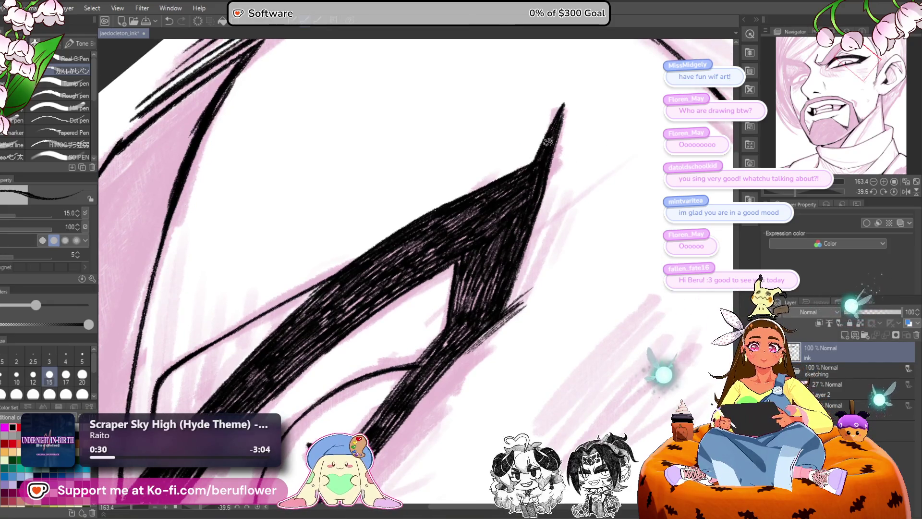
mouse_move(387, 243)
mouse_down()
mouse_move(517, 185)
mouse_move(525, 158)
mouse_move(510, 177)
mouse_up()
drag(451, 221, 370, 302)
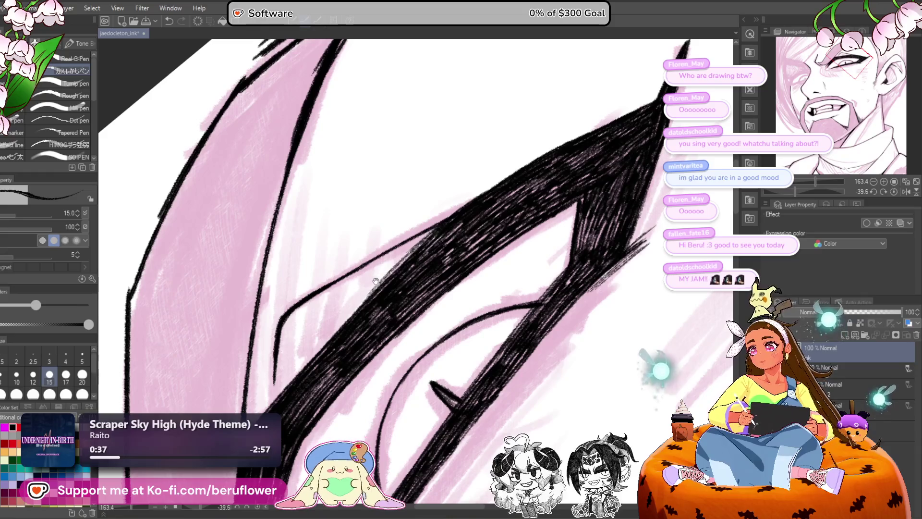
mouse_move(406, 275)
mouse_down()
mouse_move(425, 278)
mouse_move(447, 307)
mouse_up()
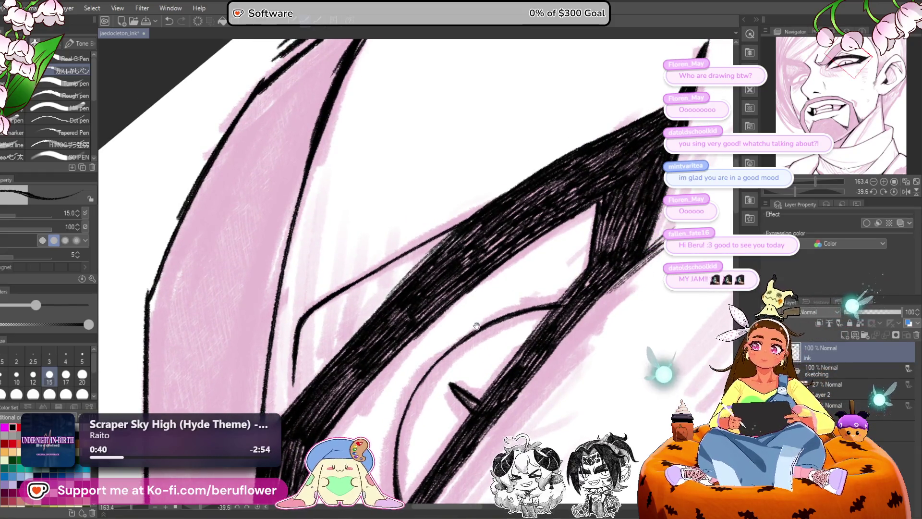
Step: Reset the canvas rotation to upright and zoom out to 88.7%
click(892, 191)
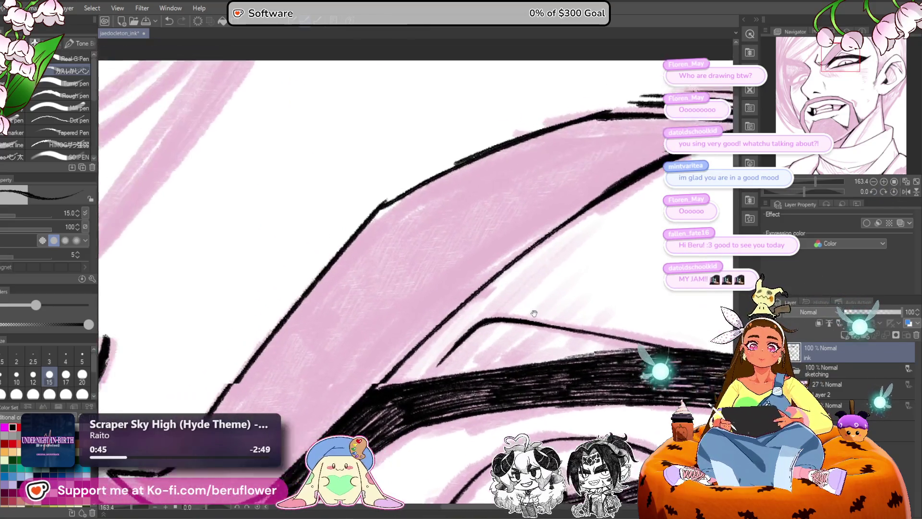
drag(534, 313, 555, 313)
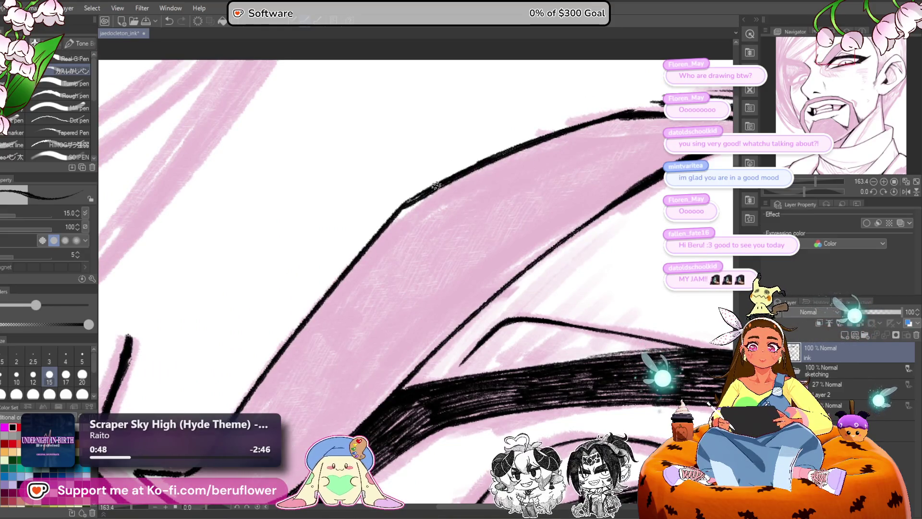
scroll(333, 274, down, 3)
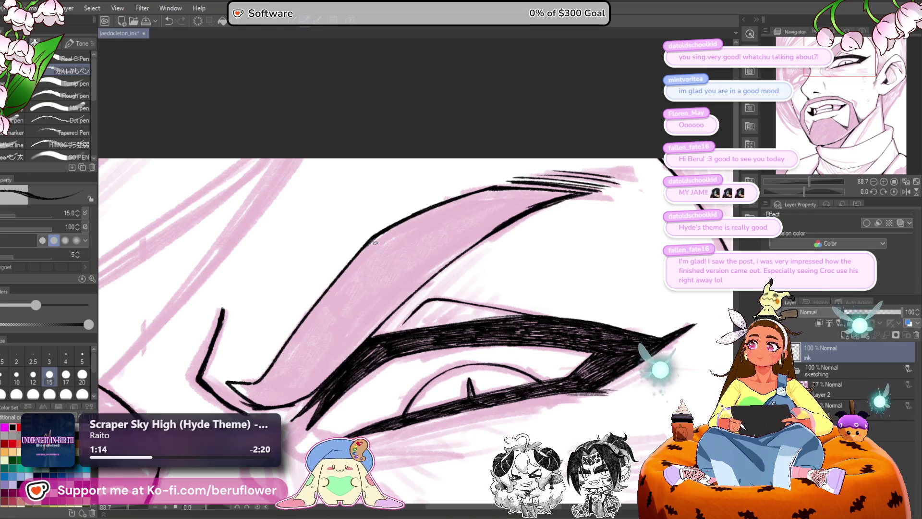
Step: Darken and extend the lower lid line at the eye's inner corner
scroll(442, 255, up, 3)
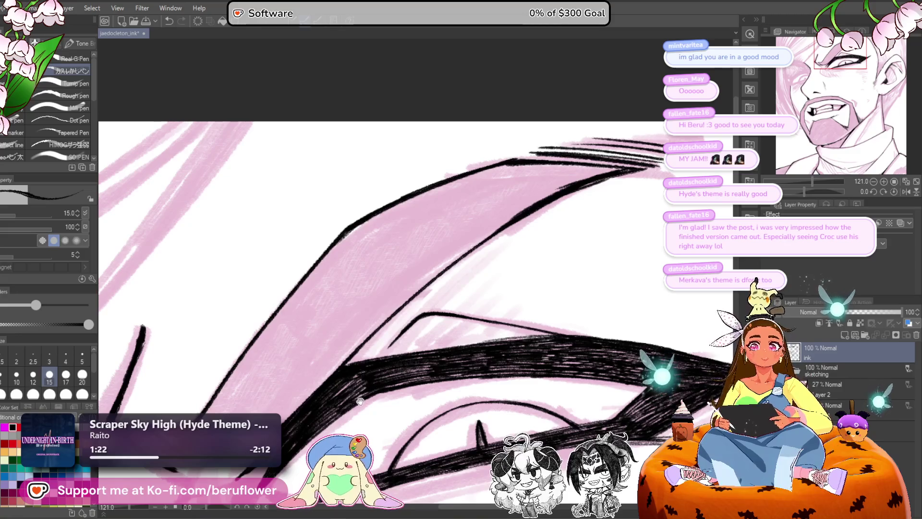
drag(459, 264, 516, 220)
scroll(516, 220, down, 5)
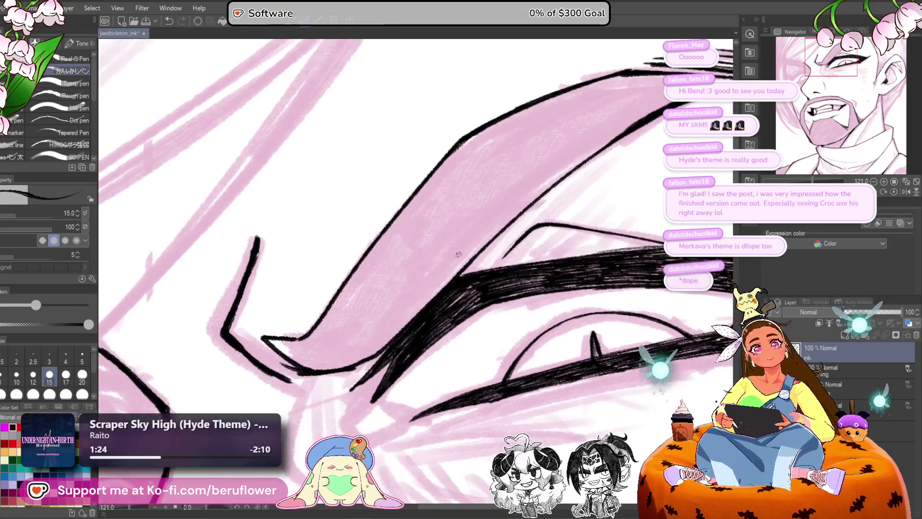
scroll(404, 324, up, 3)
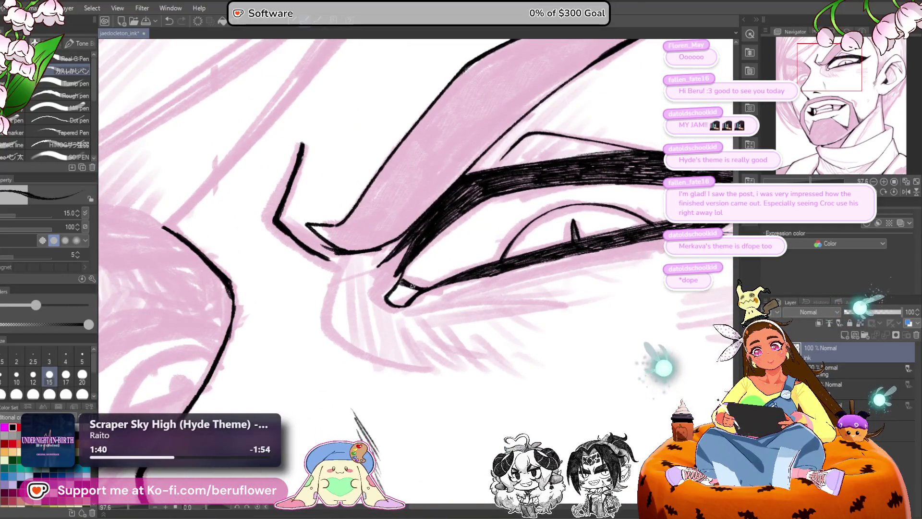
scroll(400, 283, down, 3)
scroll(400, 285, up, 4)
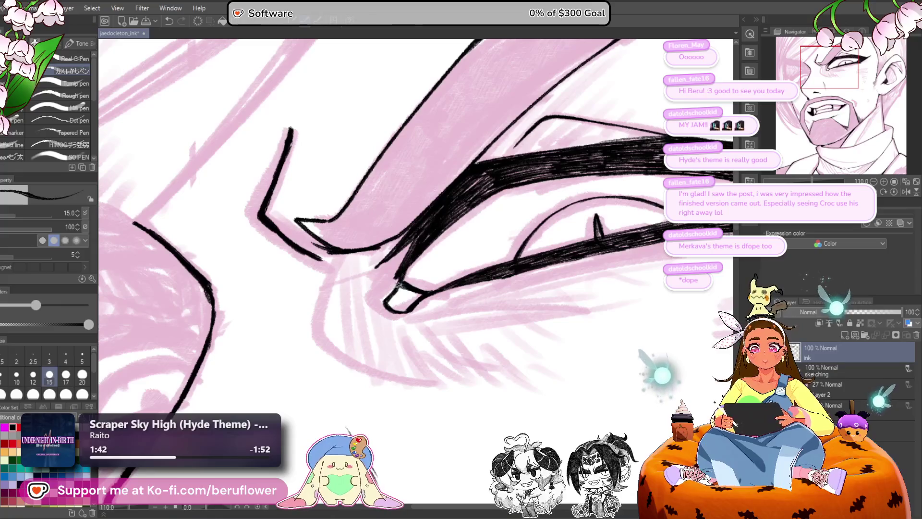
drag(381, 305, 393, 311)
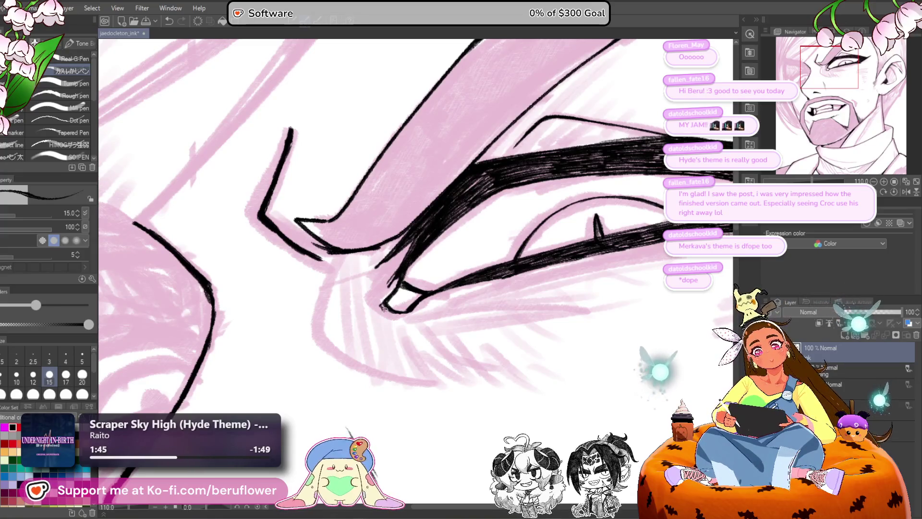
scroll(393, 311, down, 5)
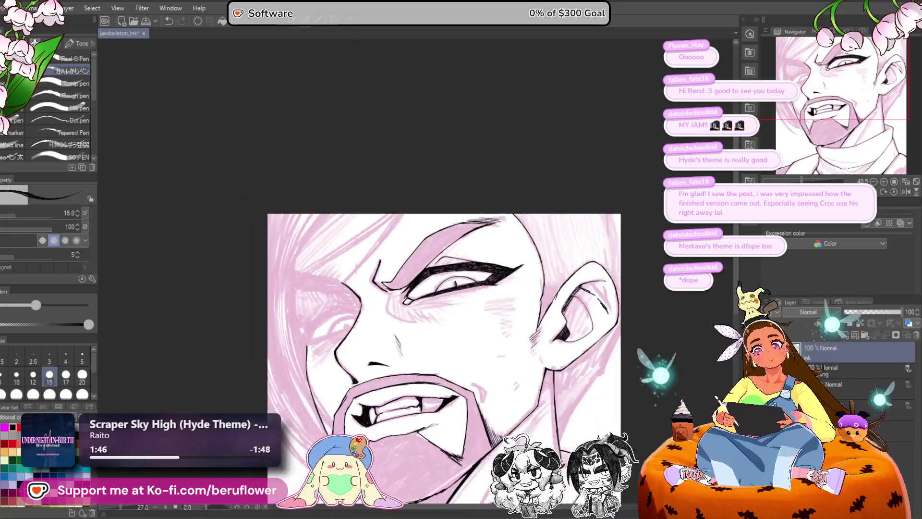
scroll(405, 300, up, 4)
drag(426, 301, 441, 295)
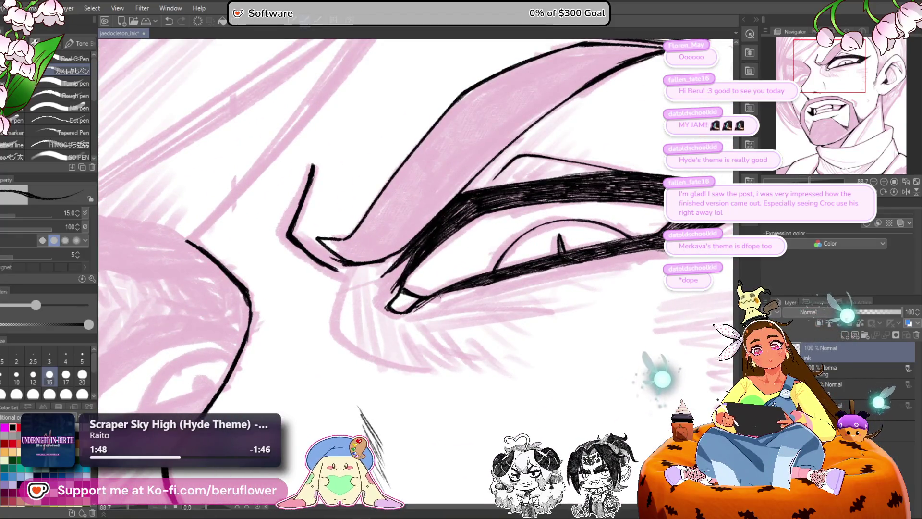
scroll(447, 295, down, 5)
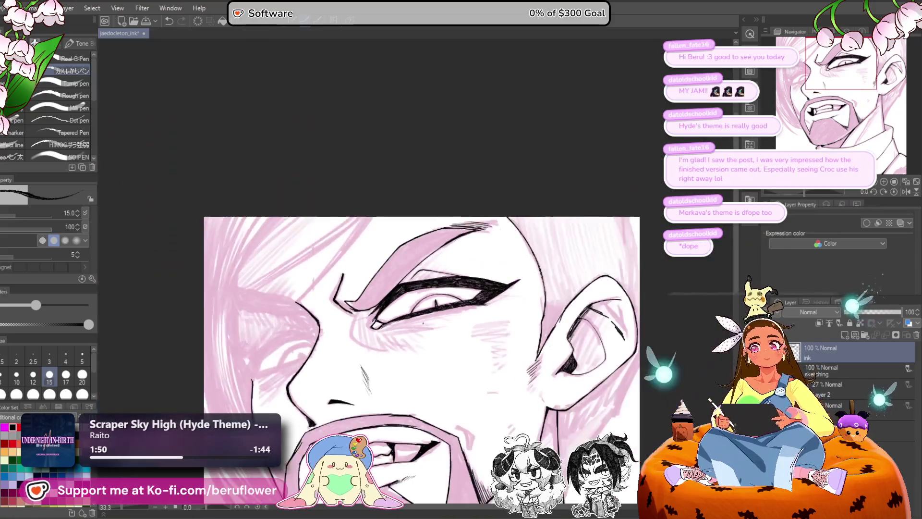
scroll(514, 328, up, 3)
Step: Frame the whole face, try a neck stroke and undo it
drag(514, 312, 514, 327)
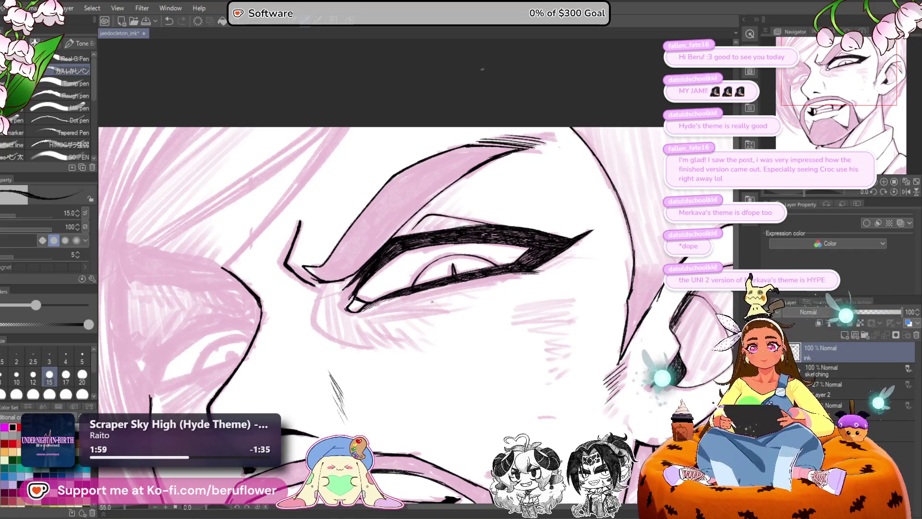
drag(413, 370, 429, 336)
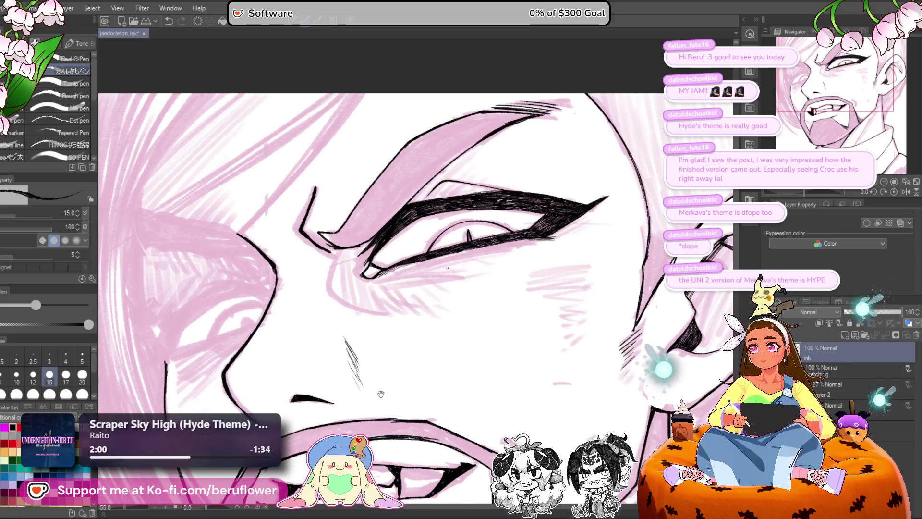
drag(380, 394, 403, 406)
scroll(654, 267, down, 2)
drag(685, 282, 561, 226)
scroll(562, 226, up, 3)
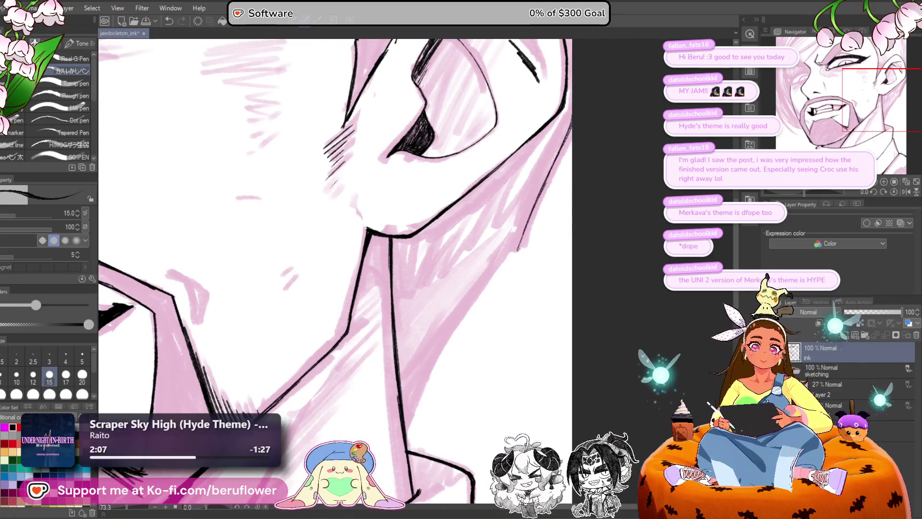
drag(518, 236, 517, 250)
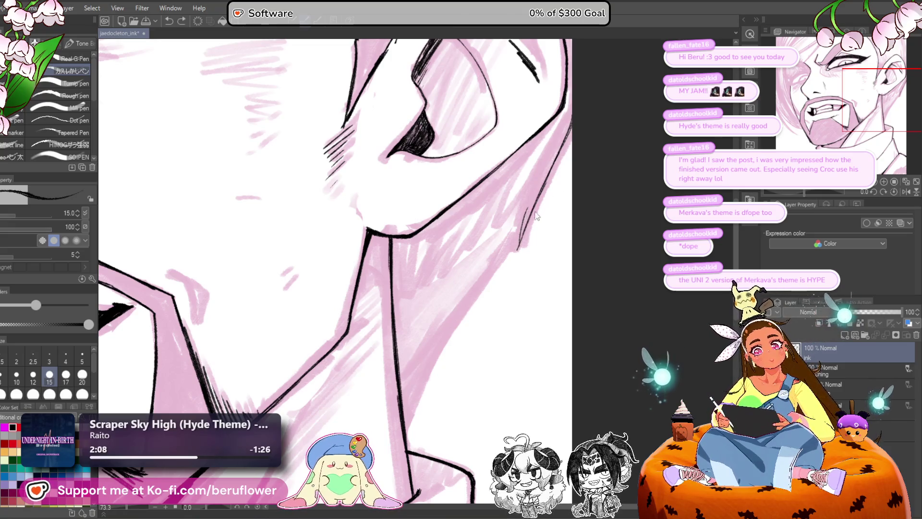
key(ctrl+z)
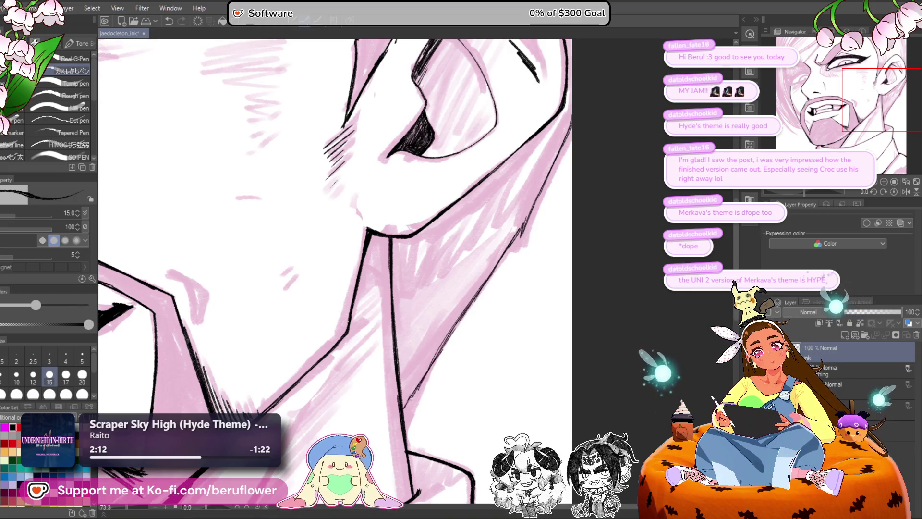
scroll(475, 315, down, 5)
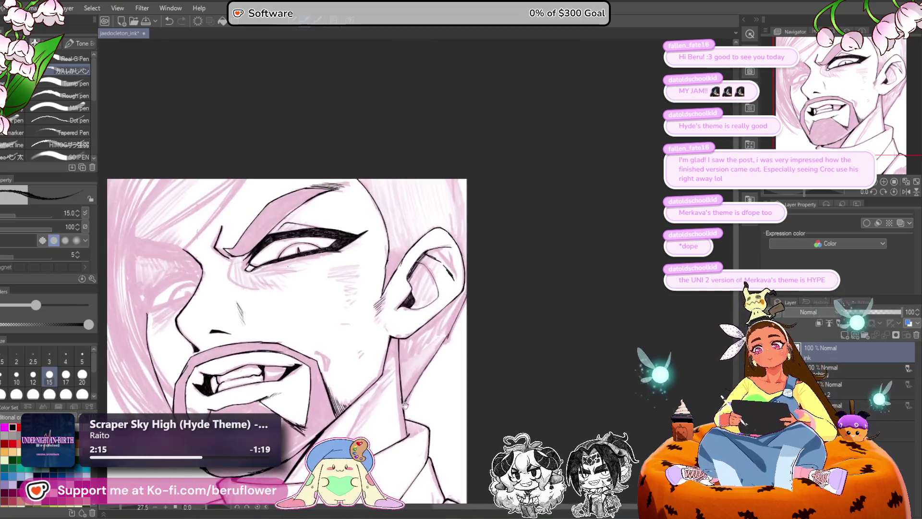
Step: Add black hatch strokes along the jawline
scroll(485, 363, down, 1)
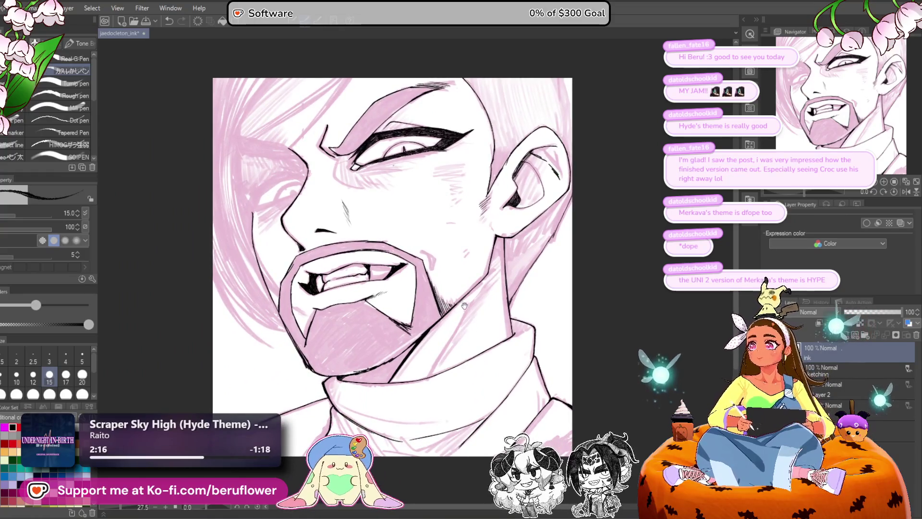
drag(500, 335, 492, 358)
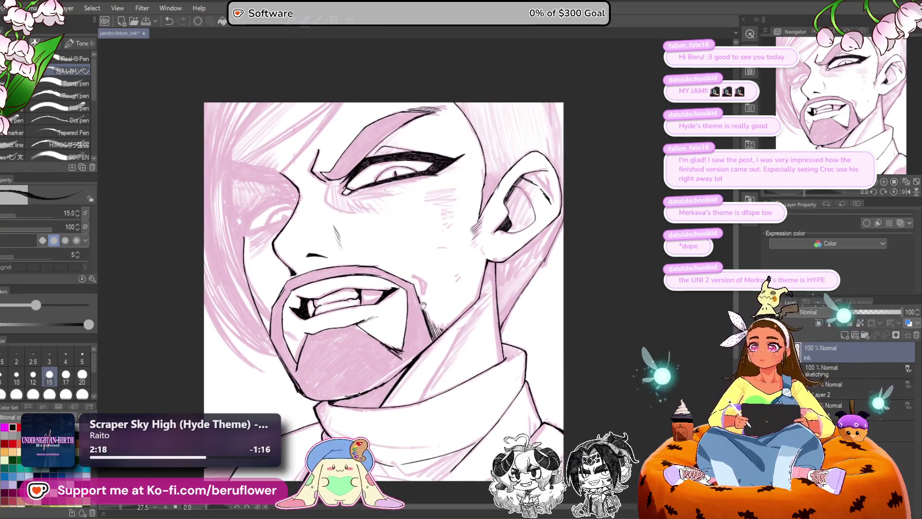
scroll(423, 305, up, 5)
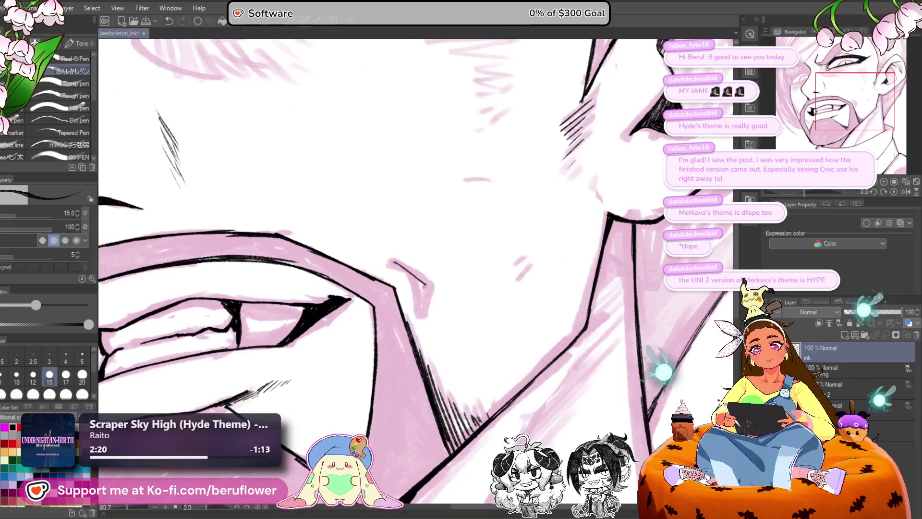
drag(424, 287, 422, 310)
drag(397, 261, 425, 291)
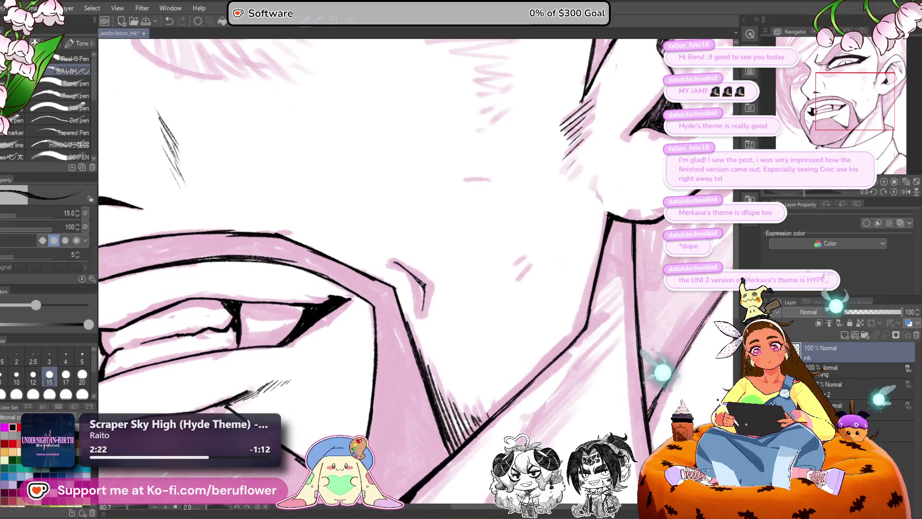
Step: Increase the brush size to 40.0 and add an ink touch to the lower lip
drag(353, 331, 466, 293)
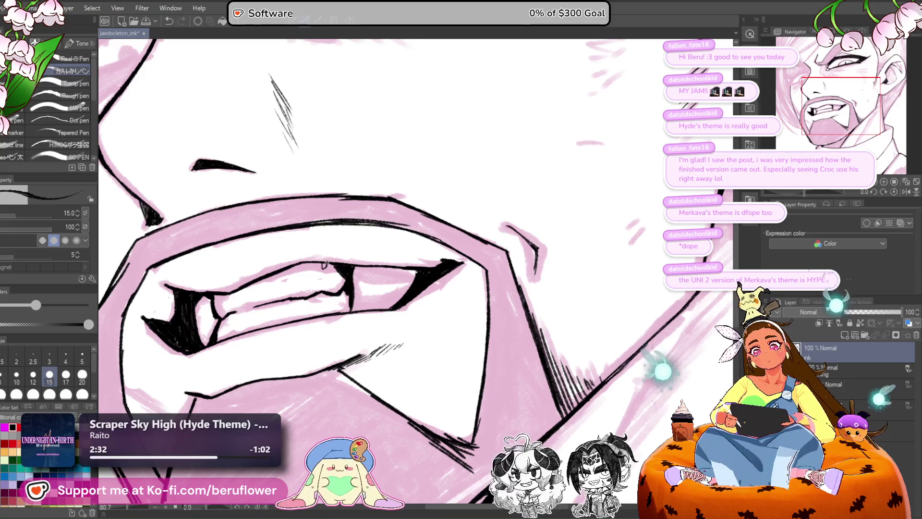
key(bracketright)
key(bracketright)
key(bracketright)
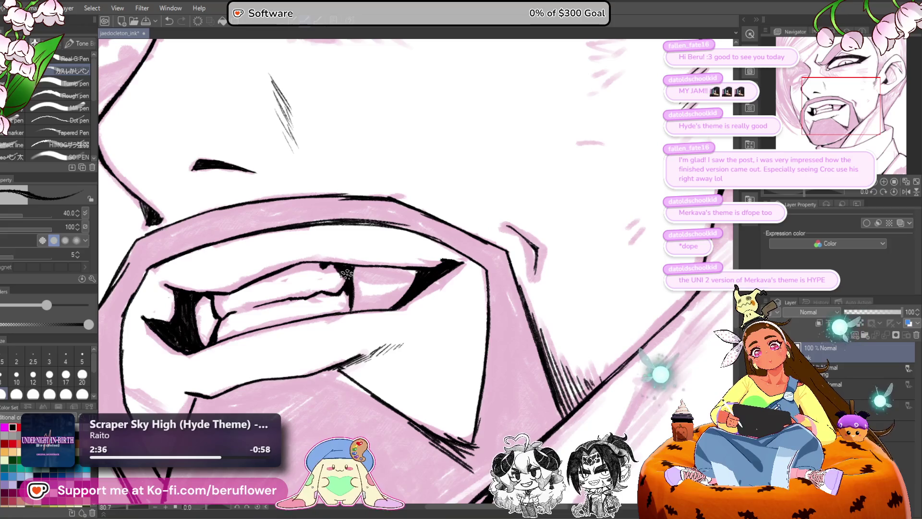
scroll(345, 273, left, 2)
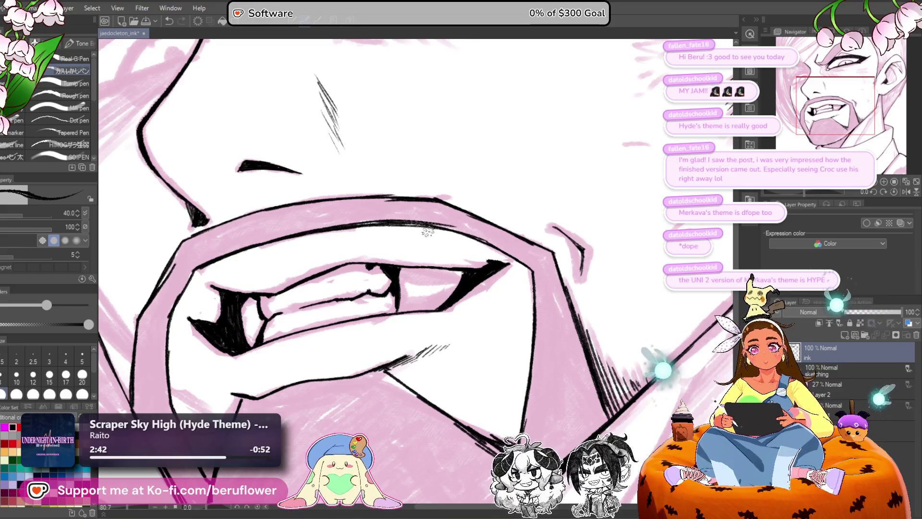
scroll(402, 298, down, 3)
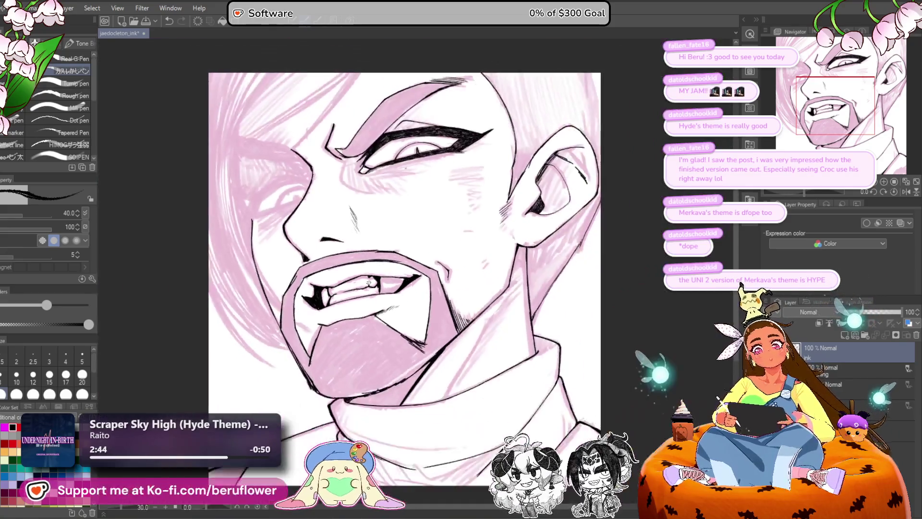
scroll(369, 283, up, 3)
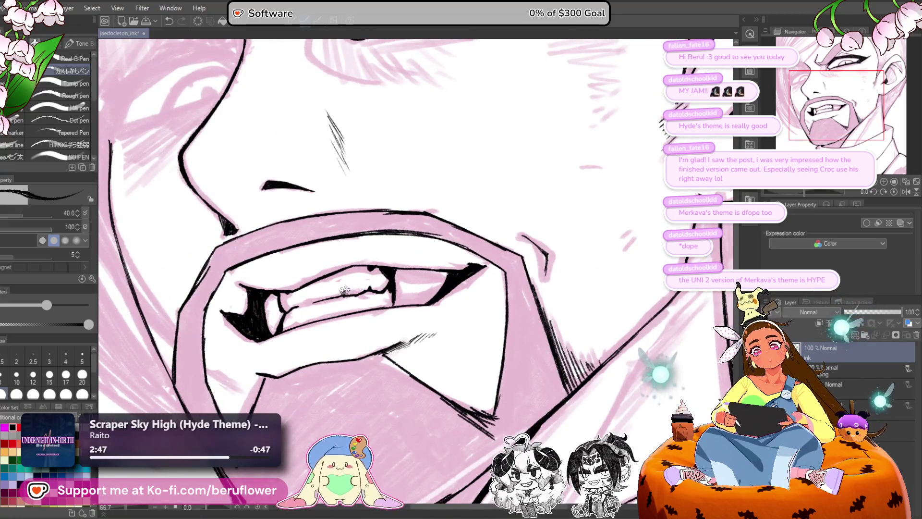
scroll(418, 287, down, 3)
scroll(408, 294, up, 3)
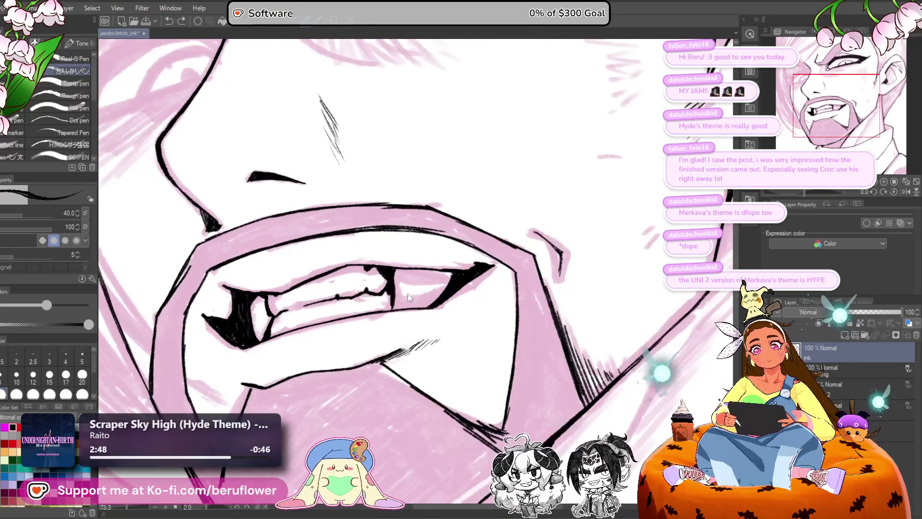
click(287, 312)
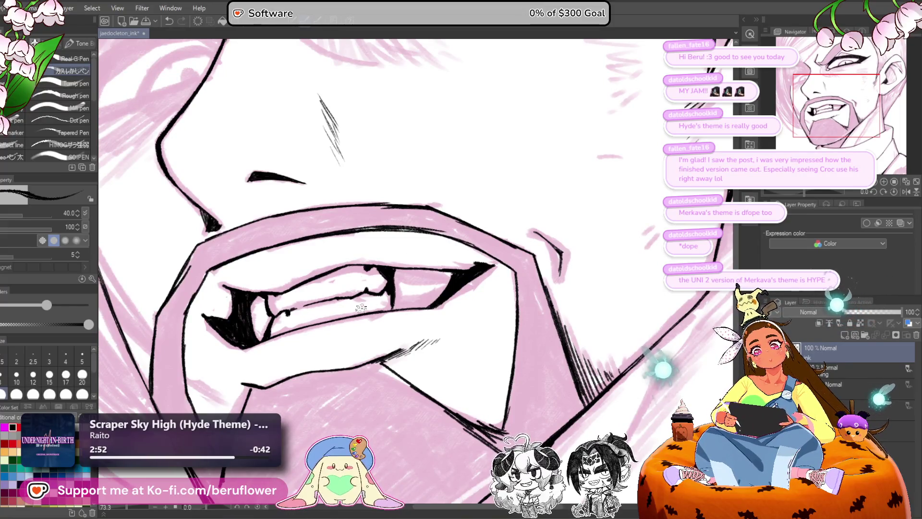
scroll(364, 293, down, 4)
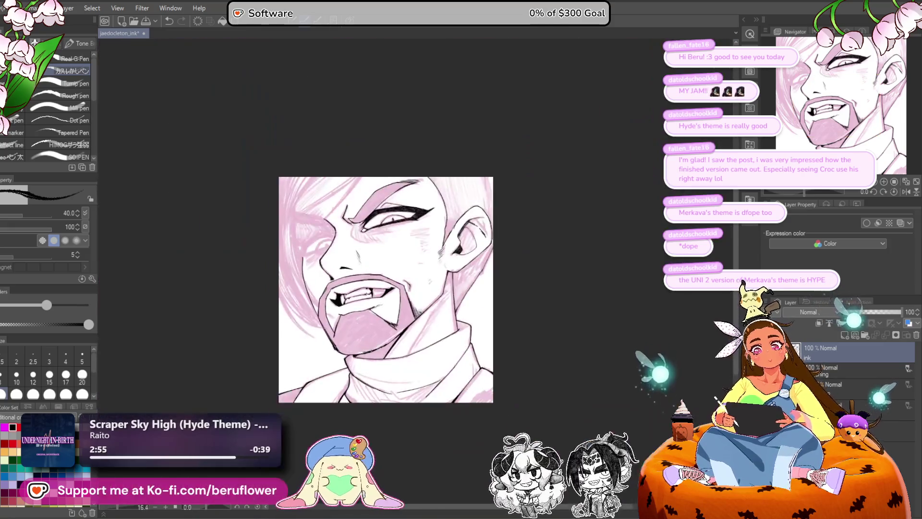
Step: Zoom in on the eye beside the nose and undo the ink line's hooked end
scroll(364, 294, up, 4)
scroll(364, 294, down, 3)
scroll(364, 284, up, 2)
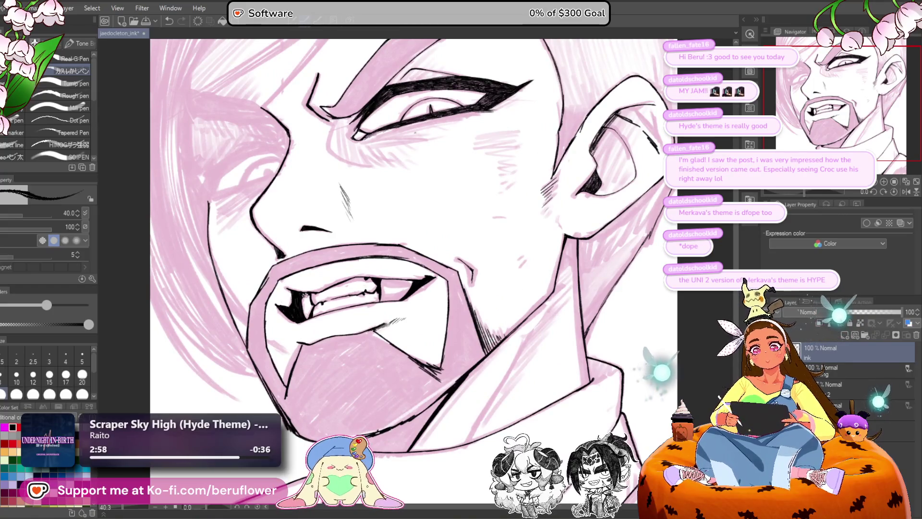
scroll(365, 284, down, 2)
mouse_move(478, 333)
mouse_down()
mouse_move(536, 323)
mouse_move(522, 337)
mouse_up()
scroll(504, 288, up, 3)
drag(488, 245, 582, 294)
scroll(444, 229, up, 3)
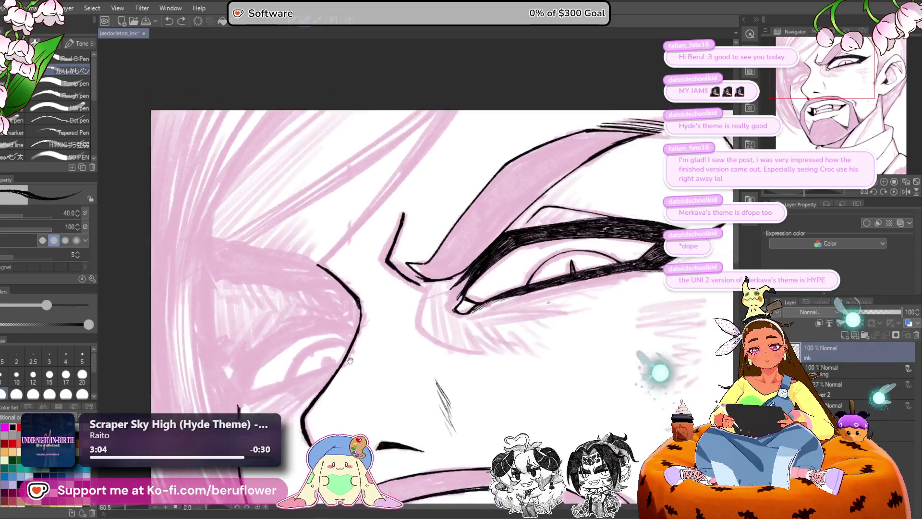
mouse_move(444, 230)
mouse_down()
mouse_move(397, 212)
mouse_move(211, 336)
mouse_move(259, 345)
mouse_move(336, 252)
mouse_up()
key(ctrl+z)
key(ctrl+z)
Step: Hatch dense black strokes into the eyelash wedge up to its upper end
mouse_move(257, 329)
mouse_down()
mouse_move(327, 248)
mouse_move(272, 293)
mouse_up()
mouse_move(216, 336)
mouse_down()
mouse_move(264, 317)
mouse_move(252, 341)
mouse_move(312, 240)
mouse_move(257, 322)
mouse_move(343, 242)
mouse_up()
drag(300, 272, 353, 234)
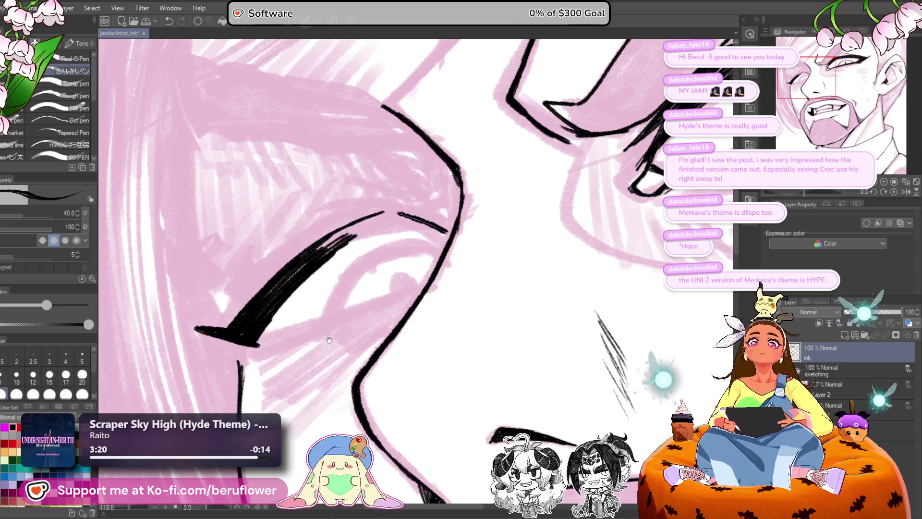
drag(382, 328, 363, 336)
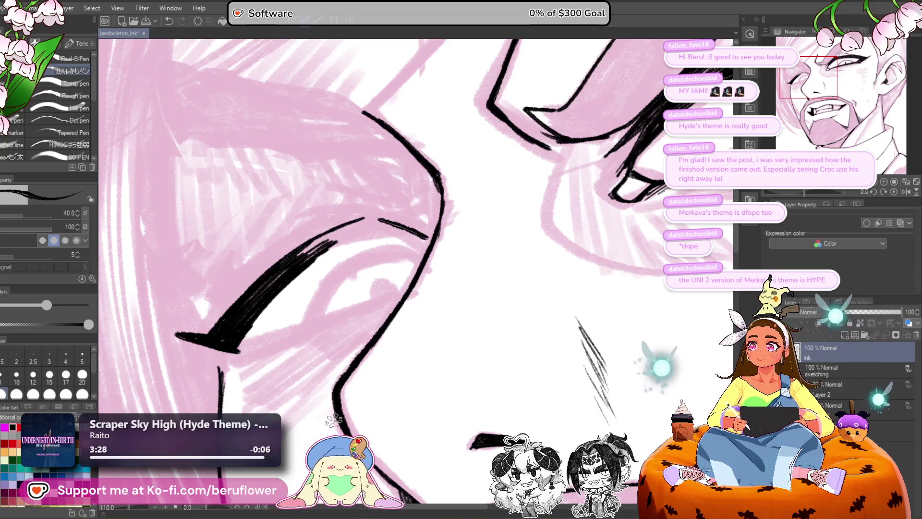
drag(540, 354, 535, 343)
drag(794, 191, 789, 191)
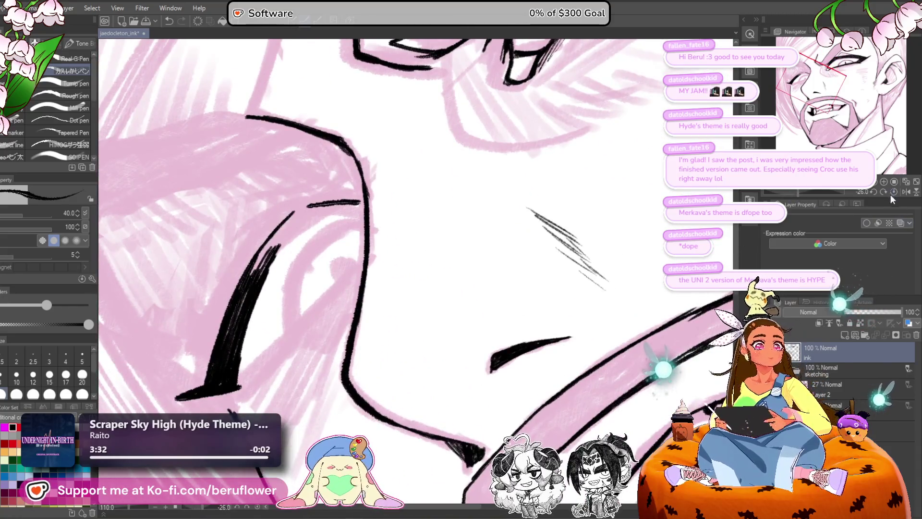
Step: Straighten the canvas, ink over the upper eyelid stroke, then rotate -60° and zoom in
click(891, 192)
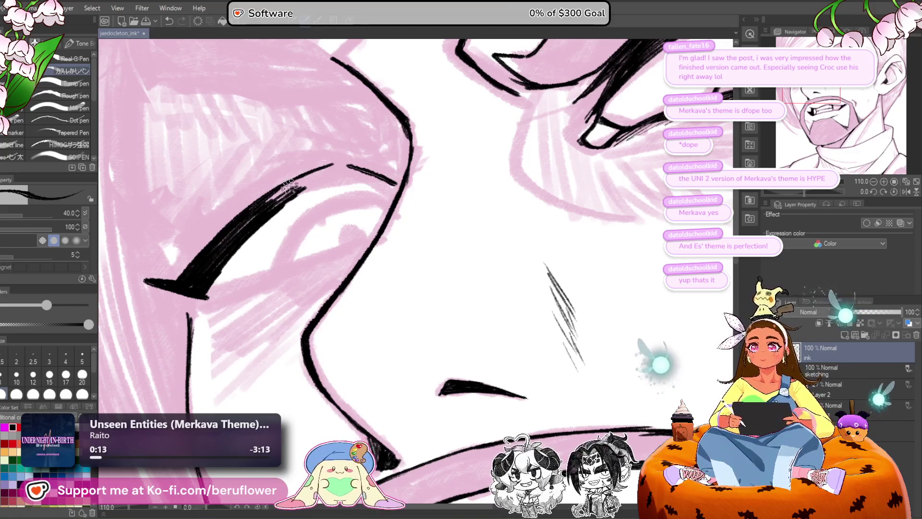
mouse_move(291, 182)
mouse_down()
mouse_move(262, 207)
mouse_move(303, 188)
mouse_move(259, 221)
mouse_move(317, 178)
mouse_move(293, 182)
mouse_move(200, 284)
mouse_move(237, 225)
mouse_move(267, 206)
mouse_move(201, 288)
mouse_move(301, 188)
mouse_up()
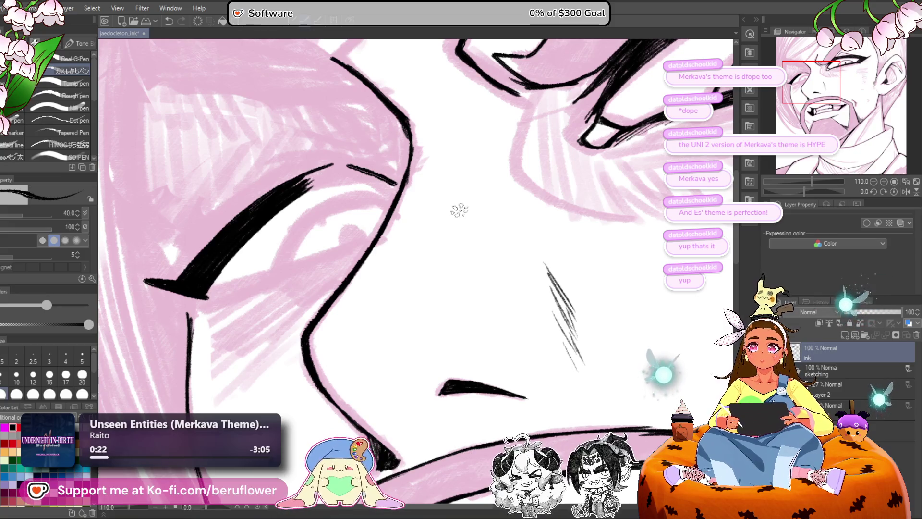
drag(818, 191, 791, 192)
scroll(528, 250, up, 1)
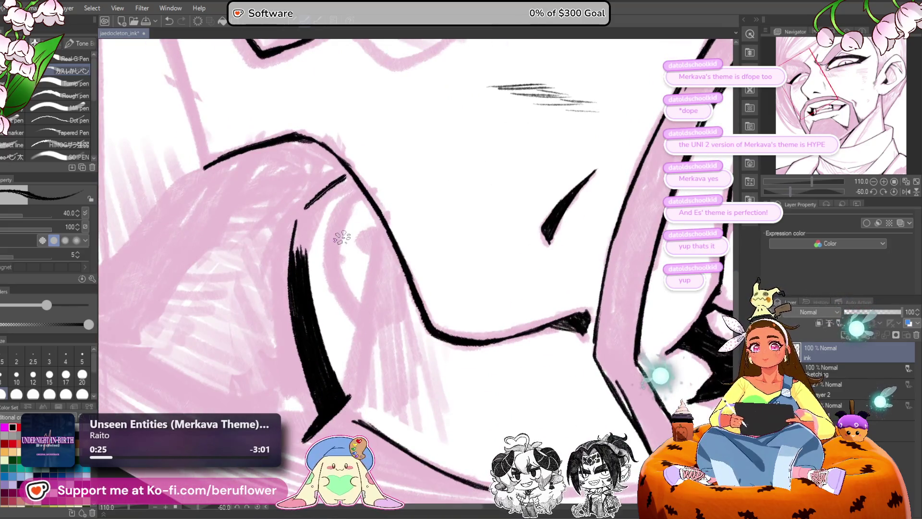
Step: Drop the brush size to 20 and draw thin hatching strokes beside the thick eye stroke
scroll(342, 236, up, 1)
drag(358, 349, 354, 324)
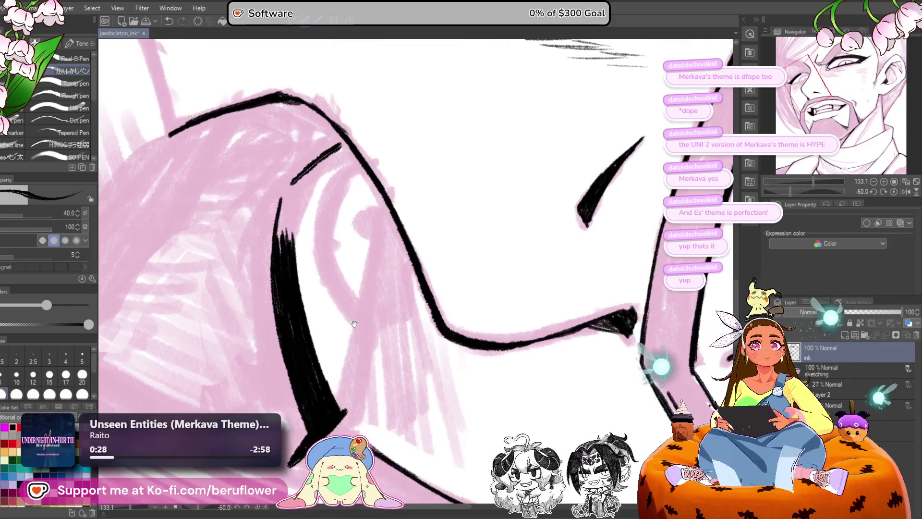
drag(341, 253, 328, 238)
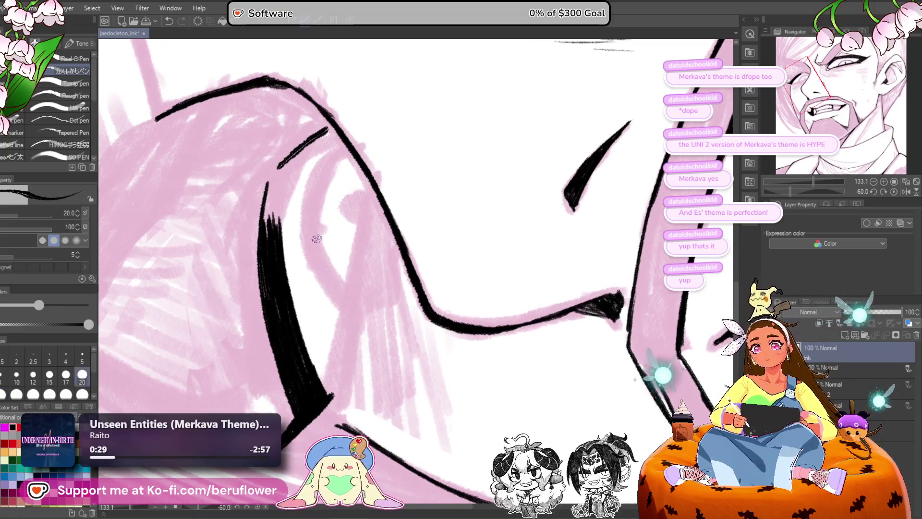
drag(287, 289, 296, 321)
drag(283, 229, 294, 298)
mouse_move(283, 205)
mouse_down()
mouse_move(291, 276)
mouse_move(311, 252)
mouse_move(313, 225)
mouse_up()
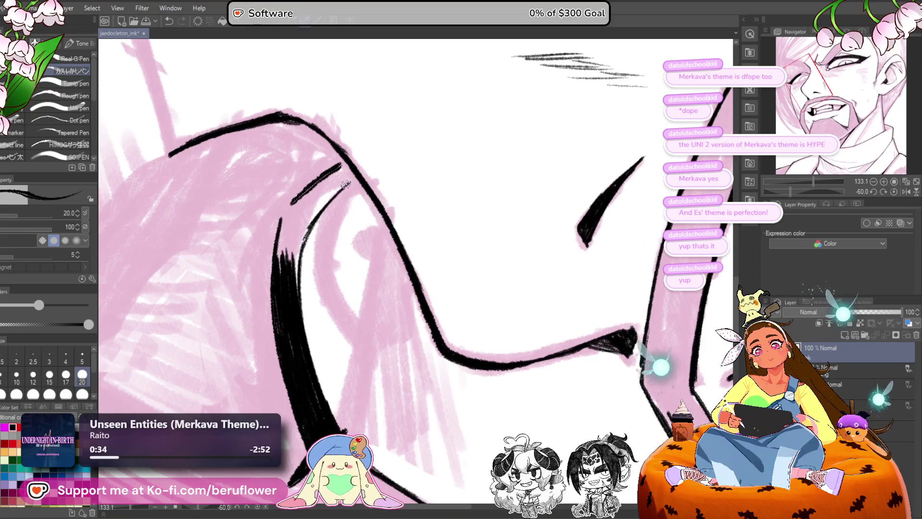
mouse_move(337, 187)
mouse_down()
mouse_move(348, 226)
mouse_move(323, 208)
mouse_move(301, 243)
mouse_move(320, 269)
mouse_up()
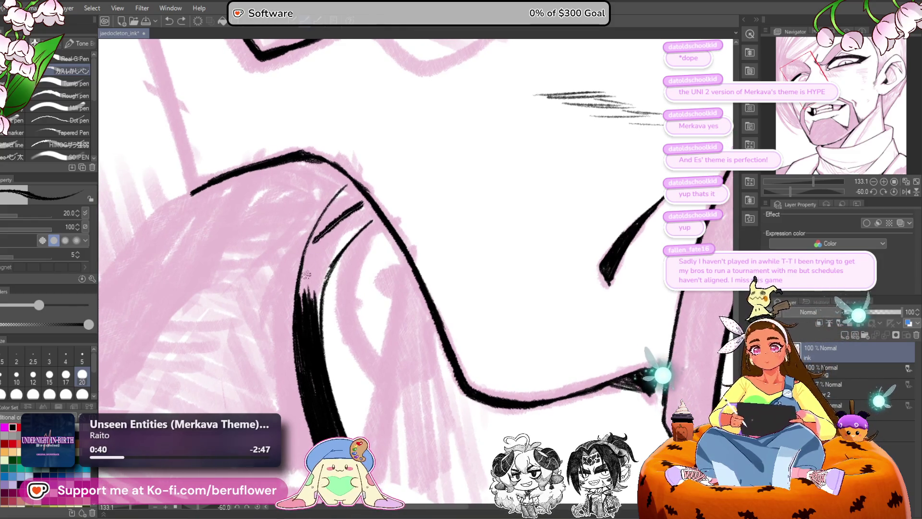
Step: Build up more hatching along the curved contour until it fills in solid black
mouse_move(303, 247)
mouse_down()
mouse_move(341, 192)
mouse_move(323, 221)
mouse_up()
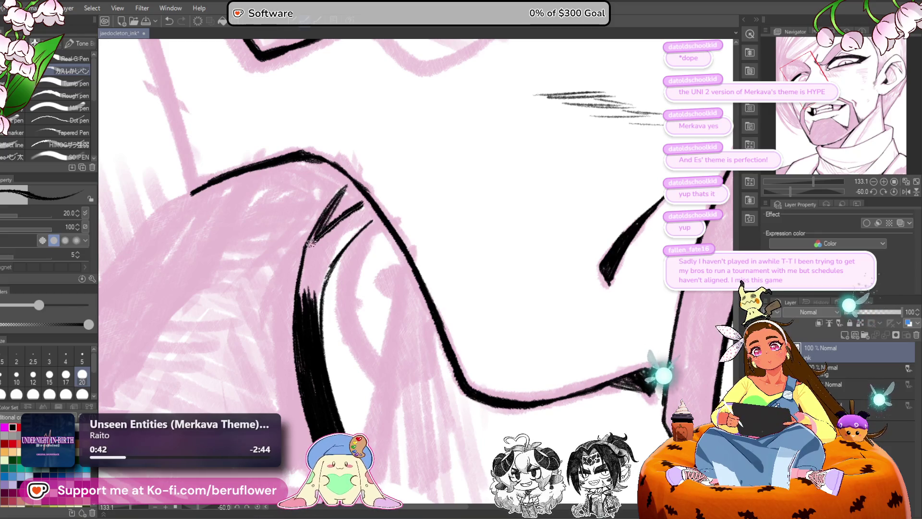
drag(304, 259, 319, 227)
drag(299, 276, 345, 188)
drag(321, 240, 361, 206)
drag(302, 268, 330, 234)
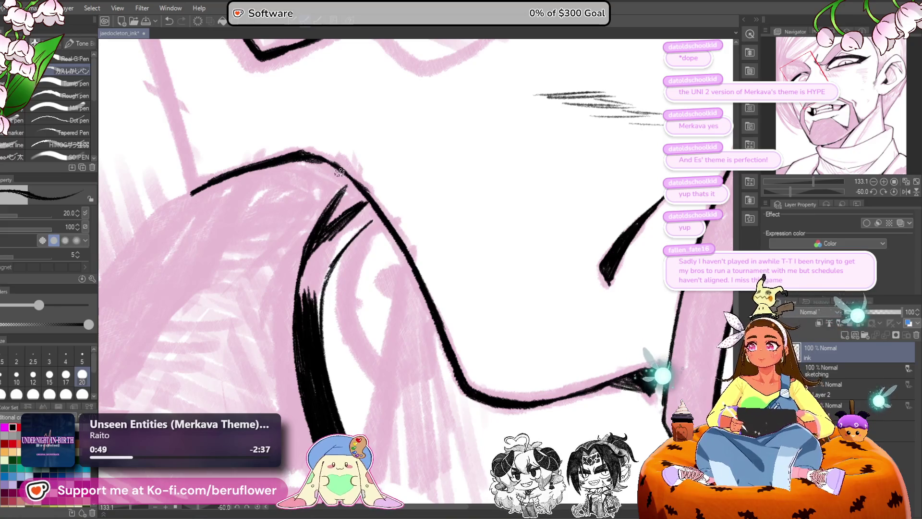
drag(327, 252, 366, 219)
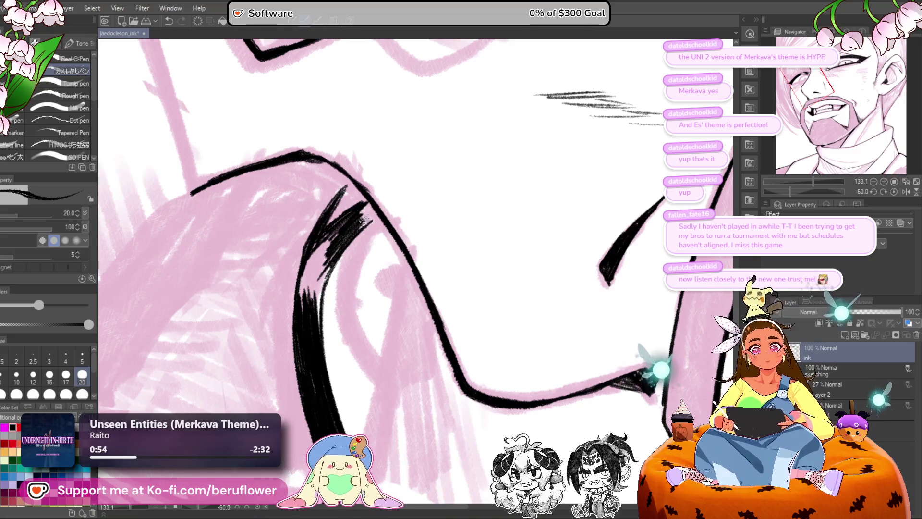
mouse_move(318, 286)
mouse_down()
mouse_move(321, 300)
mouse_move(324, 269)
mouse_move(307, 294)
mouse_up()
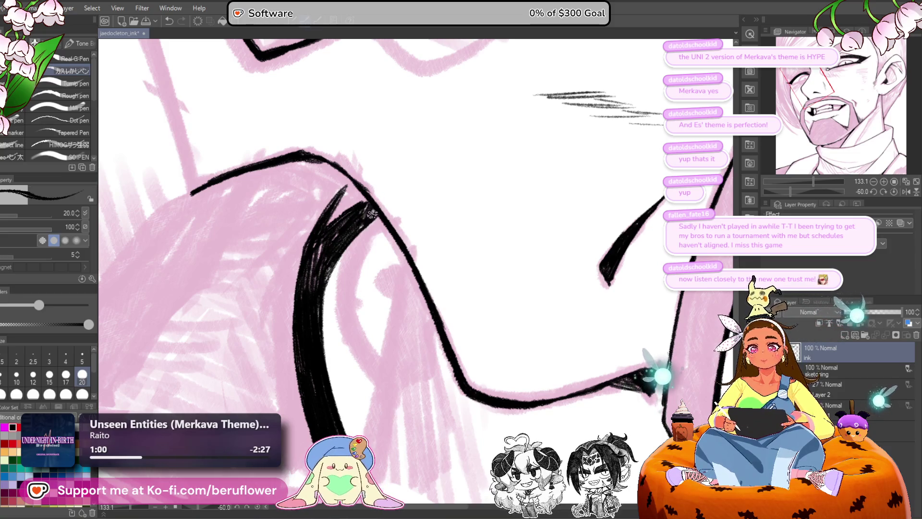
drag(374, 209, 320, 263)
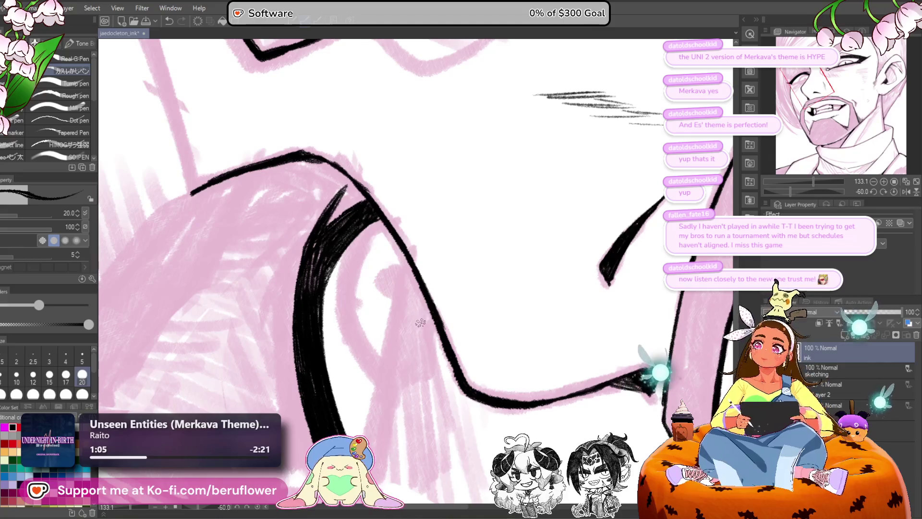
scroll(436, 267, down, 5)
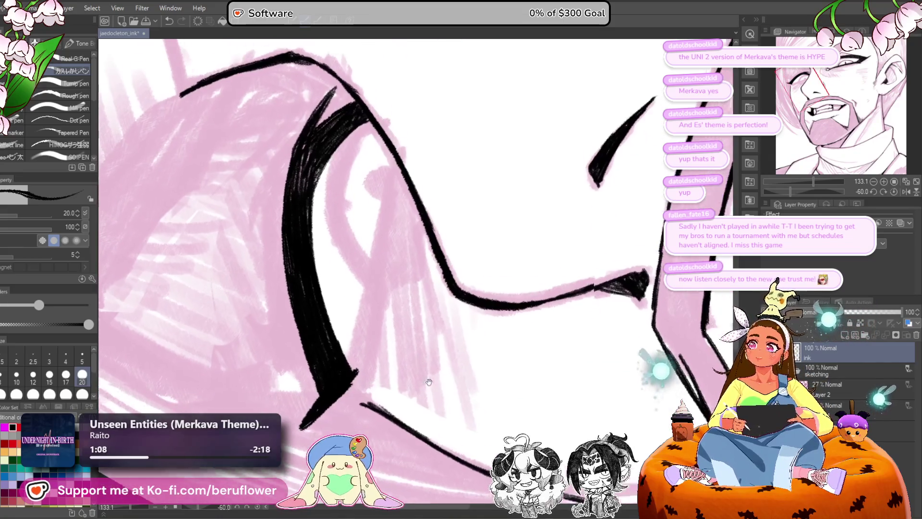
Step: Level and rotate the view, zoom in, and thicken the thick eye stroke's left edge
click(893, 192)
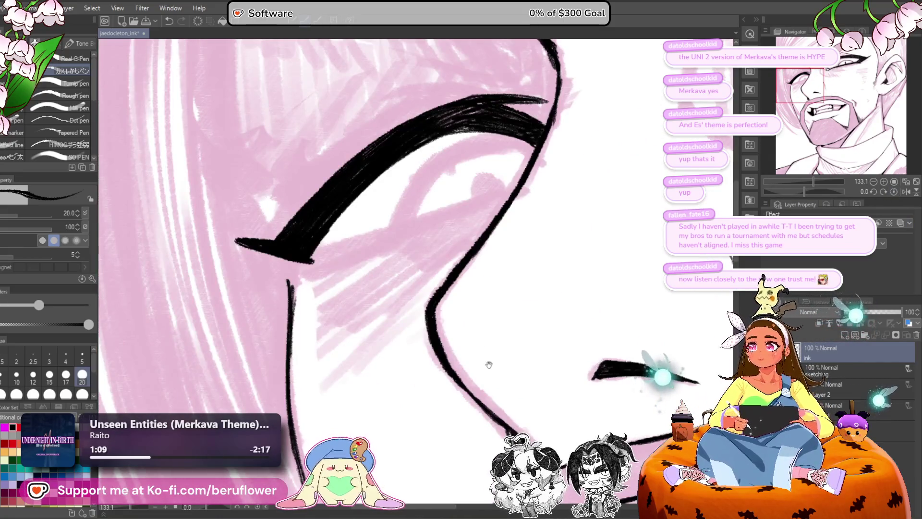
drag(488, 364, 463, 361)
drag(800, 191, 831, 191)
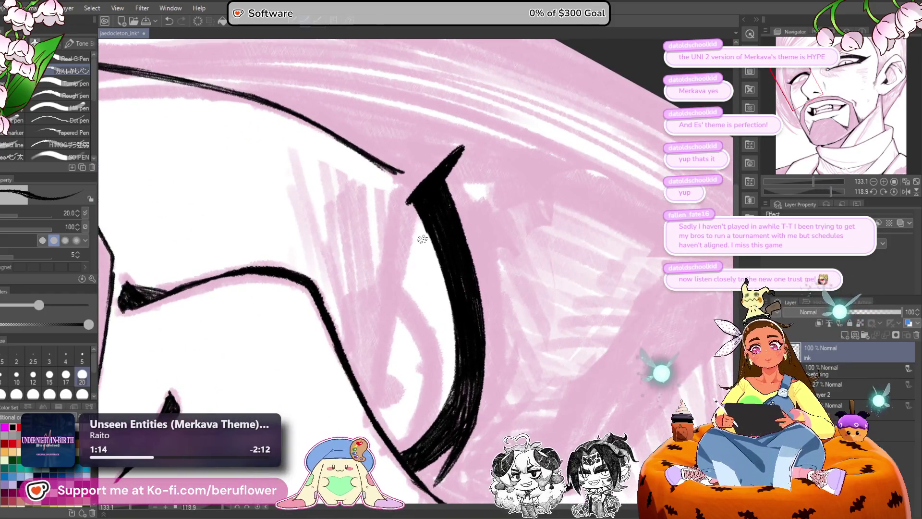
drag(422, 239, 470, 137)
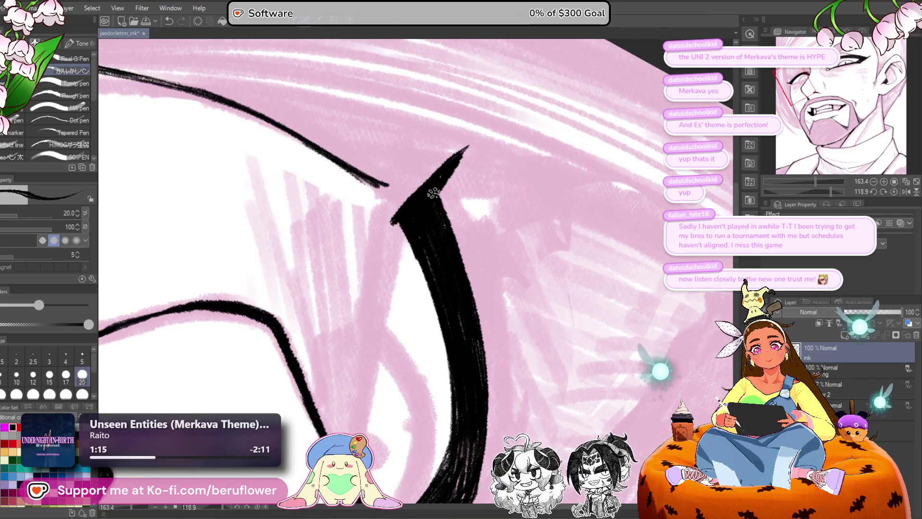
scroll(434, 193, down, 3)
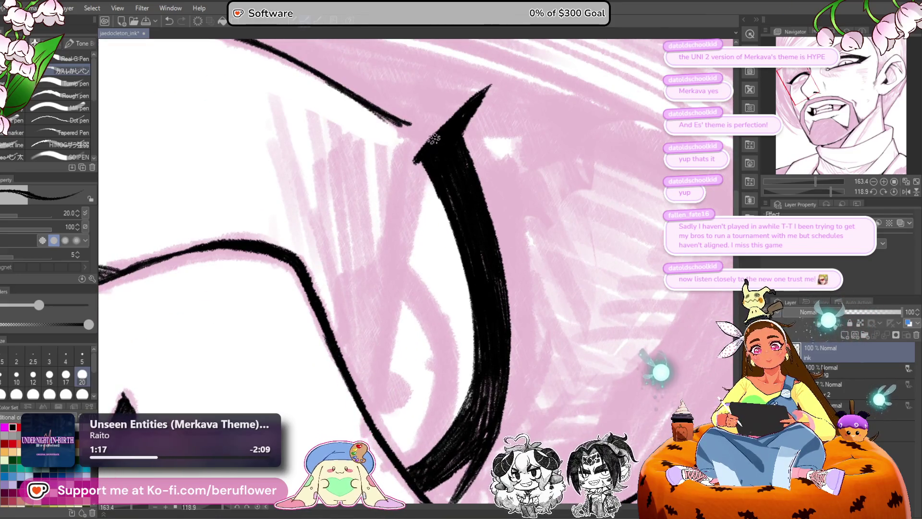
mouse_move(407, 166)
mouse_down()
mouse_move(401, 214)
mouse_move(413, 168)
mouse_move(416, 186)
mouse_move(408, 233)
mouse_move(399, 192)
mouse_move(387, 306)
mouse_up()
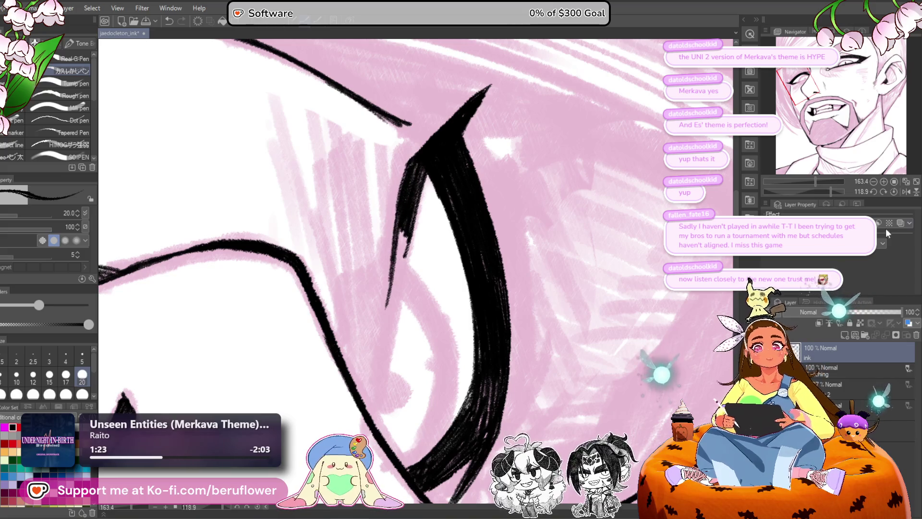
Step: Extend the thin eyelid stroke further down-left at a comfortable canvas angle
click(894, 191)
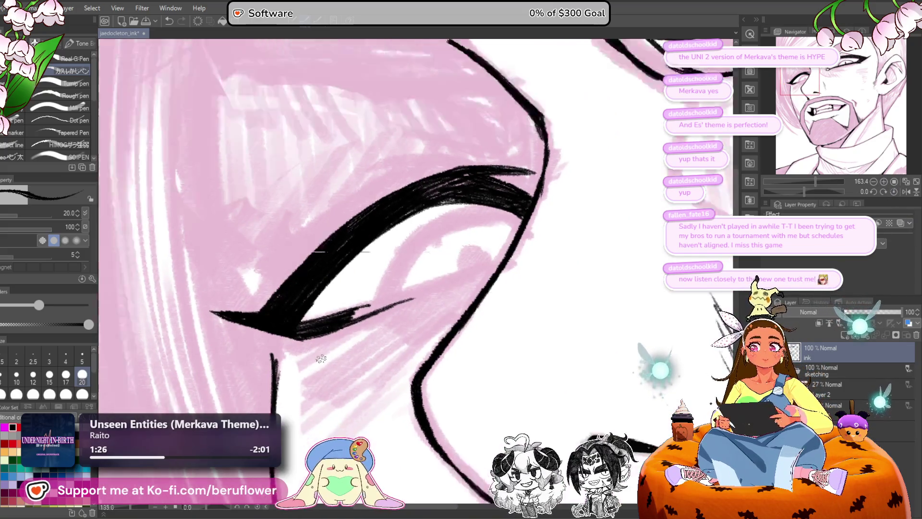
scroll(834, 175, up, 3)
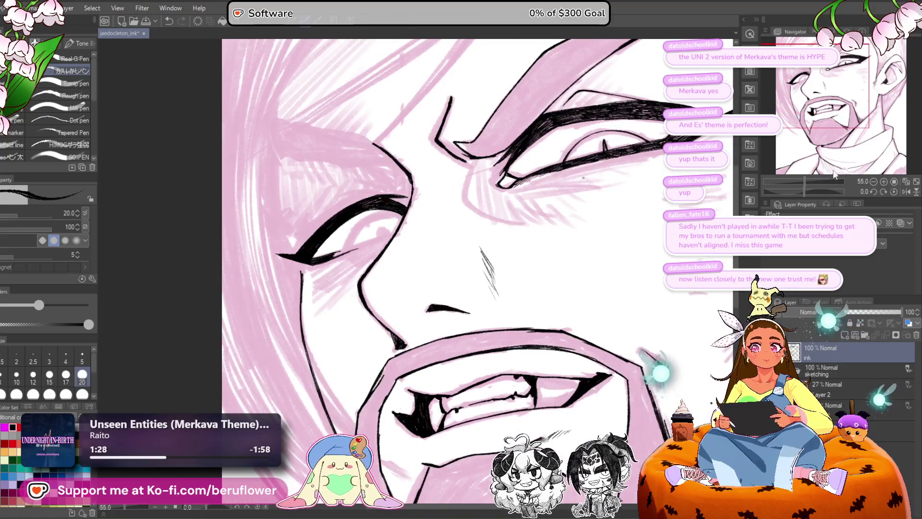
drag(806, 190, 799, 191)
scroll(414, 317, up, 4)
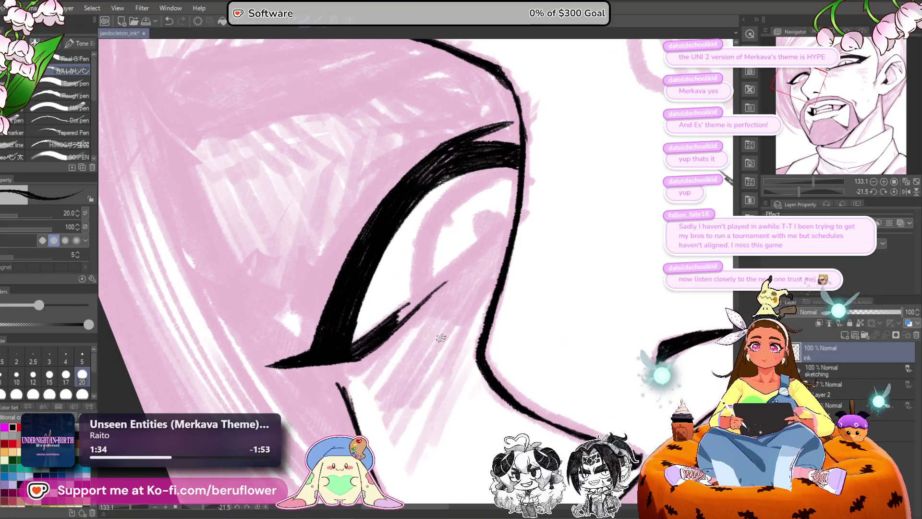
mouse_move(458, 264)
mouse_down()
mouse_move(396, 320)
mouse_move(514, 218)
mouse_move(423, 295)
mouse_move(458, 267)
mouse_up()
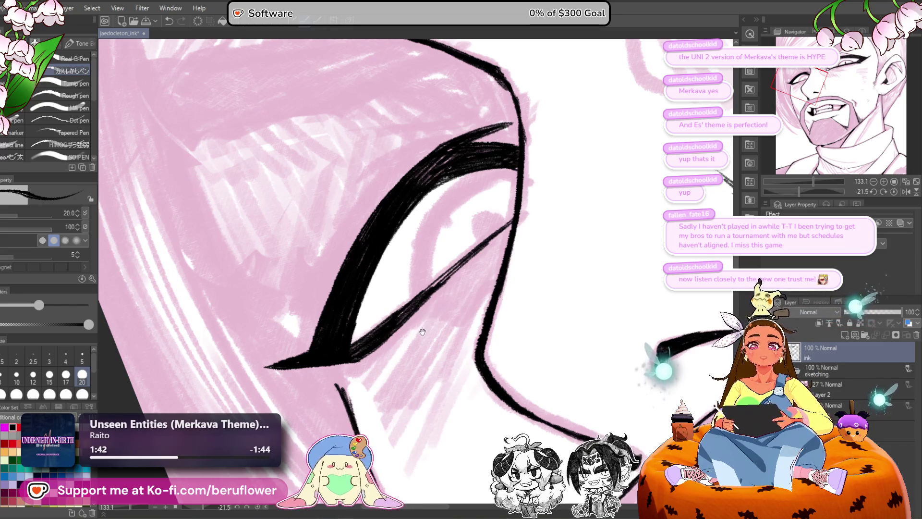
Step: Thicken and darken the diagonal lower eyelid line with repeated G-pen strokes
drag(422, 332, 420, 336)
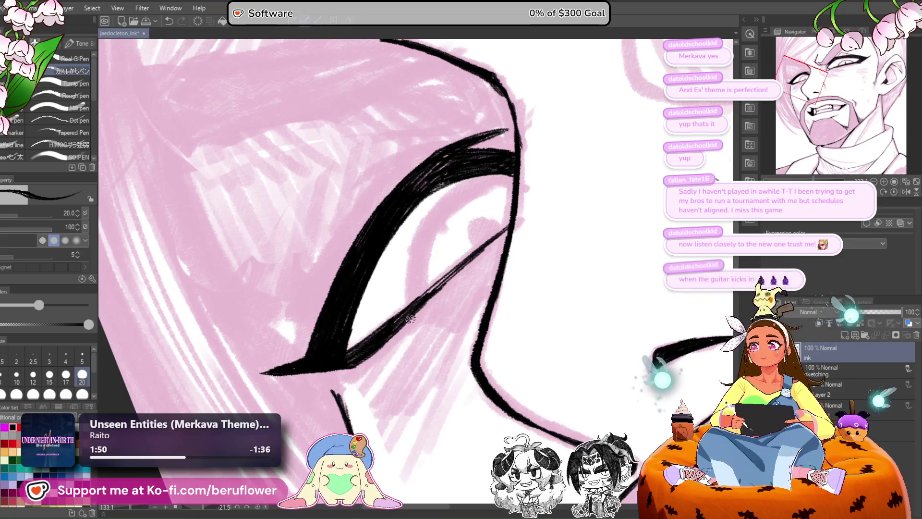
drag(427, 311, 410, 332)
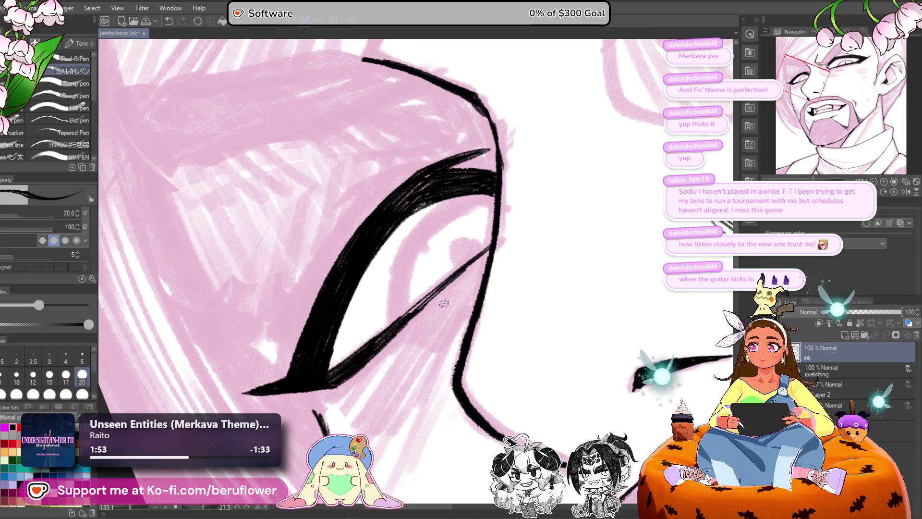
drag(445, 303, 439, 308)
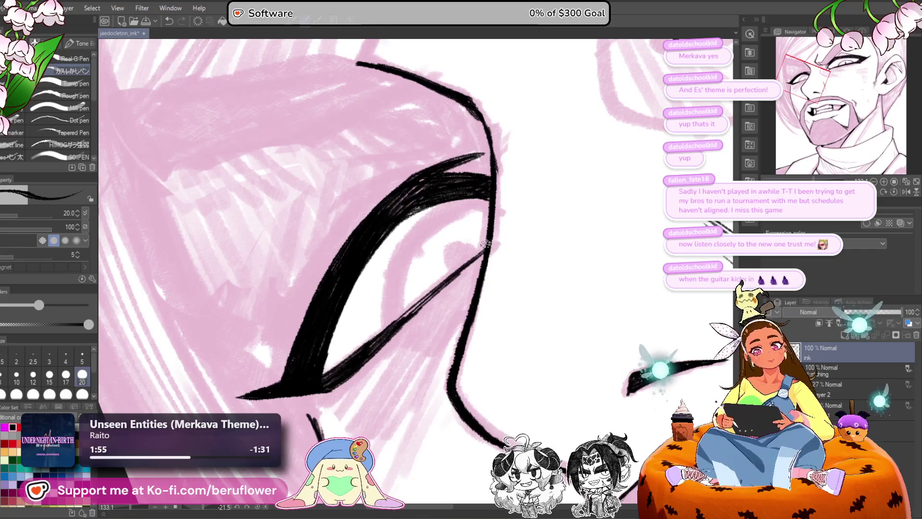
drag(490, 242, 411, 312)
drag(490, 249, 422, 306)
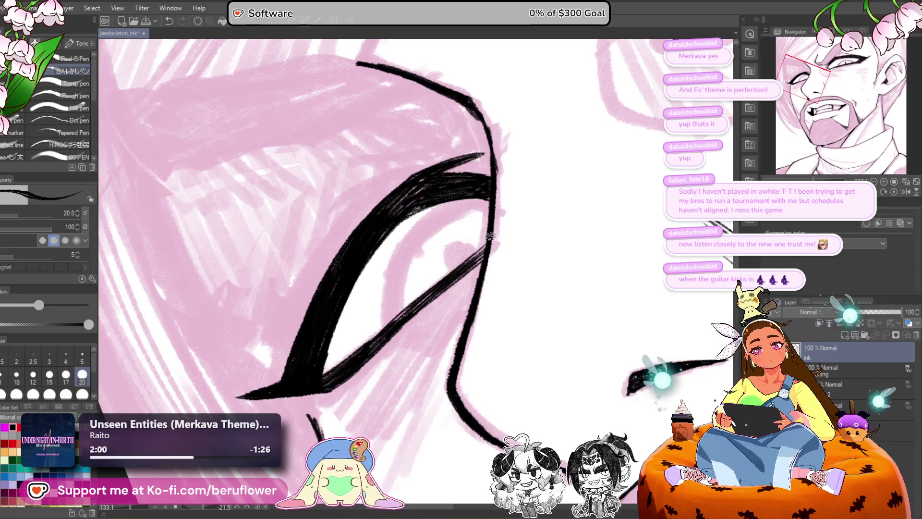
drag(432, 293, 363, 360)
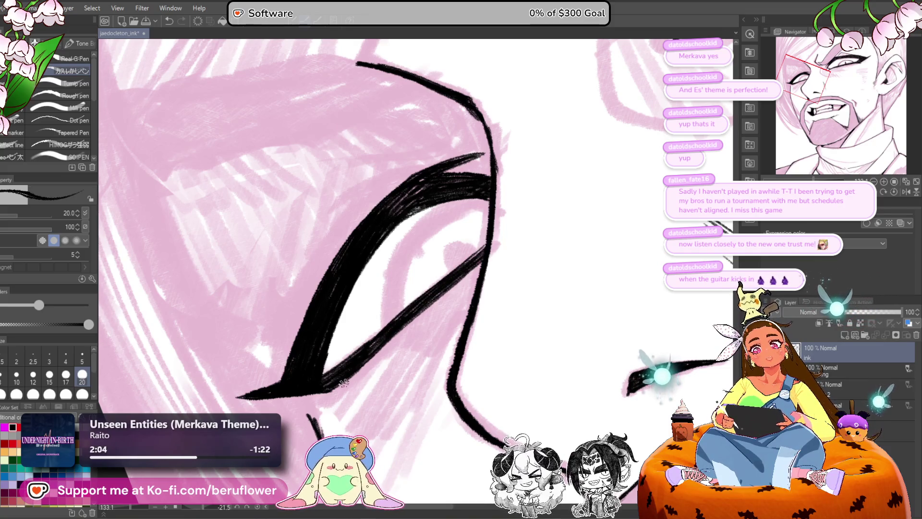
scroll(344, 383, down, 5)
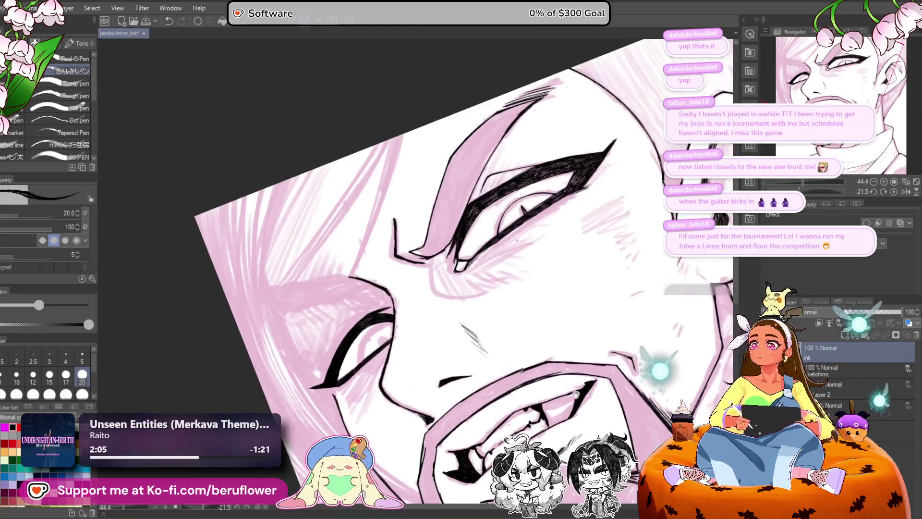
Step: Recentre the face, reset the canvas rotation to zero, and switch to freehand lasso selection
drag(576, 392, 546, 356)
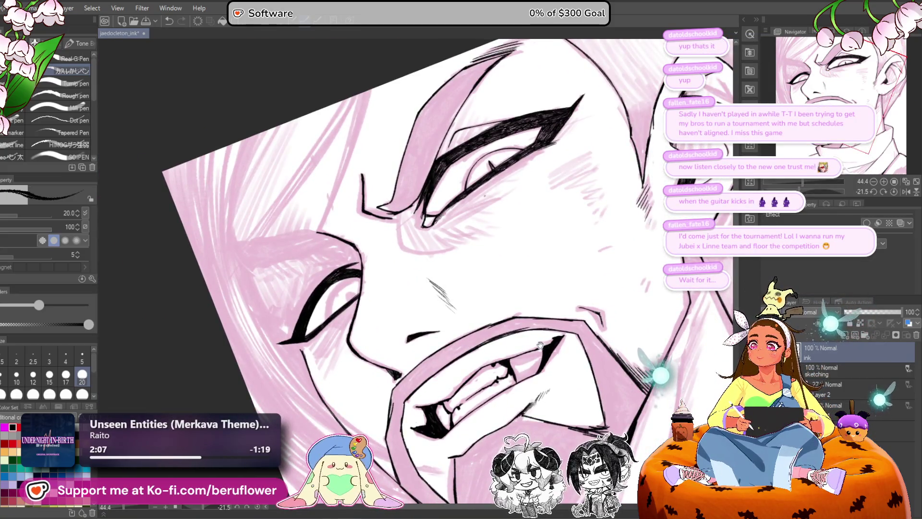
drag(543, 365, 546, 350)
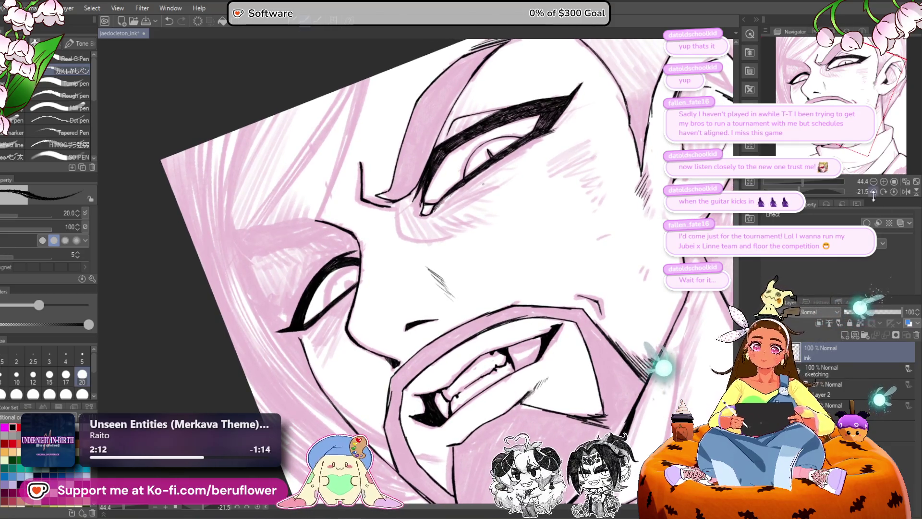
click(895, 192)
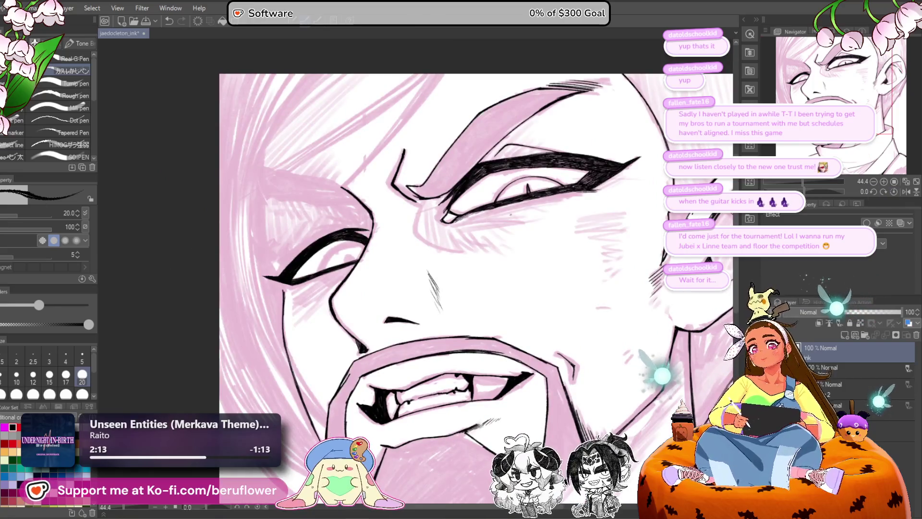
key(m)
scroll(286, 226, up, 5)
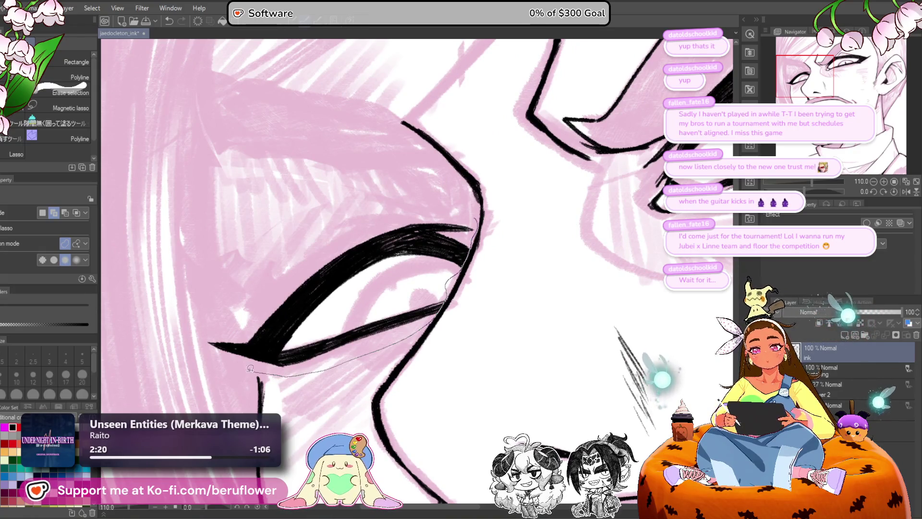
Step: Lasso a selection loop around the left eye
drag(250, 368, 399, 210)
drag(473, 212, 477, 206)
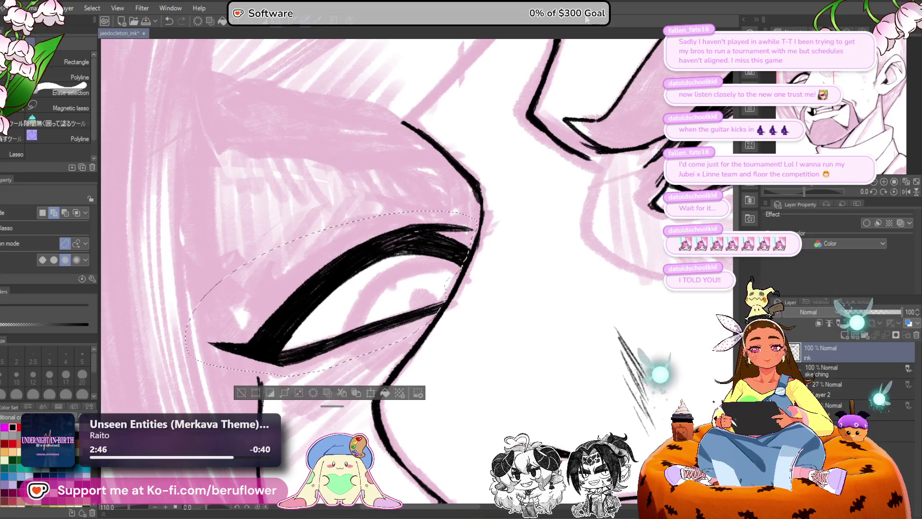
scroll(461, 302, down, 1)
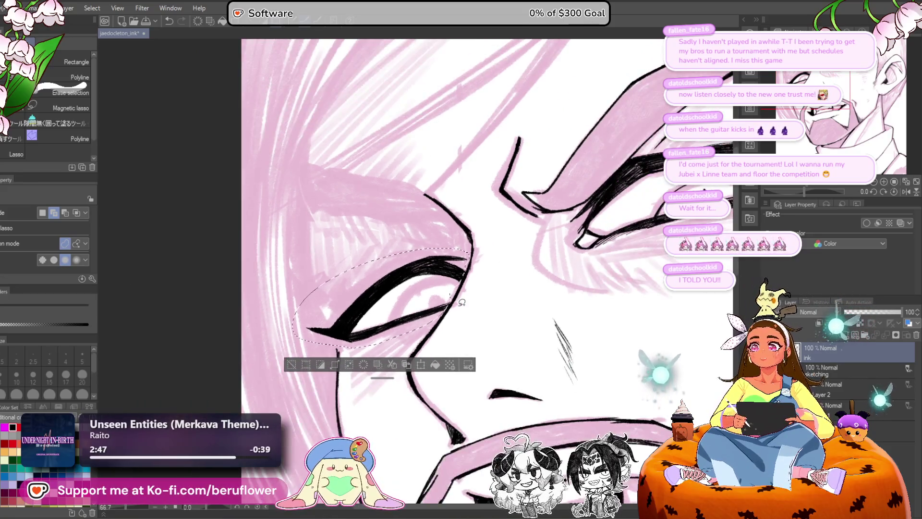
scroll(461, 302, down, 1)
scroll(462, 302, down, 3)
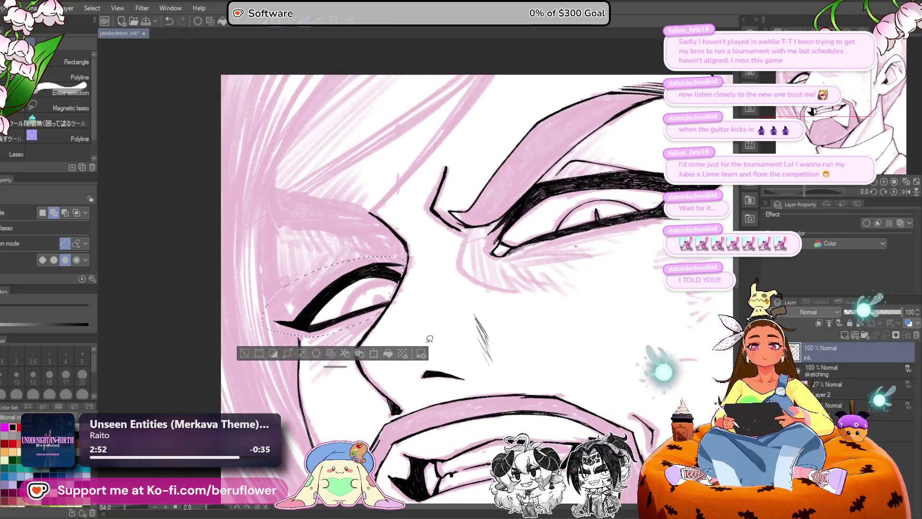
drag(494, 296, 462, 286)
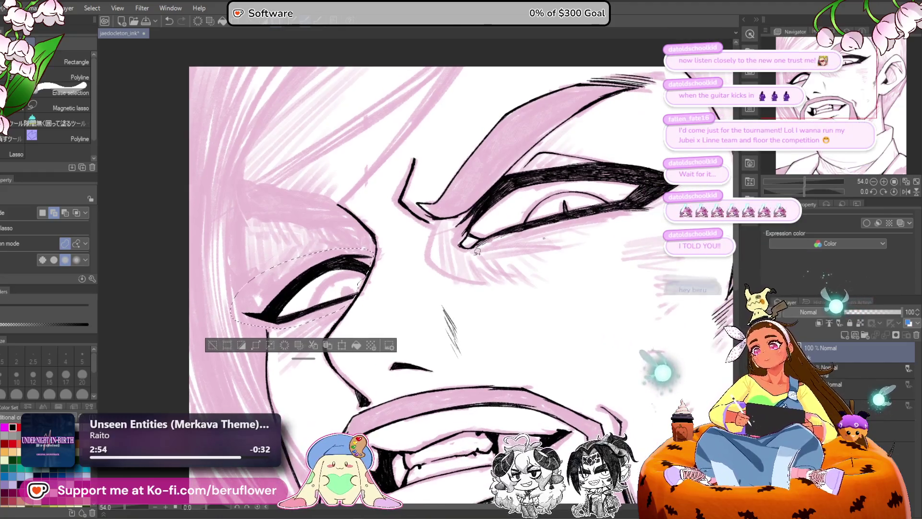
Step: Scale the selected eye slightly taller, stretching it downward, then apply and deselect
key(ctrl+t)
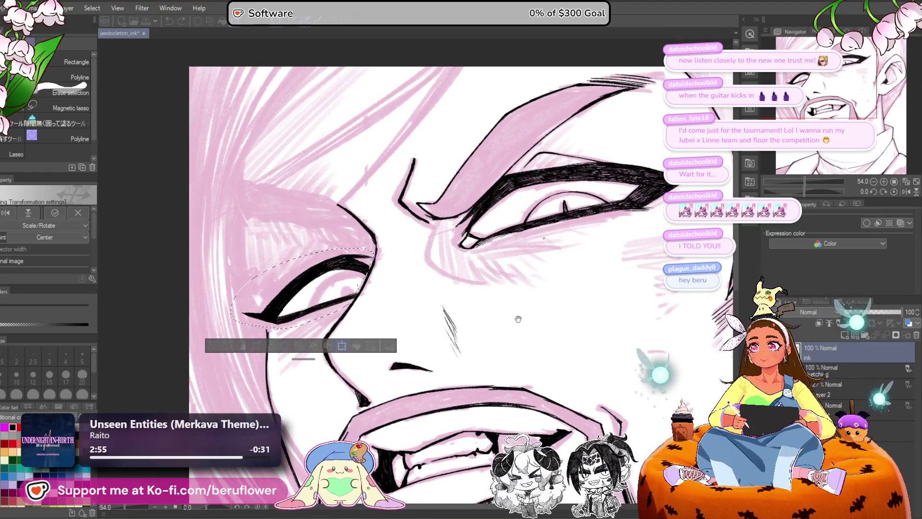
drag(506, 224, 494, 226)
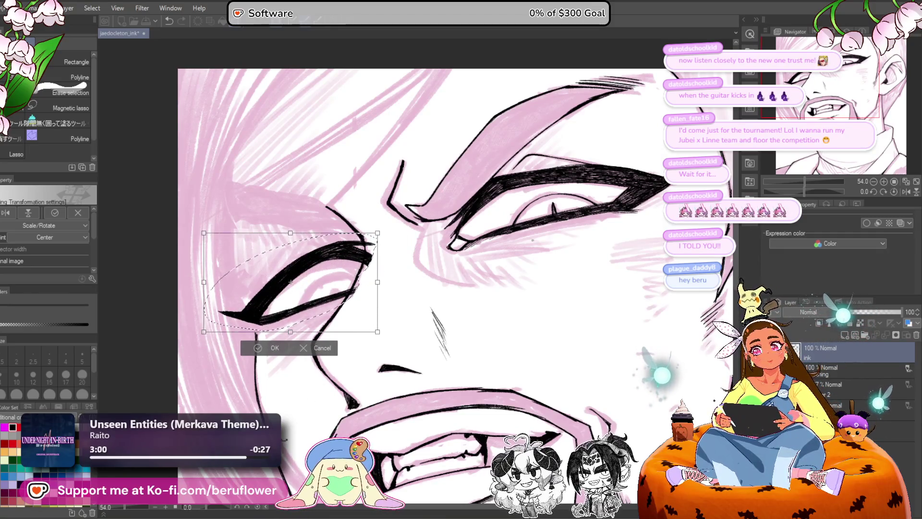
drag(204, 331, 205, 330)
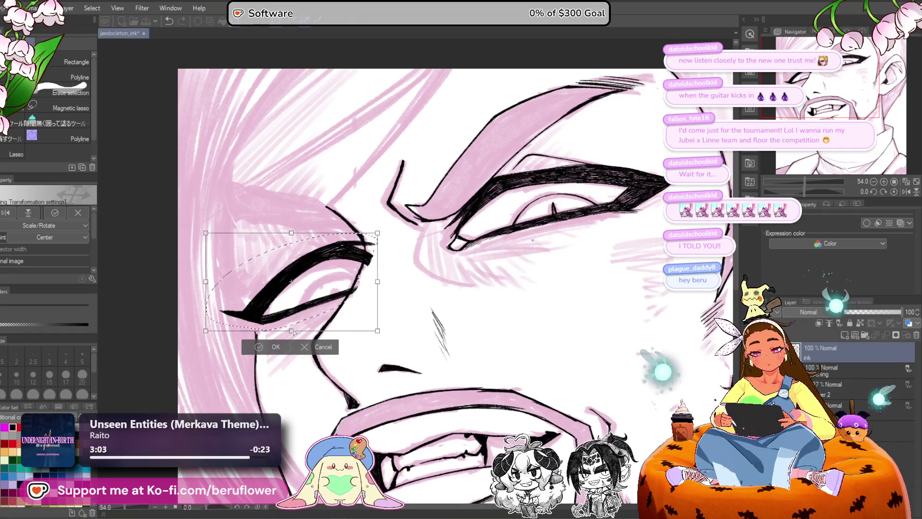
drag(293, 331, 295, 336)
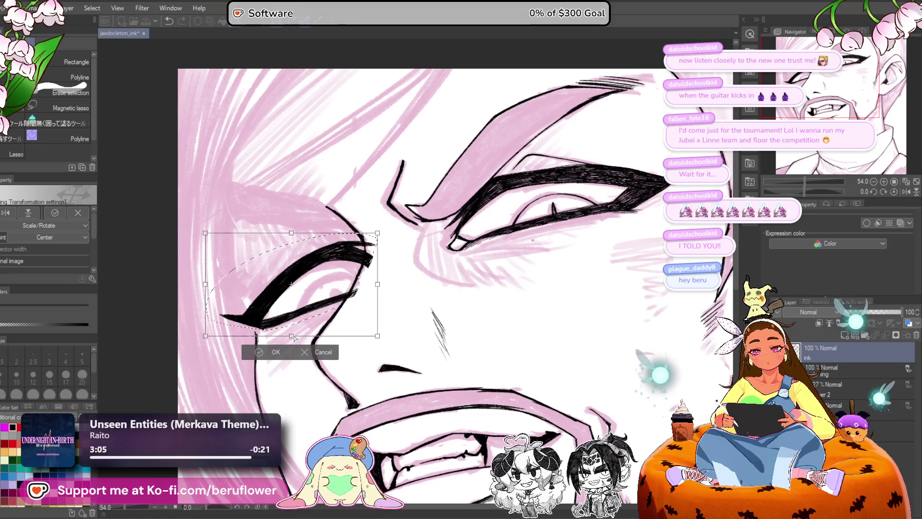
scroll(440, 316, down, 1)
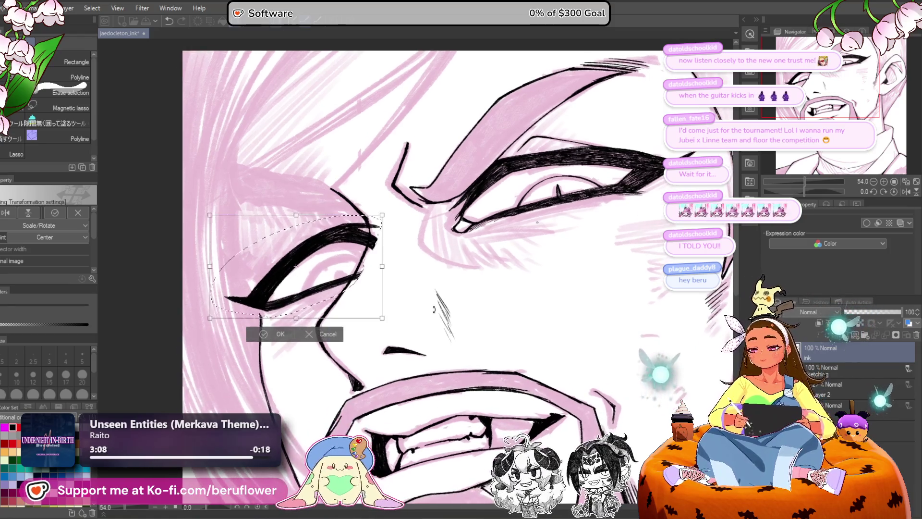
key(Return)
key(ctrl+d)
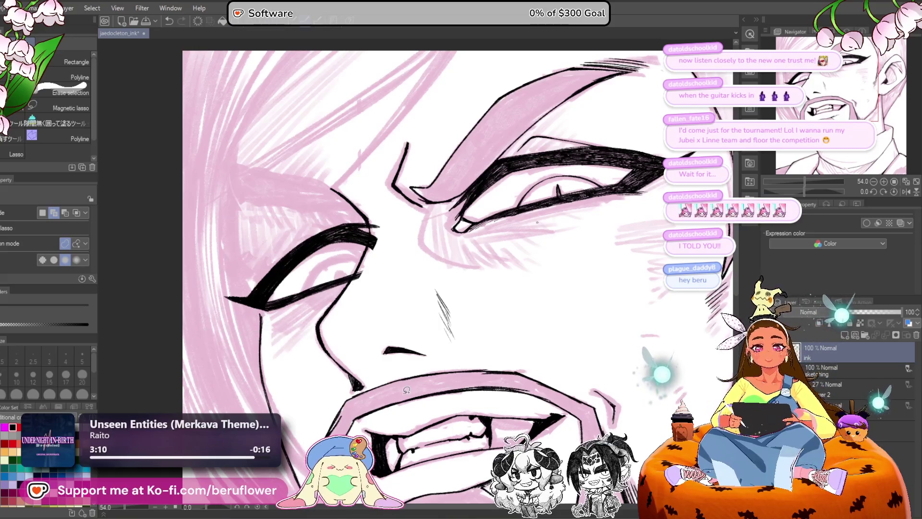
scroll(381, 216, up, 3)
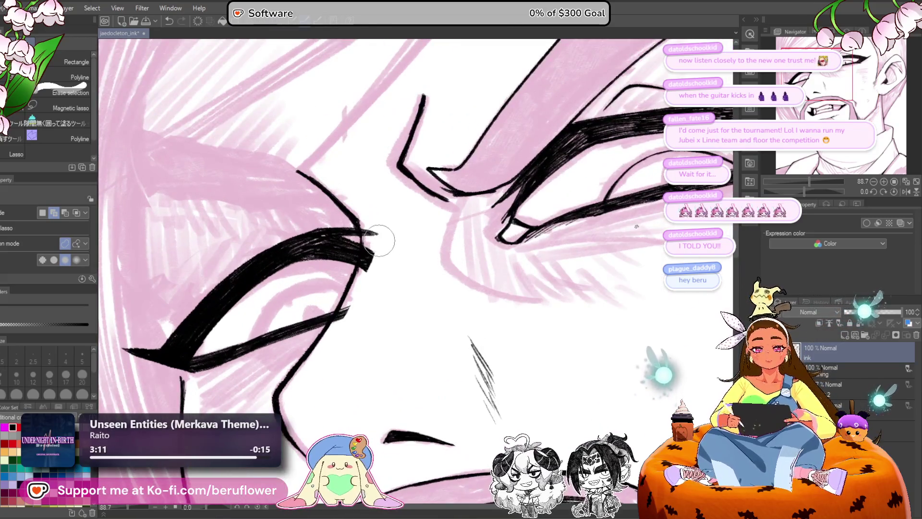
Step: Erase the stray ink at the eyebrow's tip
mouse_move(377, 232)
mouse_down()
mouse_move(370, 219)
mouse_move(347, 317)
mouse_up()
scroll(347, 318, down, 5)
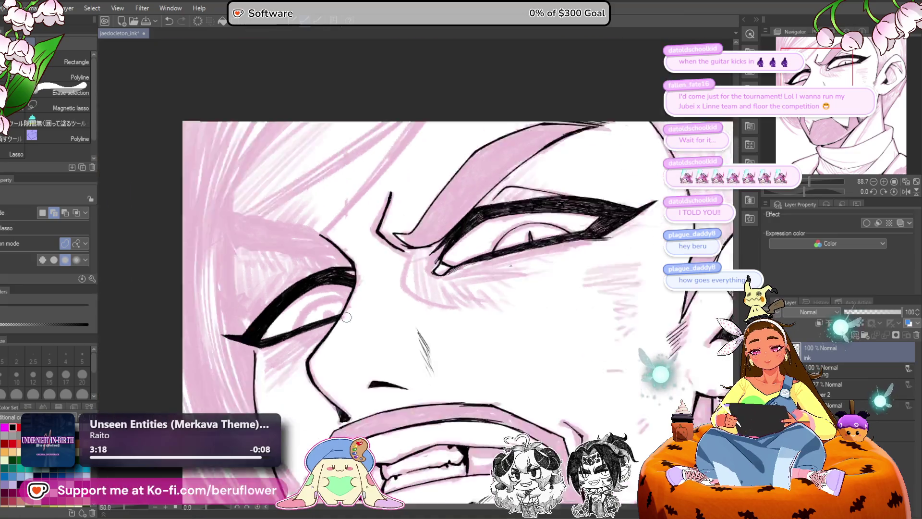
scroll(346, 317, down, 2)
scroll(384, 331, up, 4)
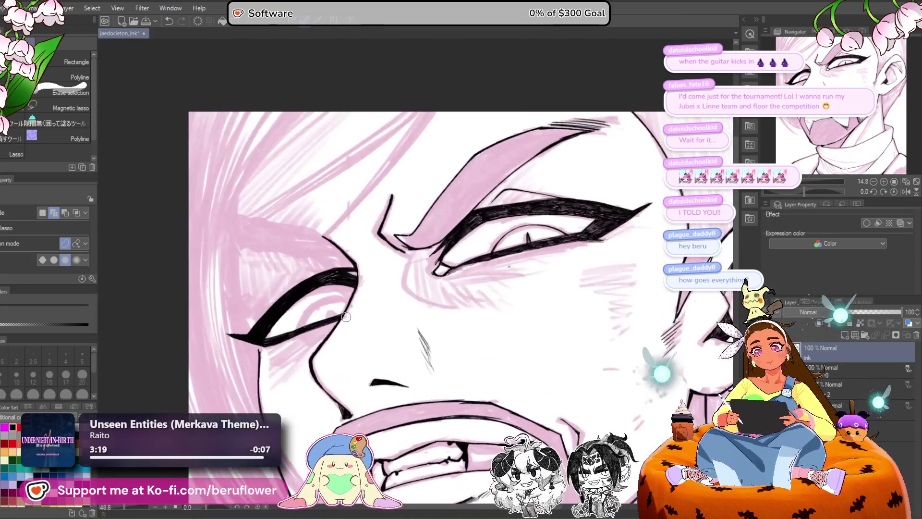
scroll(389, 335, up, 3)
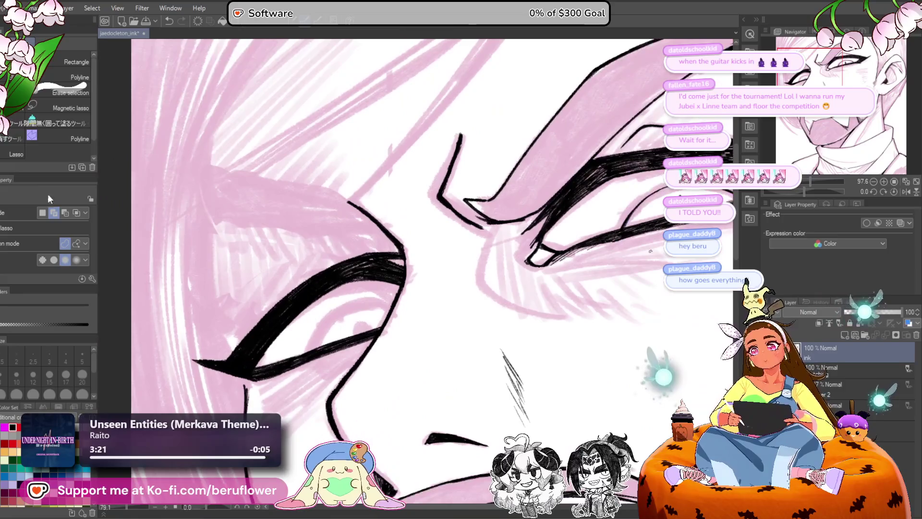
Step: With the pen, redraw a short line above the left eye and thicken its upper eyelid
key(p)
key(p)
drag(650, 250, 664, 259)
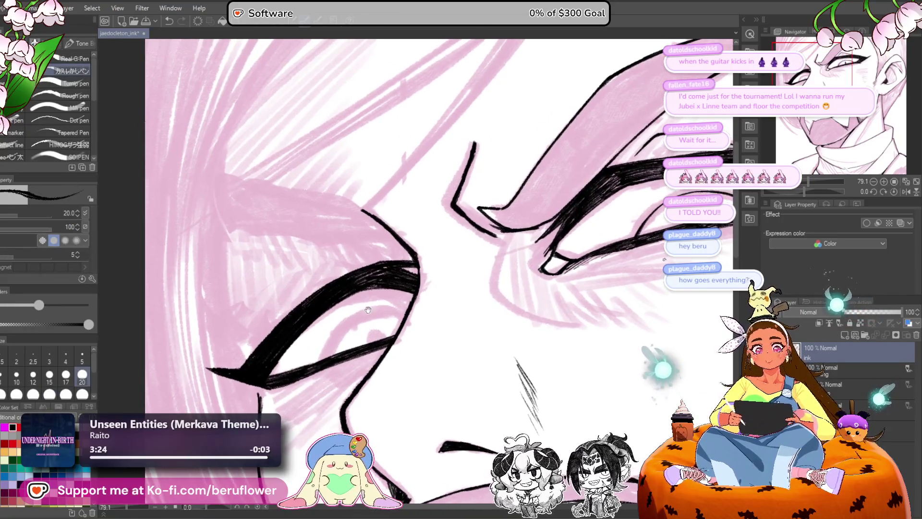
drag(264, 335, 377, 257)
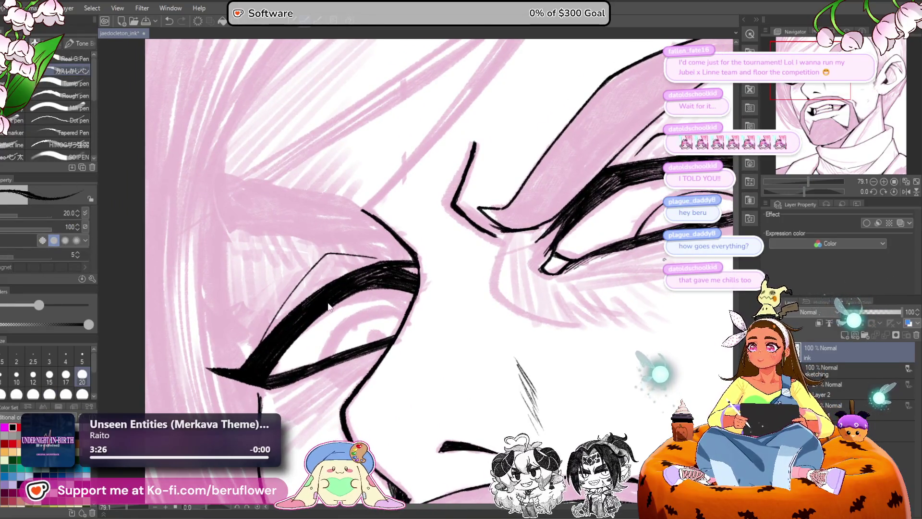
key(ctrl+z)
mouse_move(292, 336)
mouse_down()
mouse_move(308, 323)
mouse_move(307, 297)
mouse_up()
drag(285, 334, 282, 339)
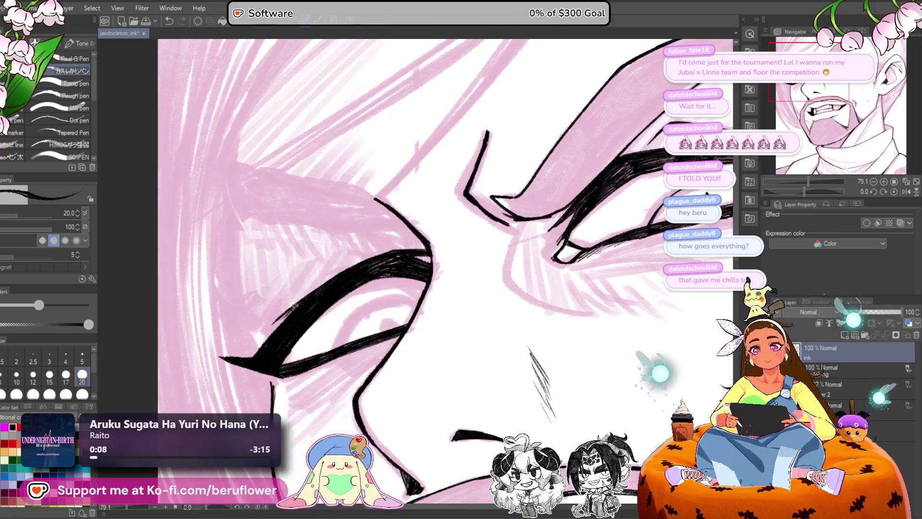
mouse_move(273, 326)
mouse_down()
mouse_move(288, 312)
mouse_move(270, 333)
mouse_up()
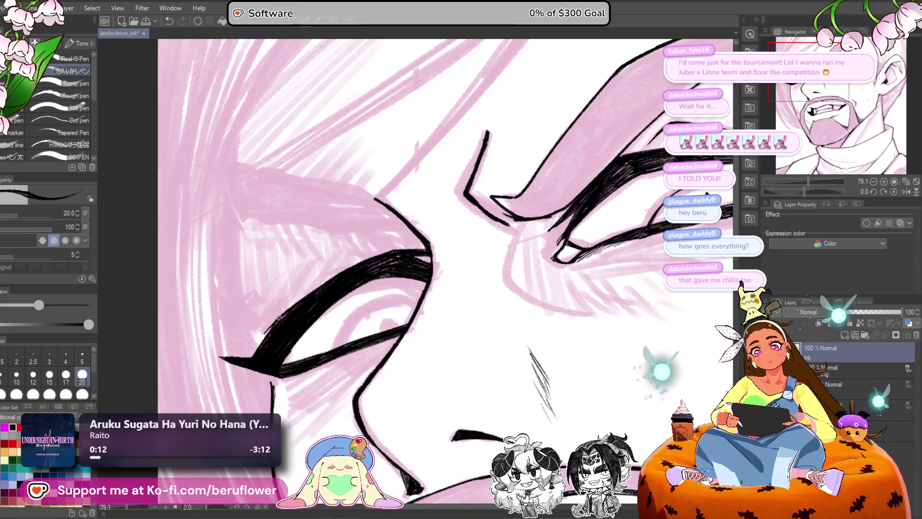
scroll(287, 297, down, 3)
scroll(336, 264, up, 4)
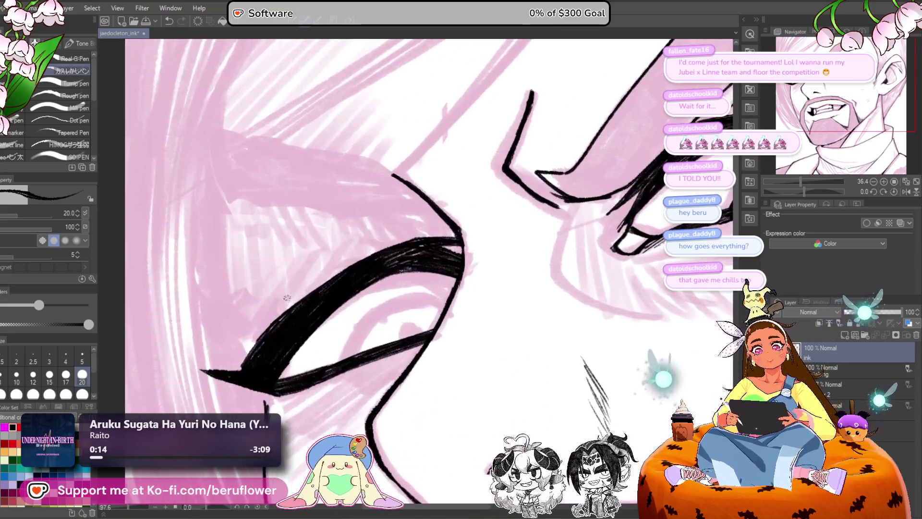
Step: Cut a thin white line through the inked eyelid
mouse_move(480, 288)
mouse_down()
mouse_move(384, 269)
mouse_move(528, 284)
mouse_move(672, 269)
mouse_up()
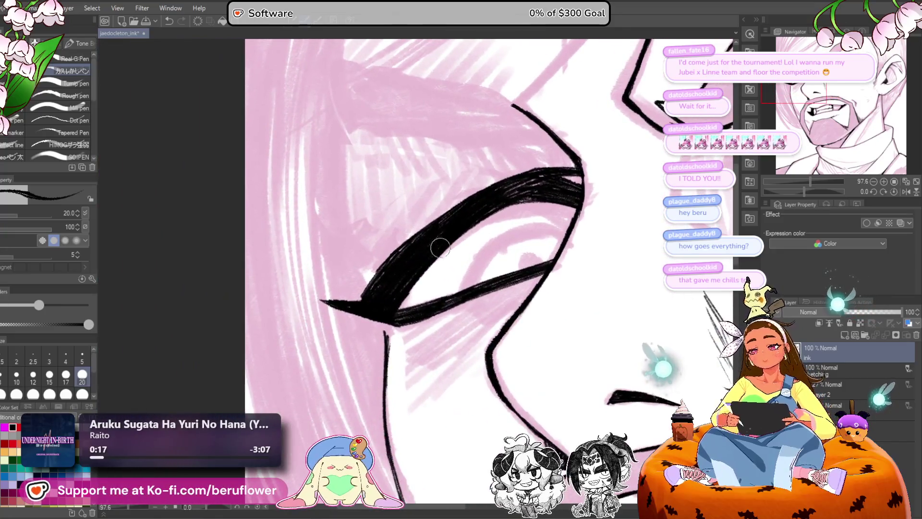
mouse_move(472, 226)
mouse_down()
mouse_move(404, 280)
mouse_move(451, 254)
mouse_up()
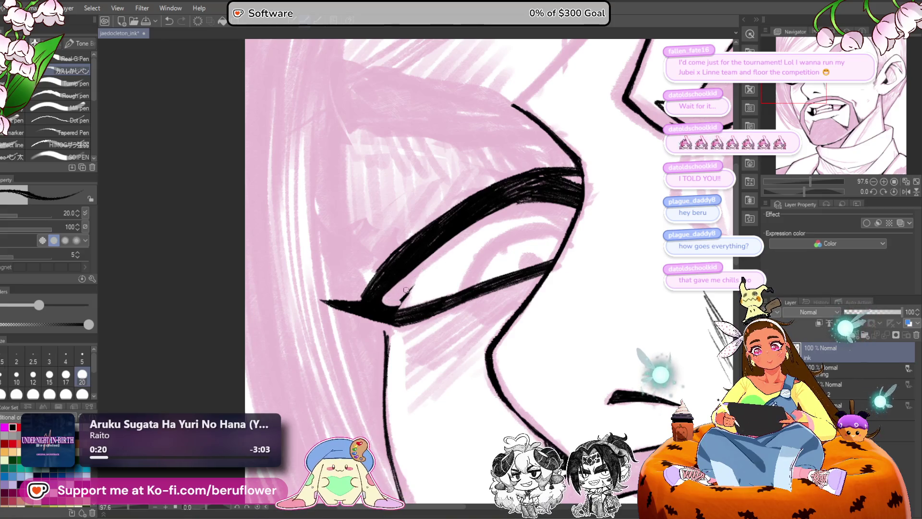
scroll(402, 298, down, 5)
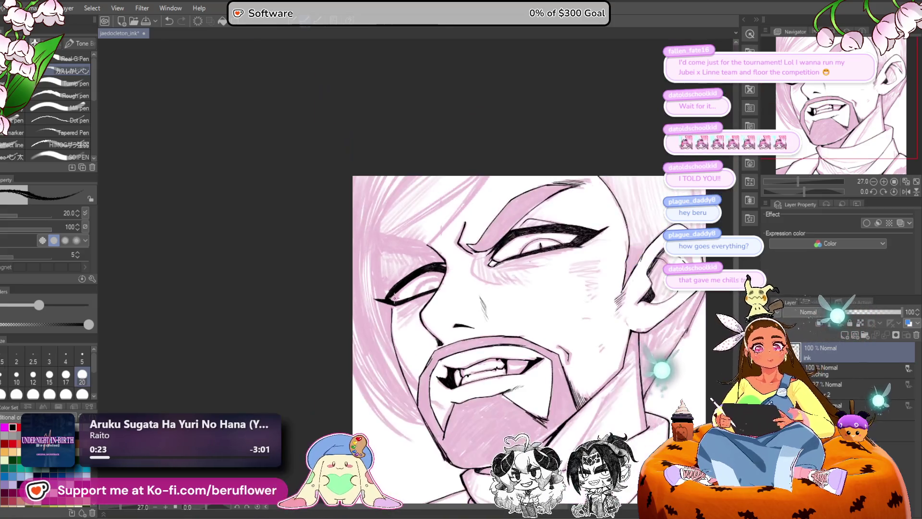
Step: Add and touch up small ink strokes at the left eye's inner corner
scroll(393, 297, up, 3)
drag(387, 299, 403, 307)
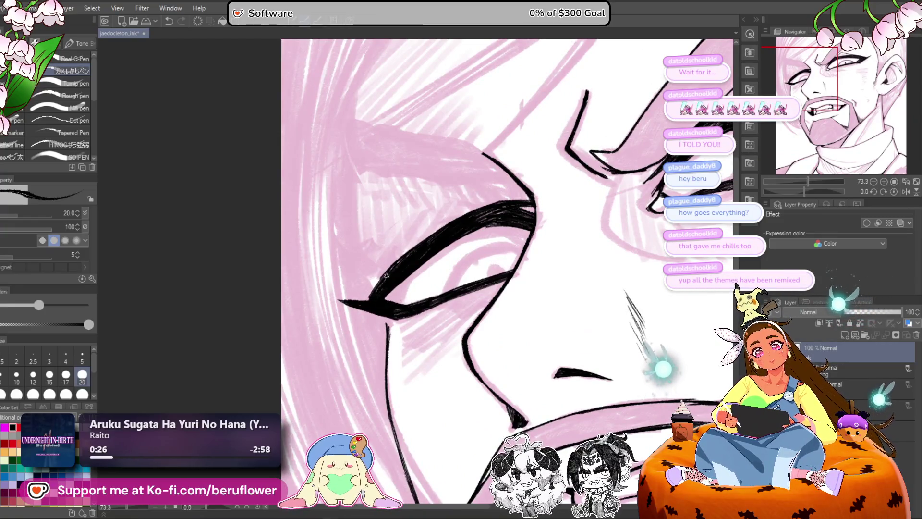
drag(362, 300, 378, 277)
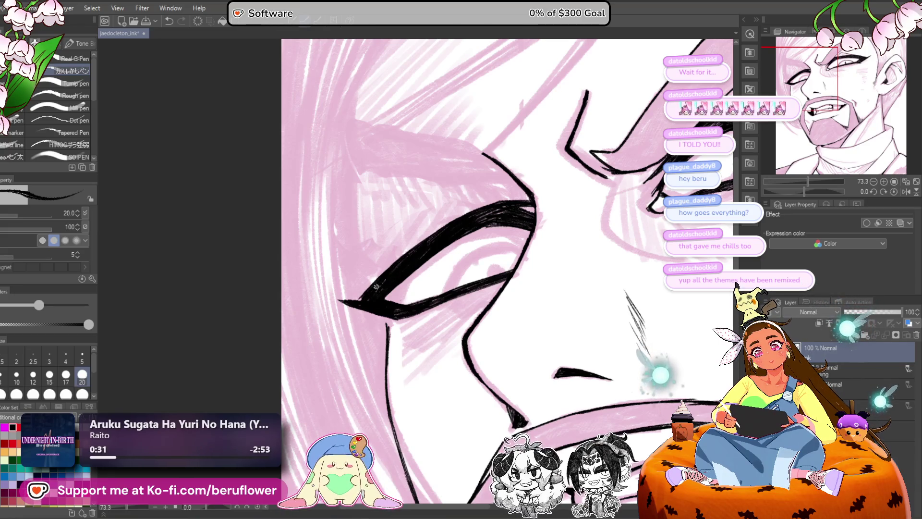
scroll(361, 298, down, 5)
scroll(433, 352, up, 4)
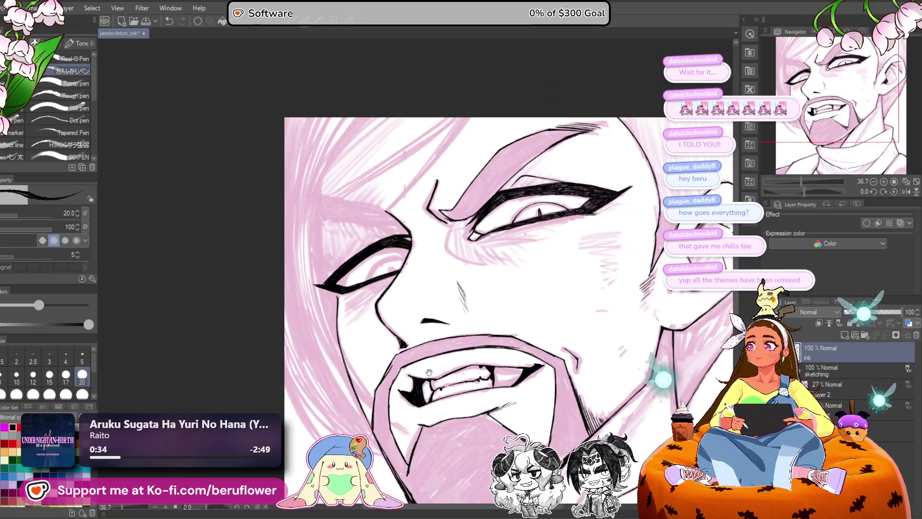
drag(419, 302, 412, 266)
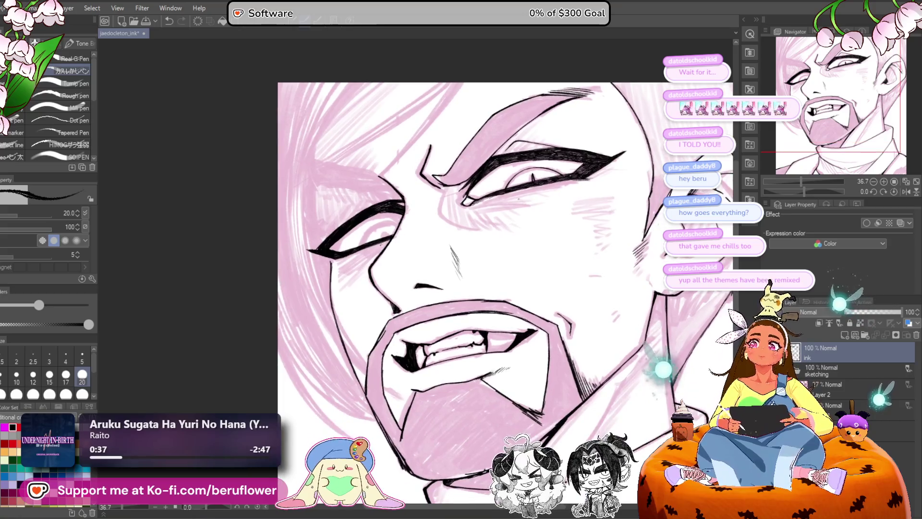
scroll(381, 244, up, 5)
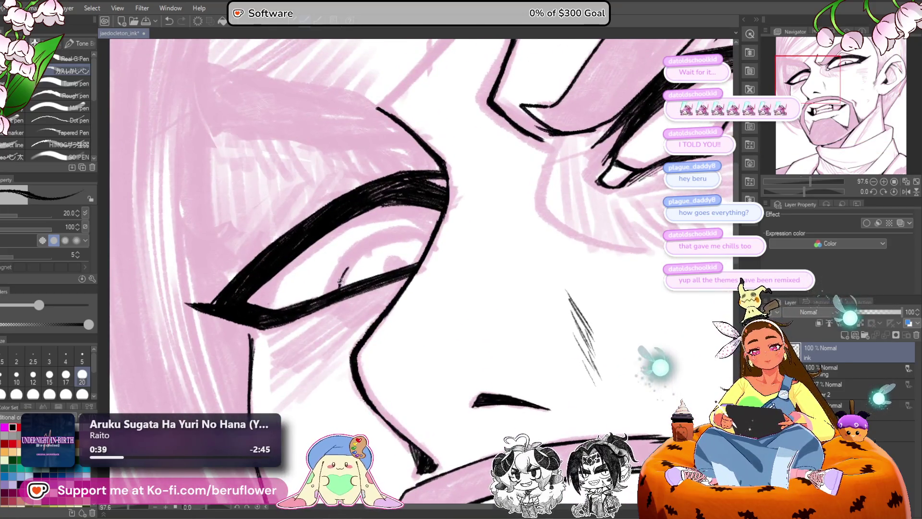
Step: Ink the upper contour of the left eye
mouse_move(340, 283)
mouse_down()
mouse_move(397, 234)
mouse_move(378, 240)
mouse_move(434, 234)
mouse_move(374, 241)
mouse_move(334, 288)
mouse_up()
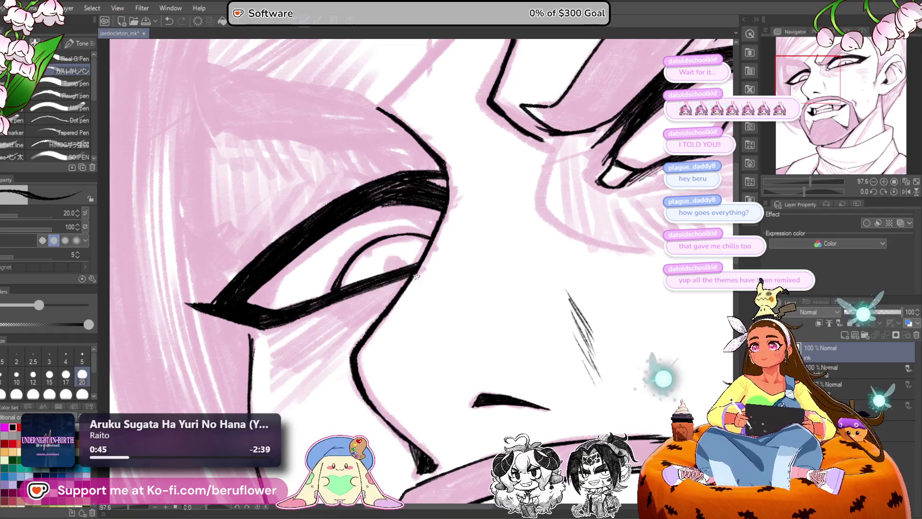
drag(374, 280, 362, 286)
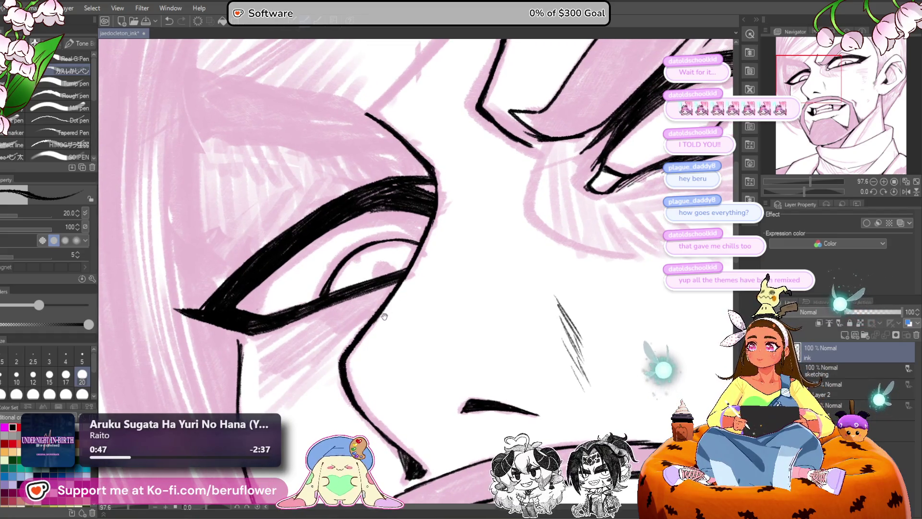
drag(385, 314, 385, 322)
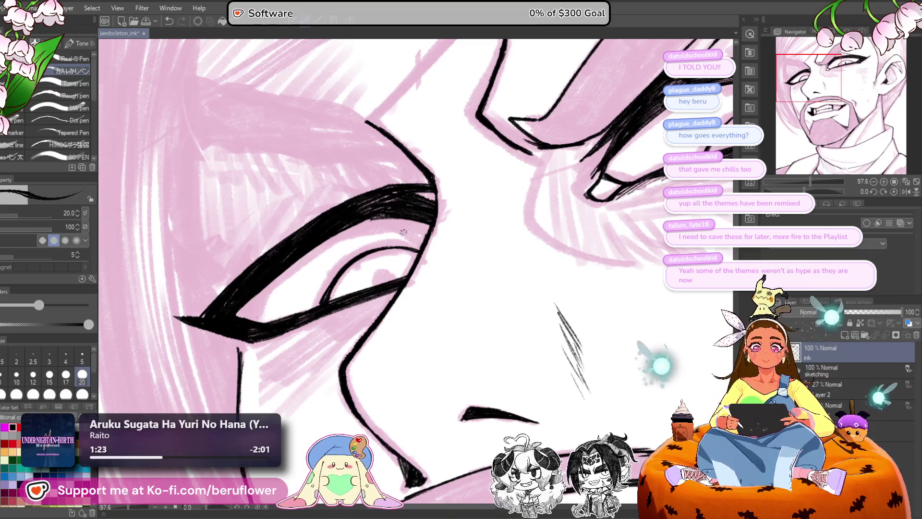
scroll(404, 232, down, 5)
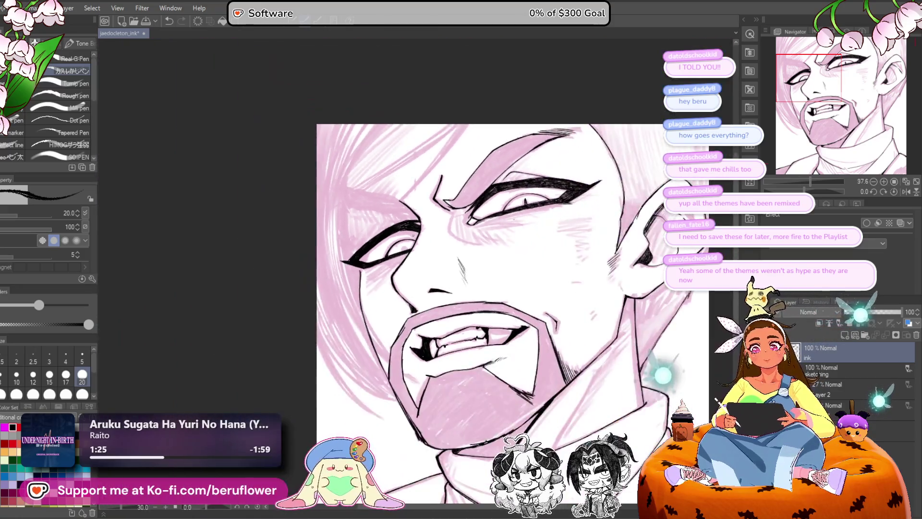
scroll(382, 282, up, 5)
Step: Ink the curves around the eye's iris, then recentre the face in view
drag(390, 272, 383, 280)
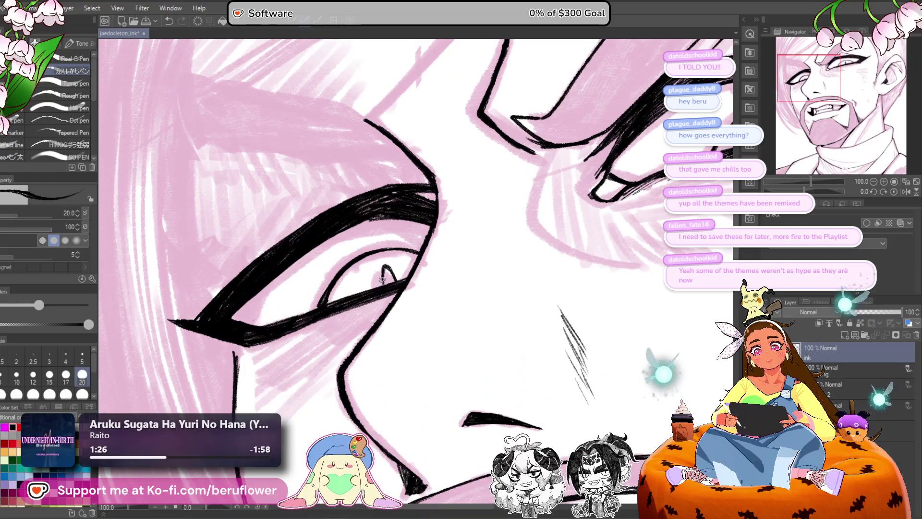
scroll(394, 279, down, 4)
scroll(392, 278, up, 2)
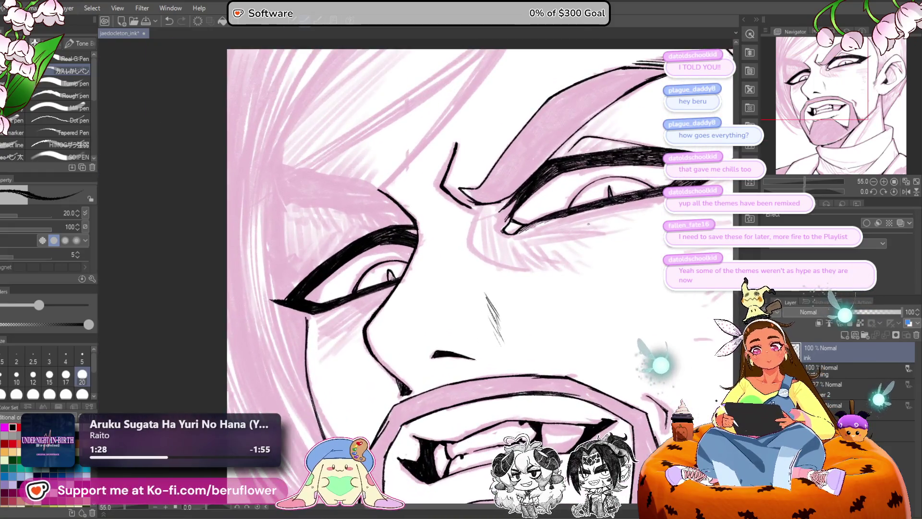
scroll(392, 277, down, 4)
scroll(392, 277, up, 2)
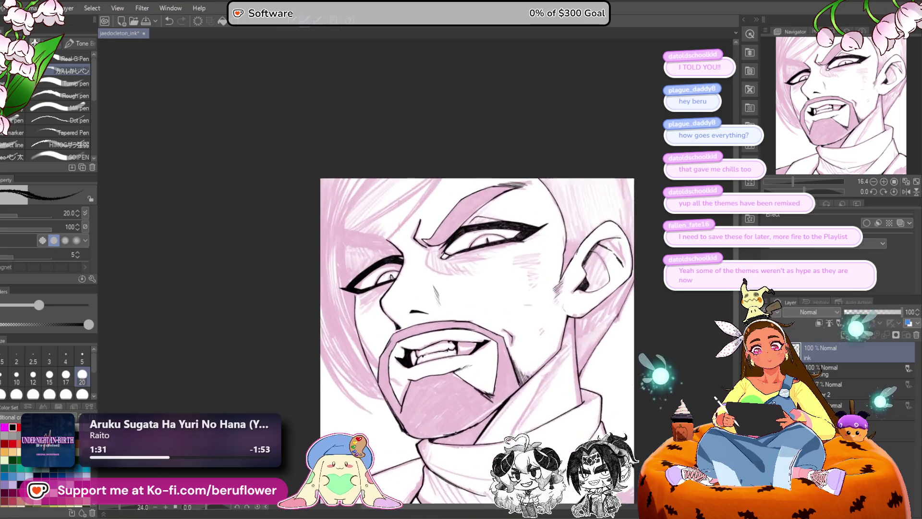
drag(392, 278, 345, 195)
scroll(324, 422, down, 2)
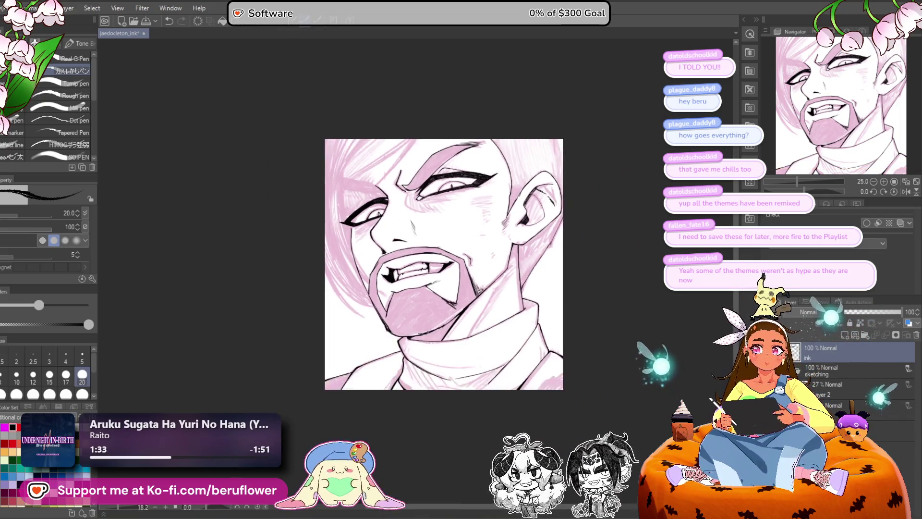
scroll(323, 422, up, 2)
drag(323, 422, 328, 502)
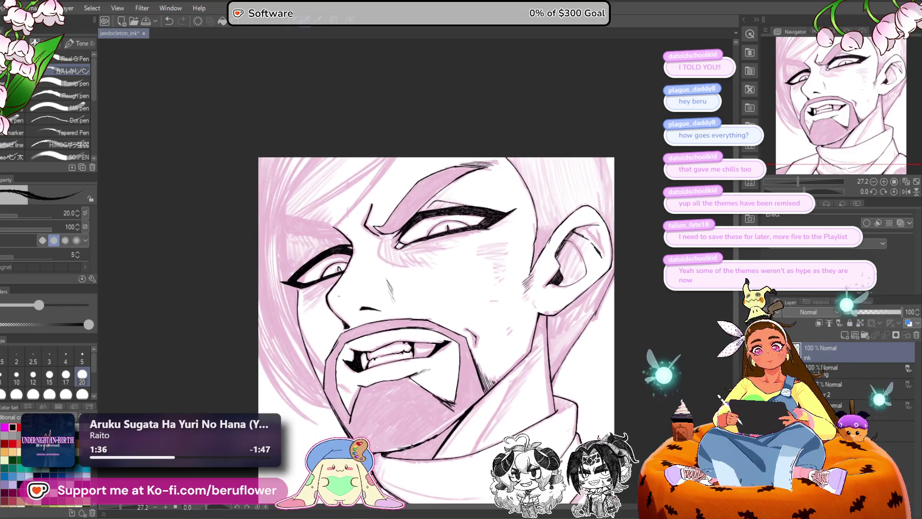
scroll(338, 296, up, 3)
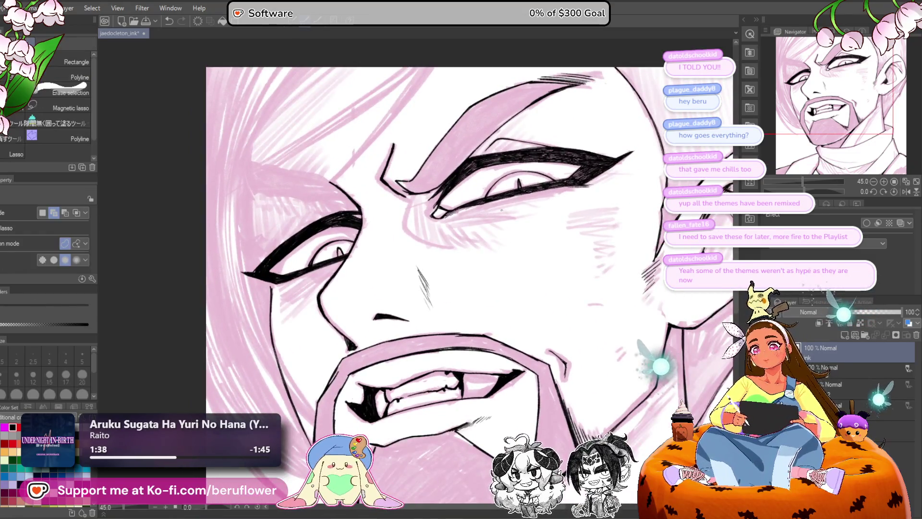
Step: Lasso the left eye, stretch it taller, rotate it slightly clockwise, nudge it right, and commit
key(m)
mouse_move(264, 251)
mouse_down()
mouse_move(266, 280)
mouse_move(336, 261)
mouse_move(353, 239)
mouse_up()
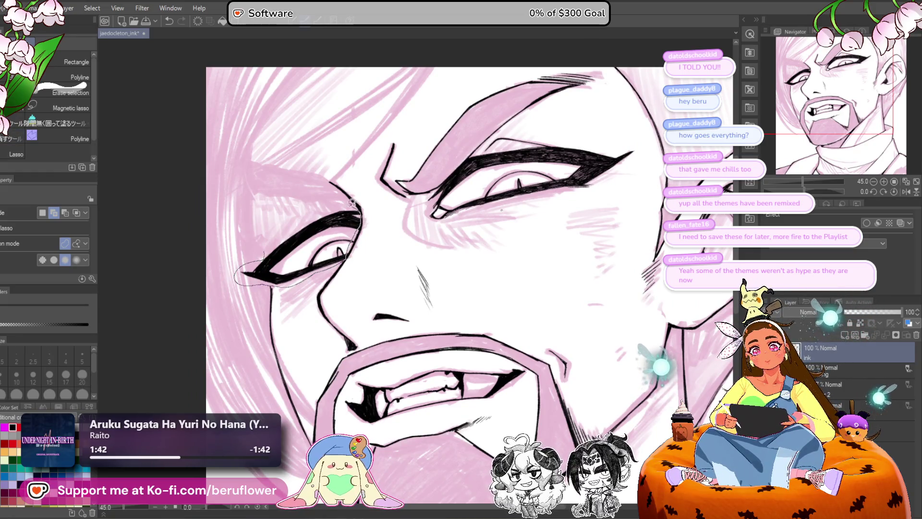
drag(352, 202, 273, 219)
key(ctrl+t)
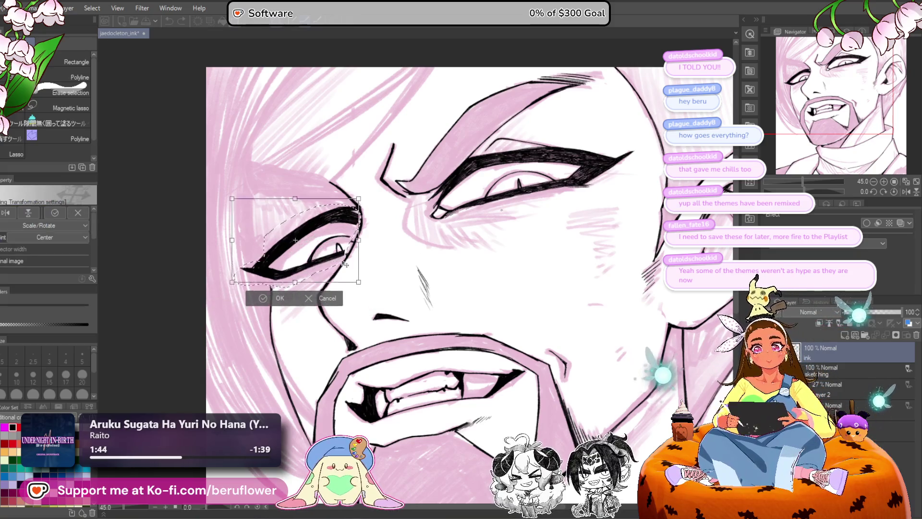
scroll(347, 247, down, 5)
scroll(344, 249, up, 3)
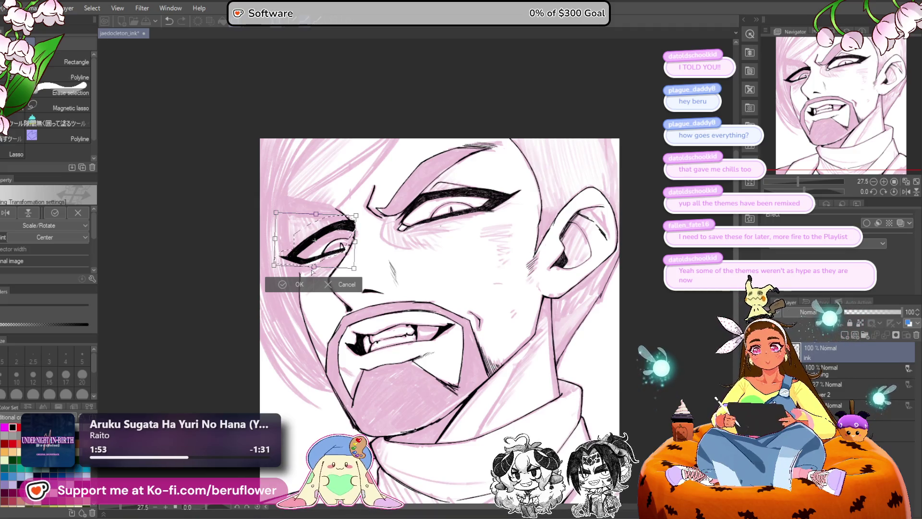
drag(314, 266, 314, 269)
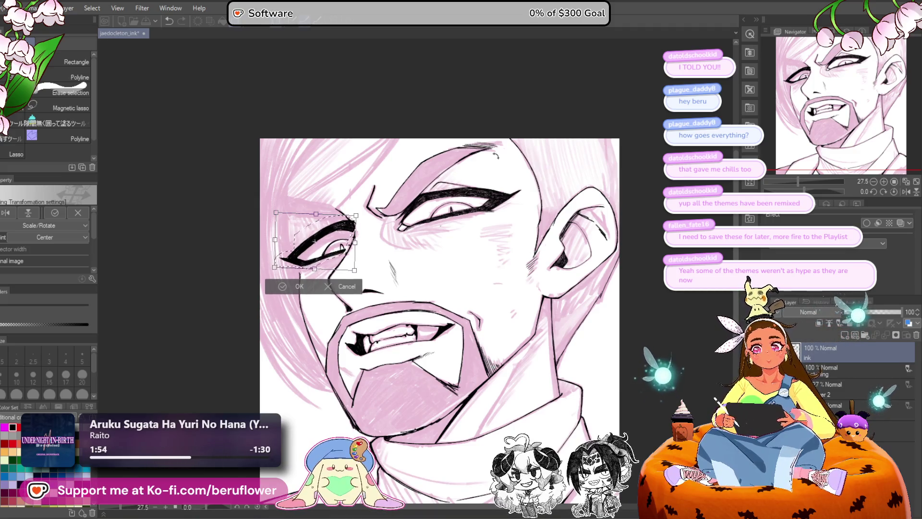
drag(495, 155, 502, 165)
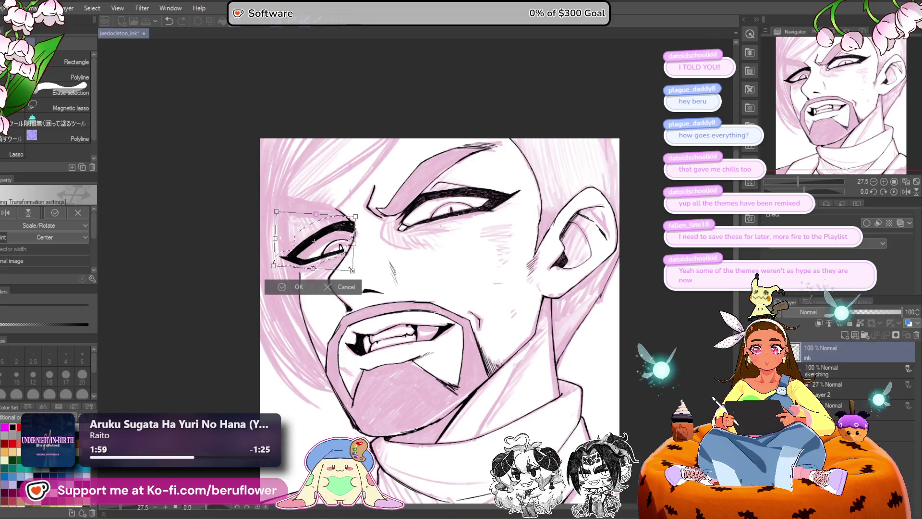
drag(358, 263, 360, 263)
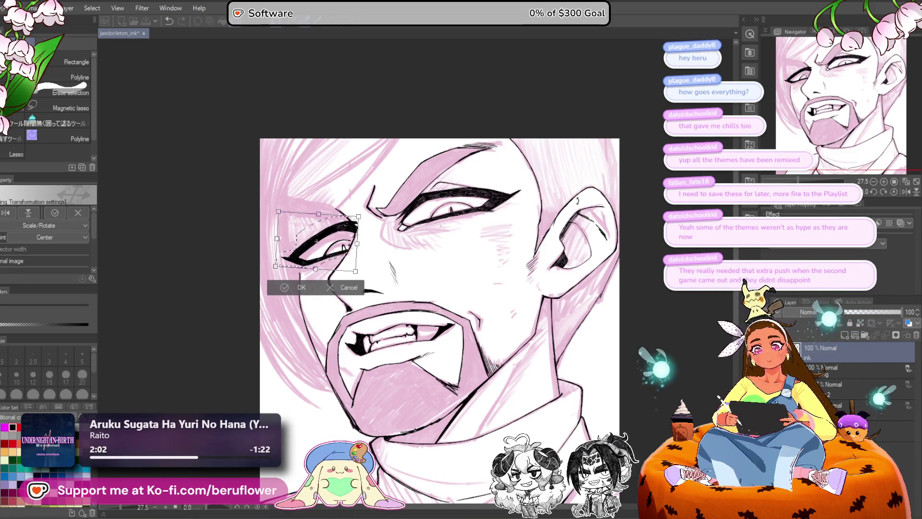
key(Return)
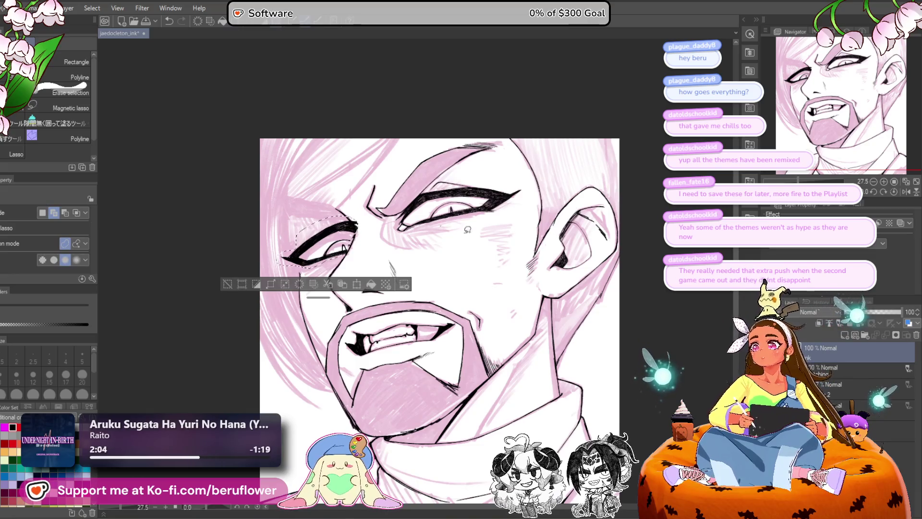
Step: Zoom onto the left eye and erase stray ink at the brow tip and eyelid
scroll(339, 332, down, 1)
scroll(339, 333, up, 3)
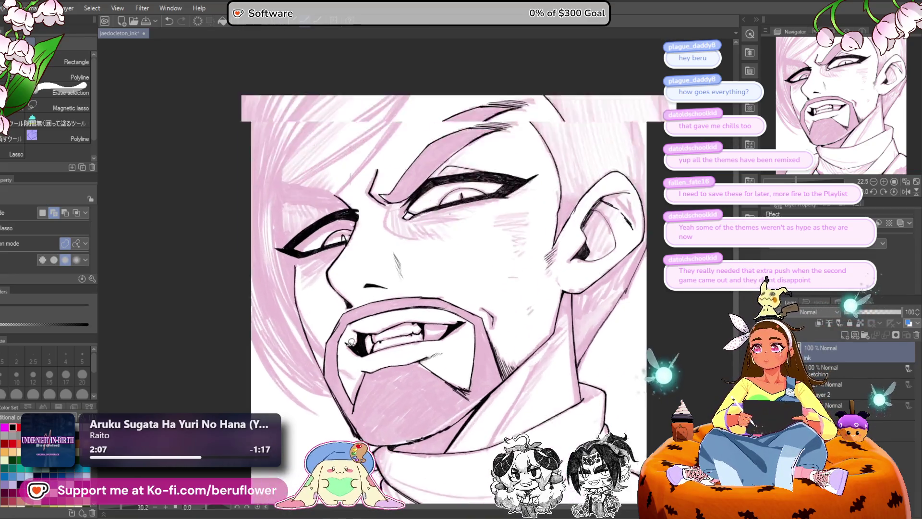
scroll(351, 342, up, 3)
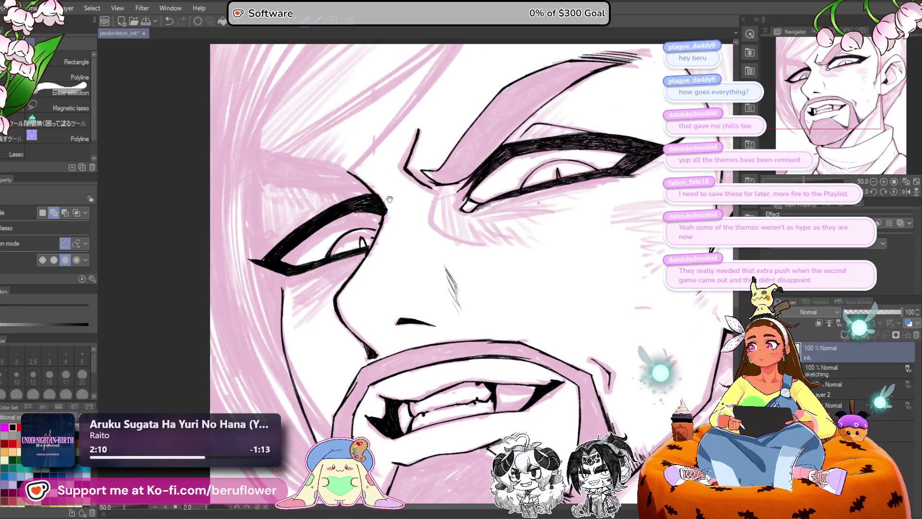
scroll(397, 205, up, 3)
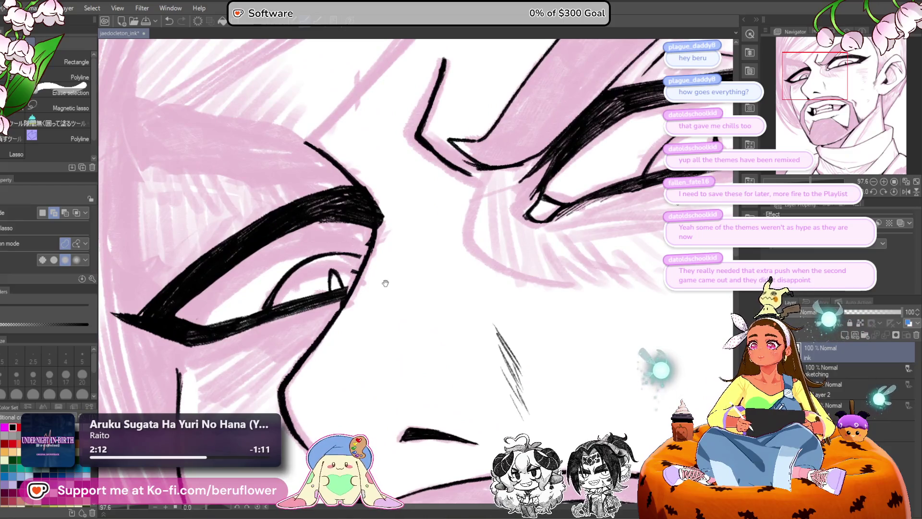
mouse_move(385, 283)
mouse_down()
mouse_move(399, 275)
mouse_move(417, 315)
mouse_move(420, 277)
mouse_up()
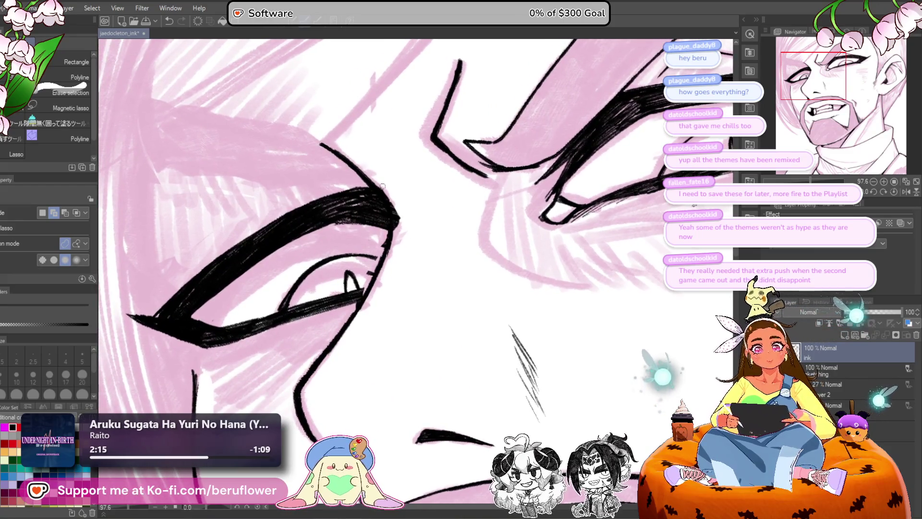
mouse_move(383, 186)
mouse_down()
mouse_move(402, 228)
mouse_move(370, 277)
mouse_up()
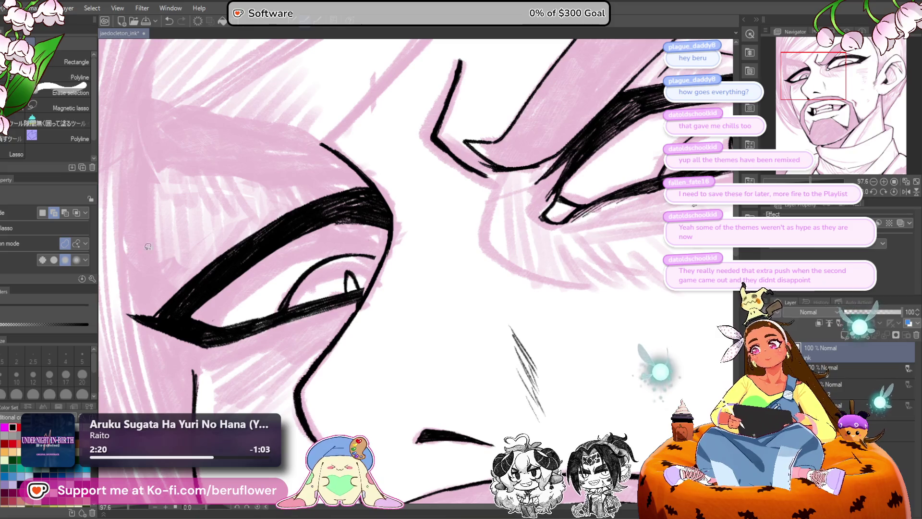
Step: Ink a short inner-corner stroke and darken the lower eye corner with the Pen
key(p)
drag(382, 262, 388, 236)
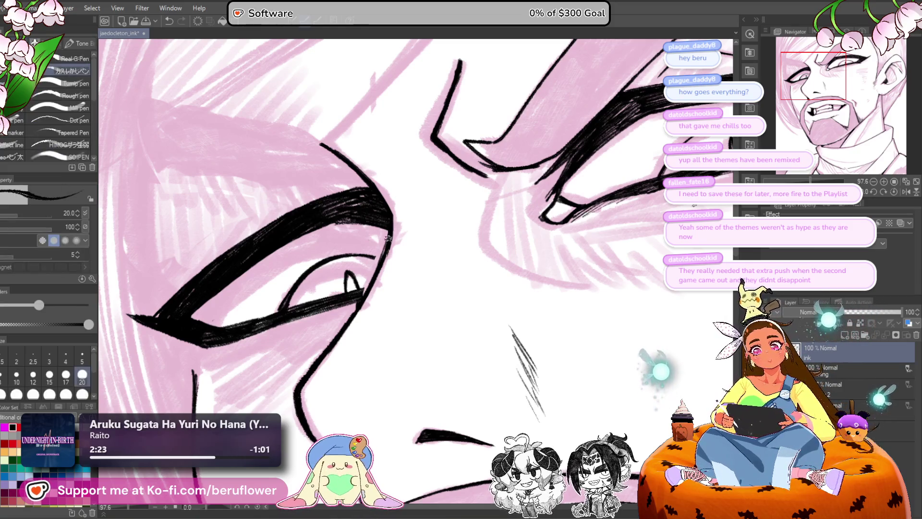
drag(357, 294, 362, 290)
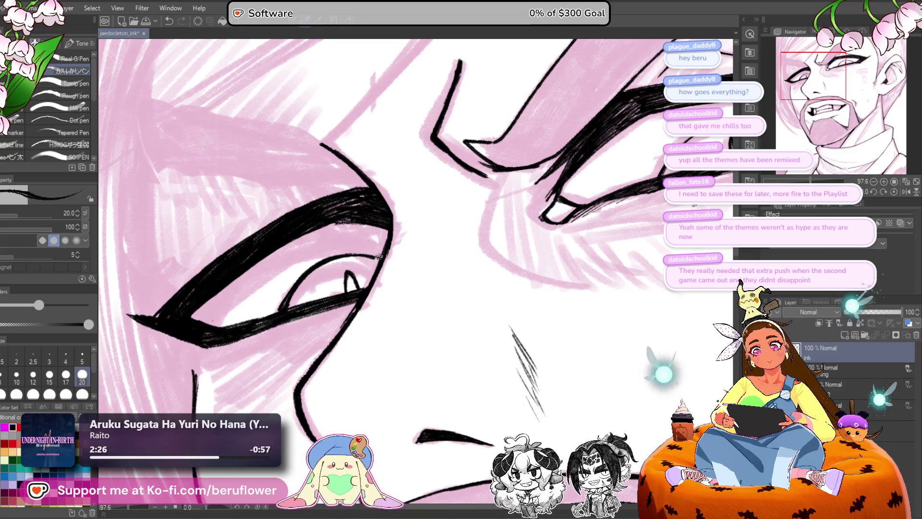
Step: Erase the outer ends of the eyelid lines
scroll(381, 258, down, 5)
scroll(381, 258, up, 4)
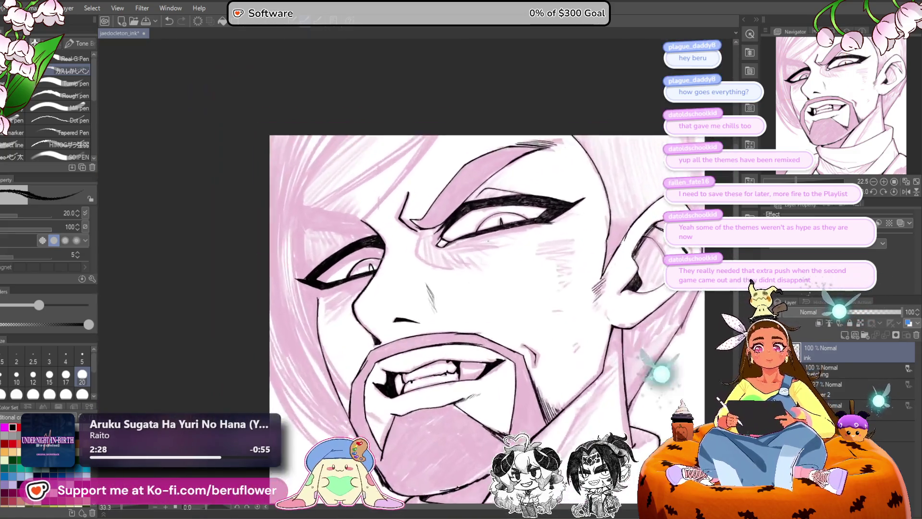
scroll(381, 258, left, 3)
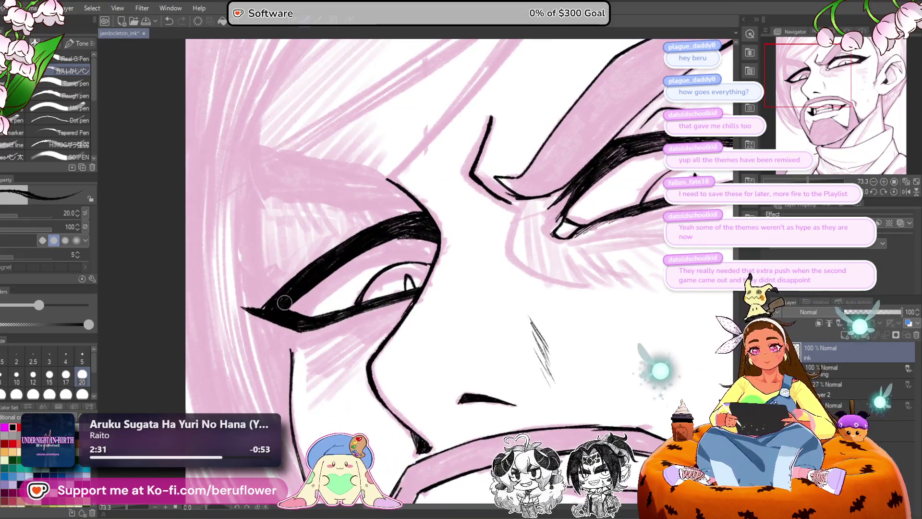
mouse_move(250, 307)
mouse_down()
mouse_move(288, 298)
mouse_move(316, 269)
mouse_move(308, 292)
mouse_move(329, 329)
mouse_move(351, 254)
mouse_move(408, 225)
mouse_move(424, 243)
mouse_move(427, 219)
mouse_up()
scroll(427, 219, up, 1)
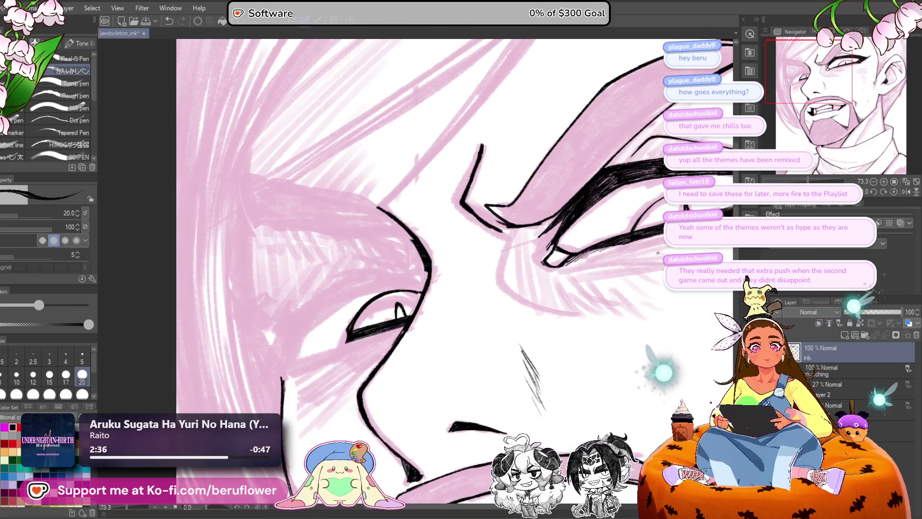
Step: Tilt the canvas and ink a thin line across the left eye's upper eyelid
drag(658, 252, 504, 45)
drag(384, 277, 420, 262)
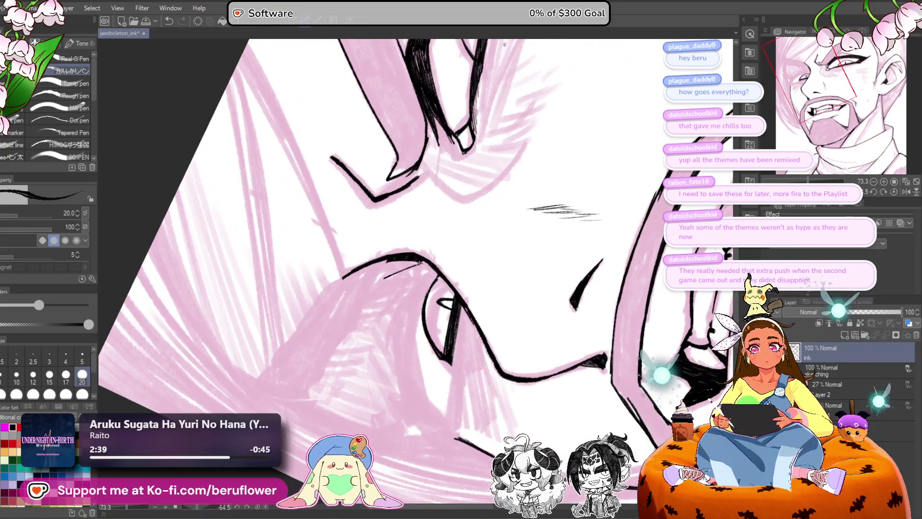
click(906, 191)
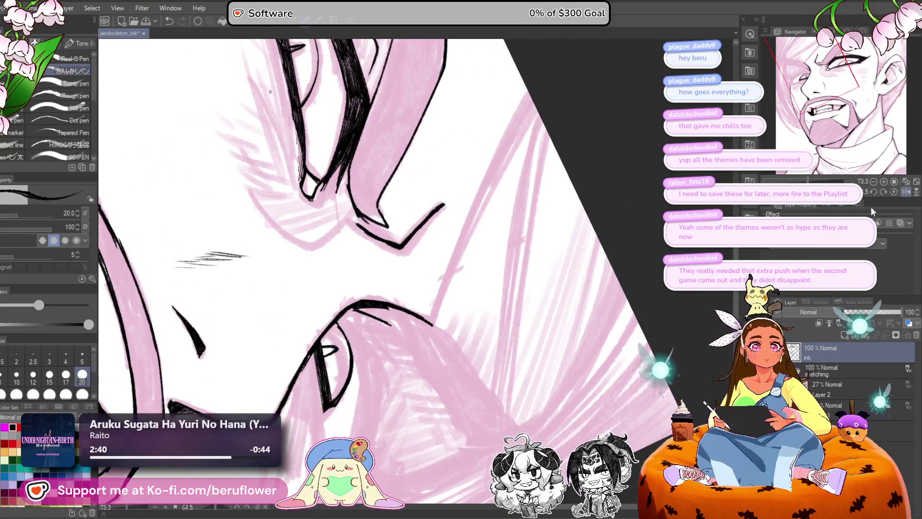
click(892, 191)
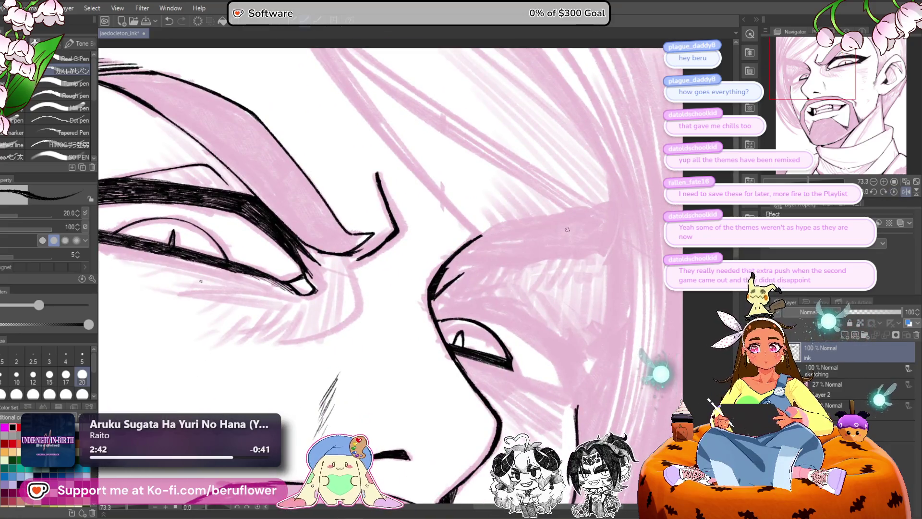
drag(201, 281, 478, 272)
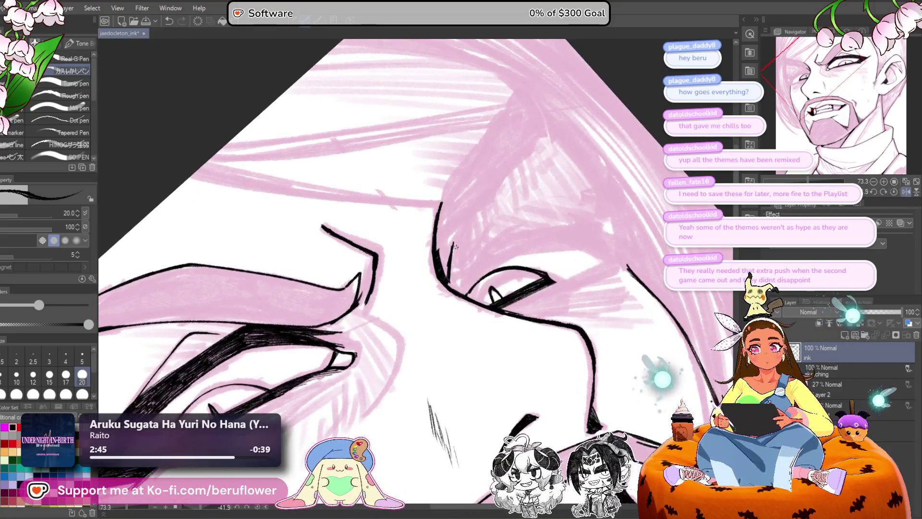
mouse_move(454, 240)
mouse_down()
mouse_move(566, 225)
mouse_move(606, 238)
mouse_move(572, 231)
mouse_move(627, 203)
mouse_move(608, 219)
mouse_up()
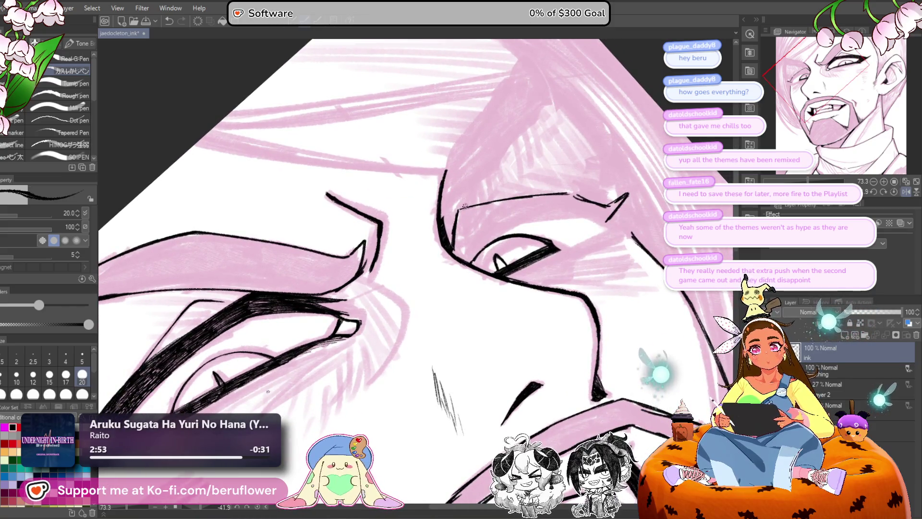
Step: Try extending the brow line's left end, undoing both attempts
drag(468, 204, 443, 217)
key(ctrl+z)
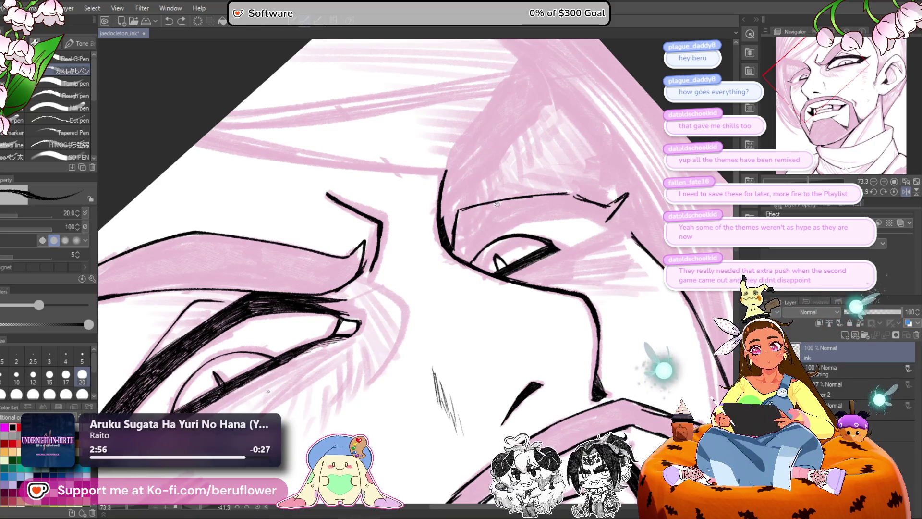
mouse_move(480, 206)
mouse_down()
mouse_move(445, 226)
mouse_move(474, 207)
mouse_move(430, 267)
mouse_up()
key(ctrl+z)
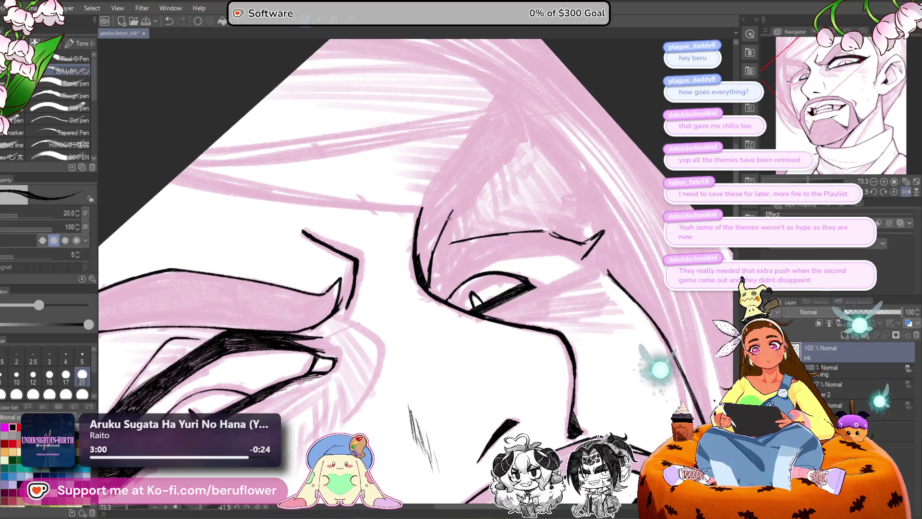
Step: Draw curved black hair strands over the pink hair above the eye
mouse_move(422, 216)
mouse_down()
mouse_move(442, 161)
mouse_move(489, 117)
mouse_move(439, 171)
mouse_up()
mouse_move(501, 99)
mouse_down()
mouse_move(479, 126)
mouse_move(474, 191)
mouse_up()
drag(506, 145, 445, 223)
scroll(436, 242, down, 5)
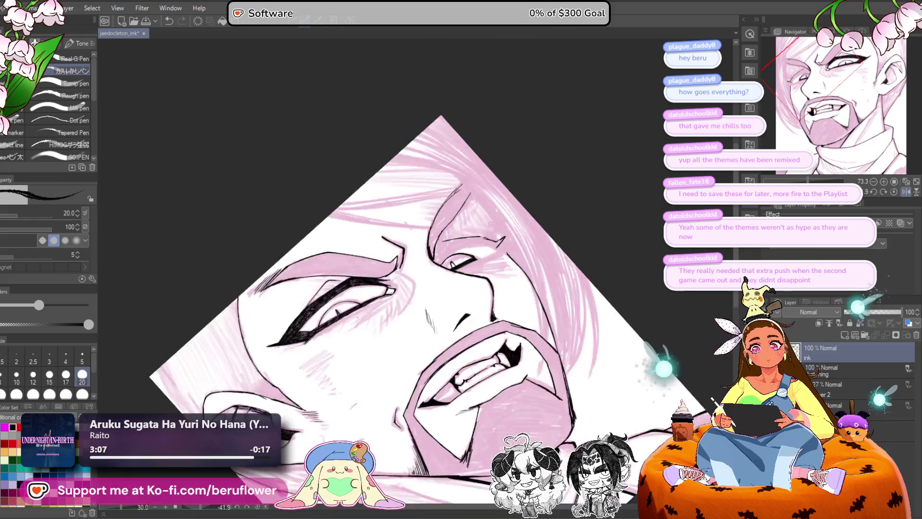
scroll(447, 238, up, 5)
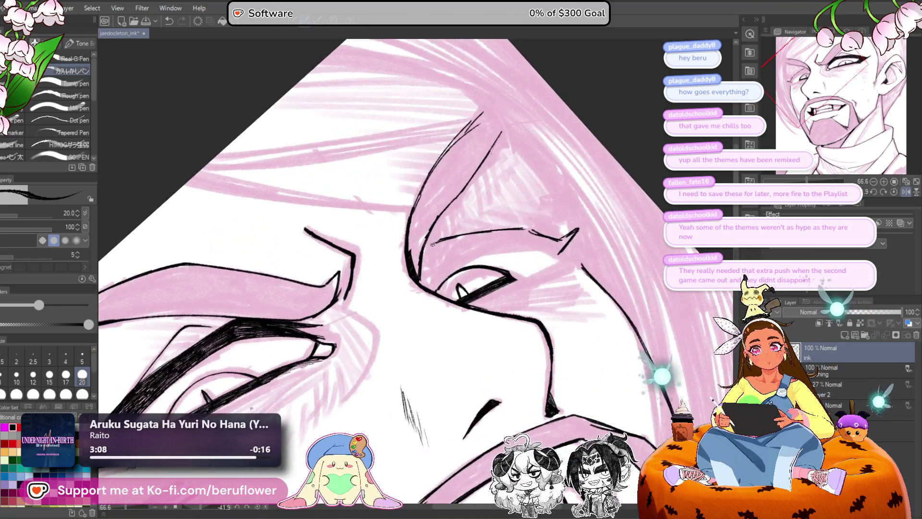
drag(534, 260, 527, 256)
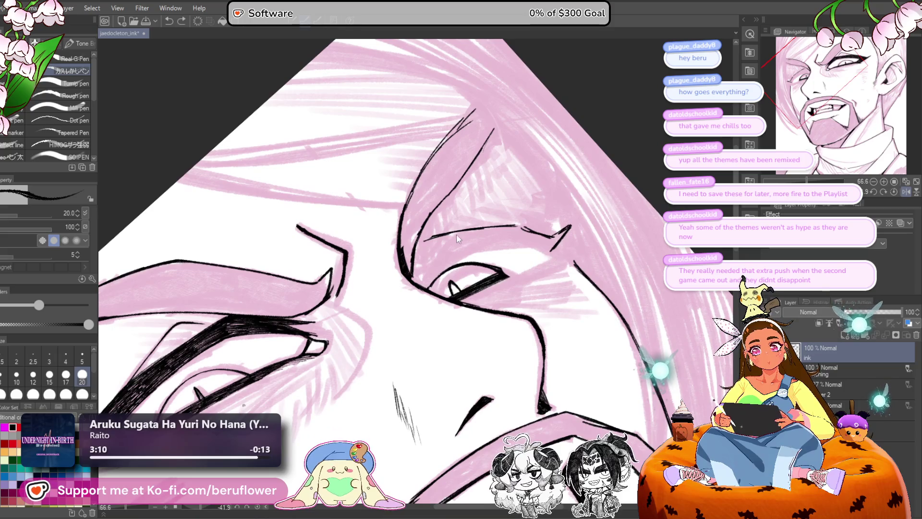
drag(450, 192, 415, 252)
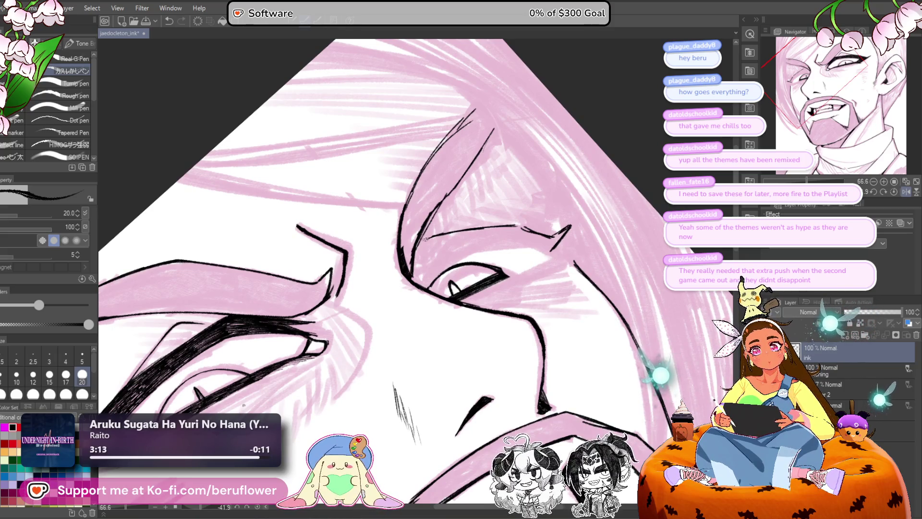
drag(579, 261, 555, 254)
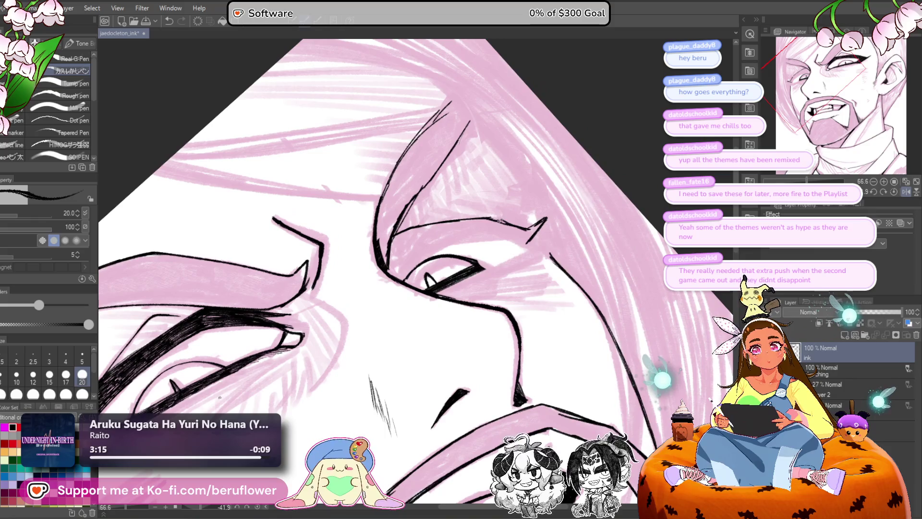
drag(530, 221, 521, 230)
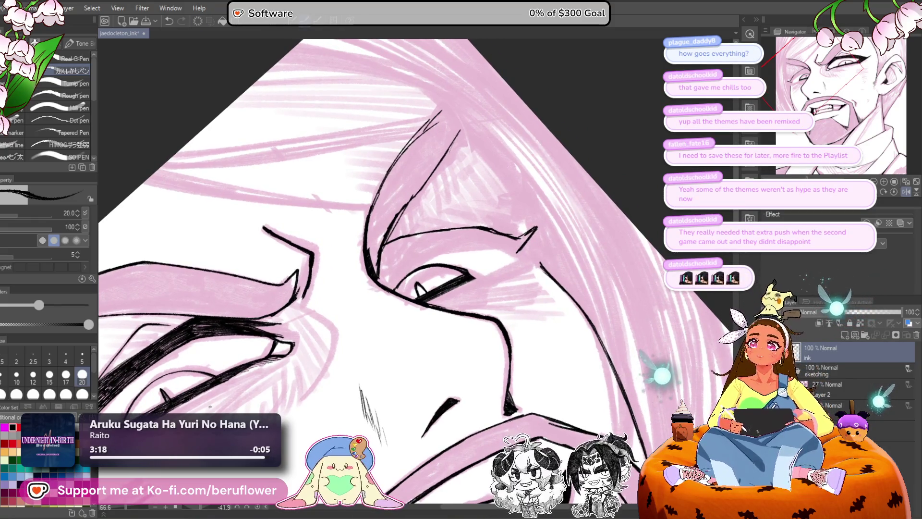
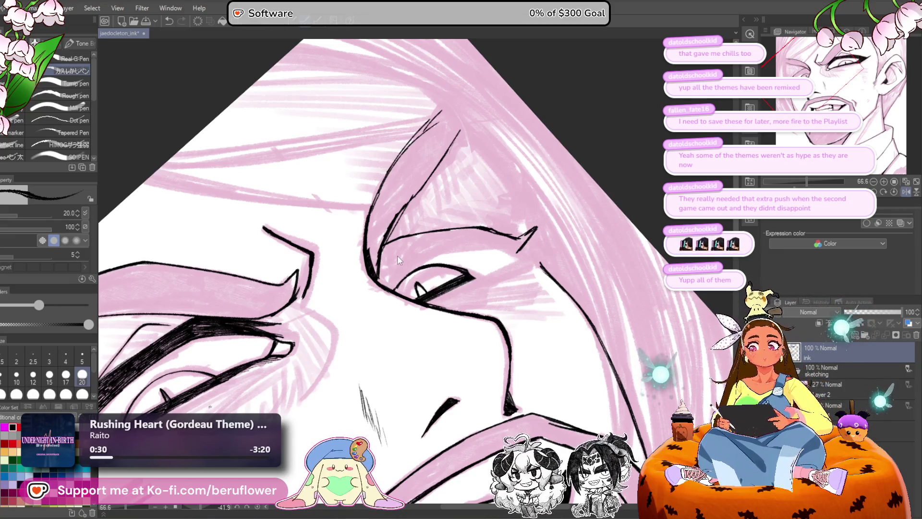
Step: Extend the short dash inside the right eye leftward, then erase the stray dash
scroll(396, 260, up, 4)
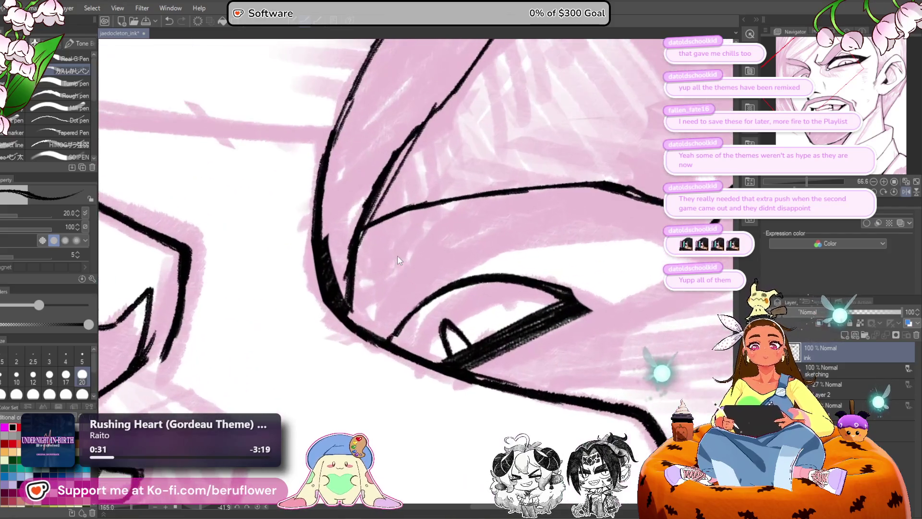
drag(588, 256, 580, 256)
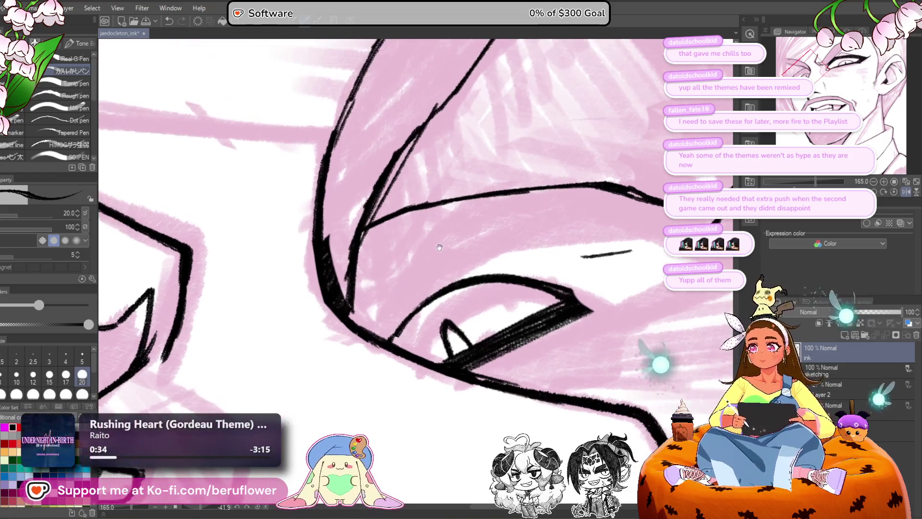
mouse_move(418, 250)
mouse_down()
mouse_move(295, 273)
mouse_move(281, 285)
mouse_up()
mouse_move(457, 276)
mouse_down()
mouse_move(496, 274)
mouse_move(473, 290)
mouse_up()
Step: Retrace the upper eyelid line darker and thicken it out to a pointed tip
drag(510, 264, 571, 228)
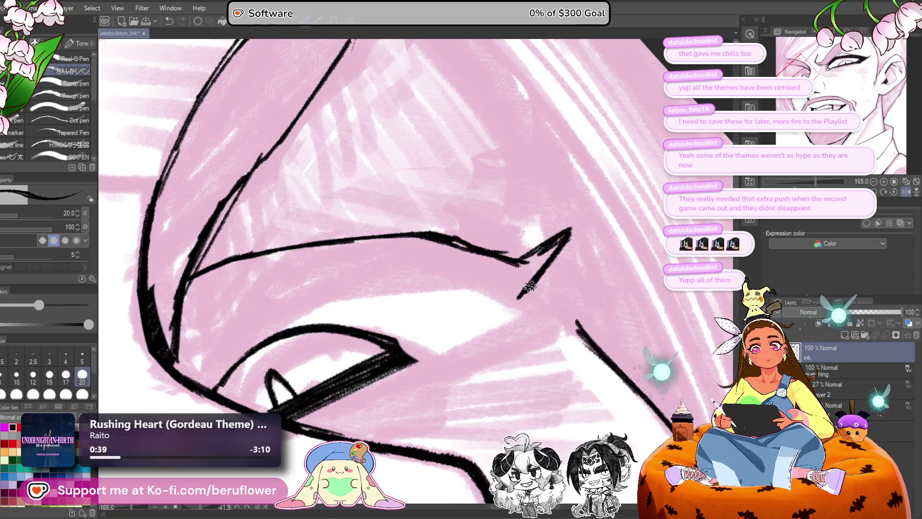
scroll(529, 286, down, 5)
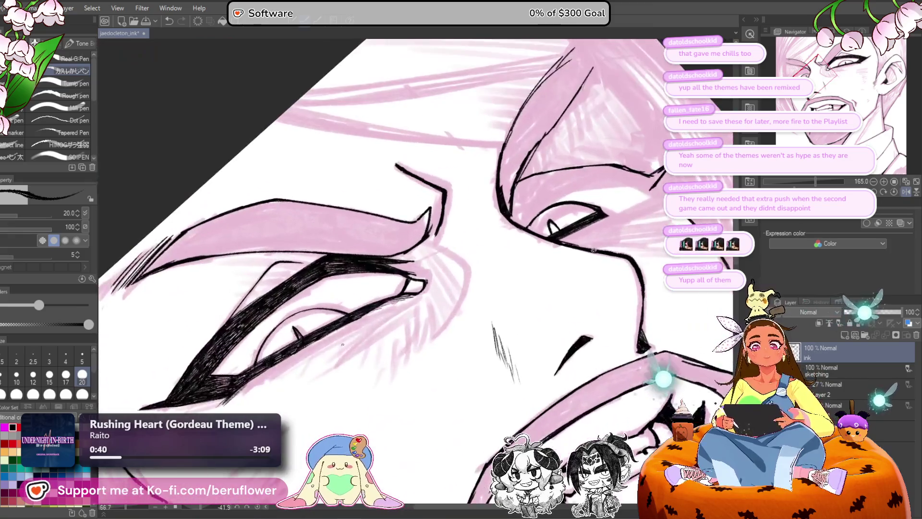
scroll(343, 344, up, 5)
mouse_move(508, 178)
mouse_down()
mouse_move(552, 180)
mouse_move(495, 206)
mouse_move(597, 155)
mouse_up()
key(ctrl+z)
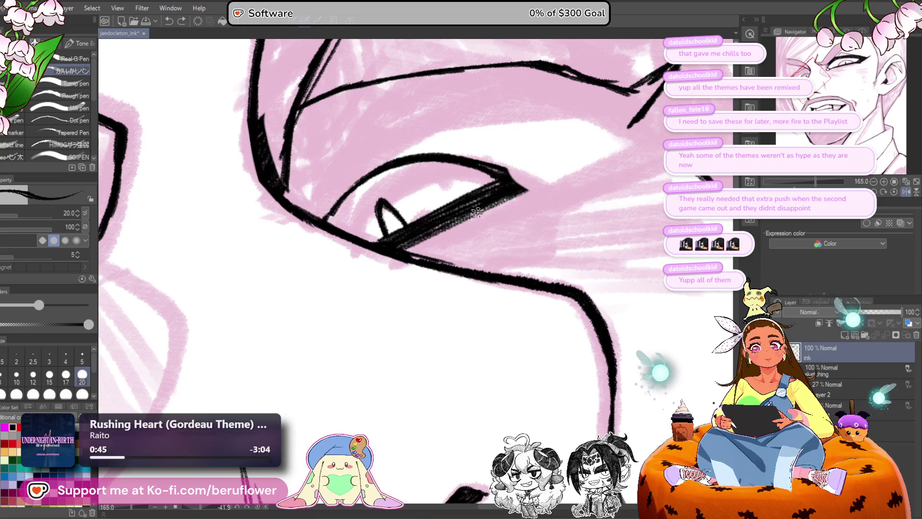
drag(475, 211, 617, 153)
mouse_move(523, 188)
mouse_down()
mouse_move(612, 153)
mouse_move(551, 162)
mouse_move(481, 189)
mouse_move(604, 140)
mouse_move(558, 165)
mouse_move(618, 146)
mouse_up()
Step: Join the slanted stroke to the eye corner and extend the eyelid's right end
scroll(510, 258, down, 3)
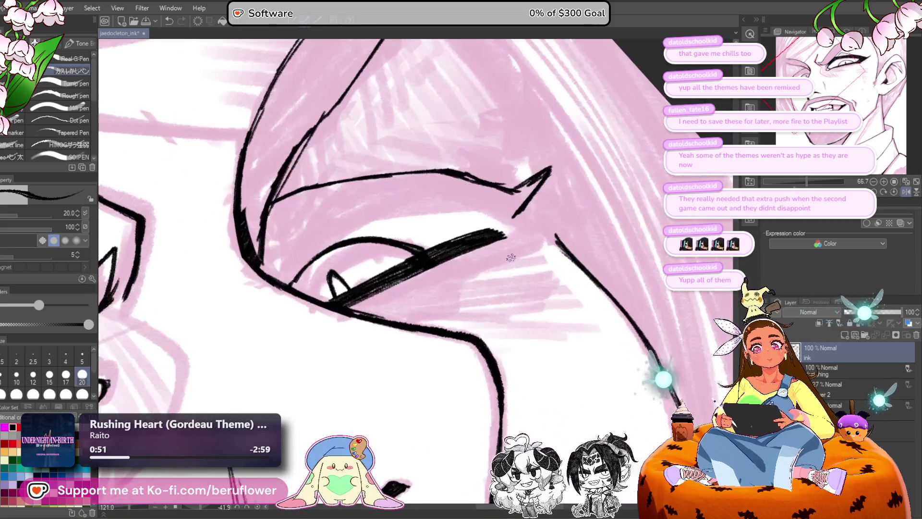
drag(510, 258, 496, 290)
mouse_move(505, 238)
mouse_down()
mouse_move(500, 265)
mouse_move(522, 229)
mouse_move(512, 236)
mouse_up()
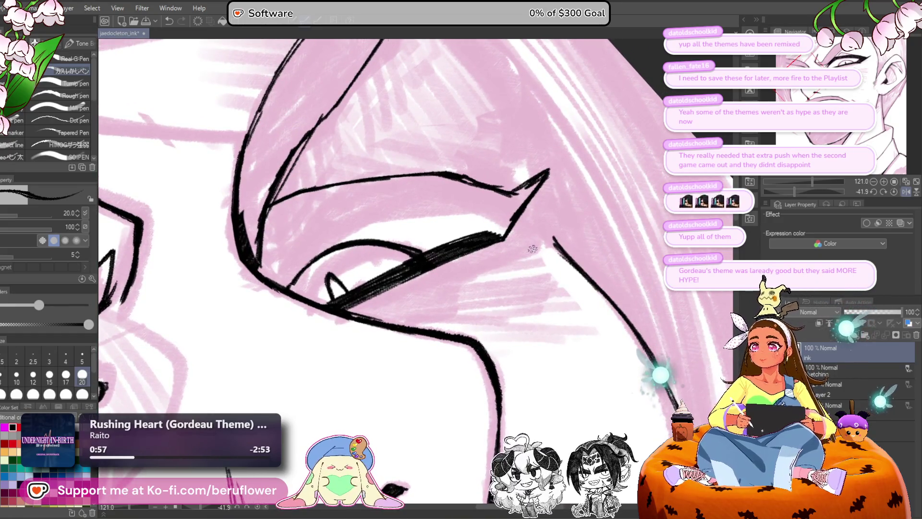
mouse_move(541, 245)
mouse_down()
mouse_move(545, 237)
mouse_move(497, 229)
mouse_move(537, 217)
mouse_up()
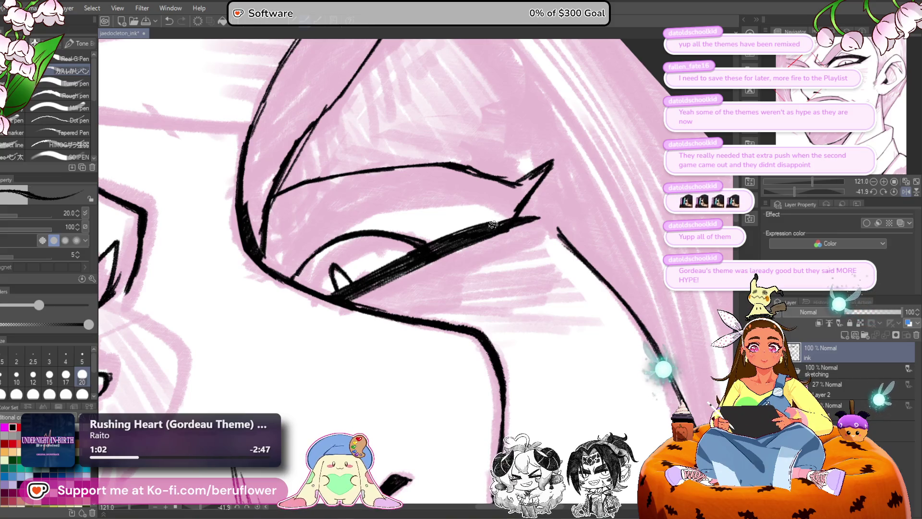
drag(487, 235, 490, 245)
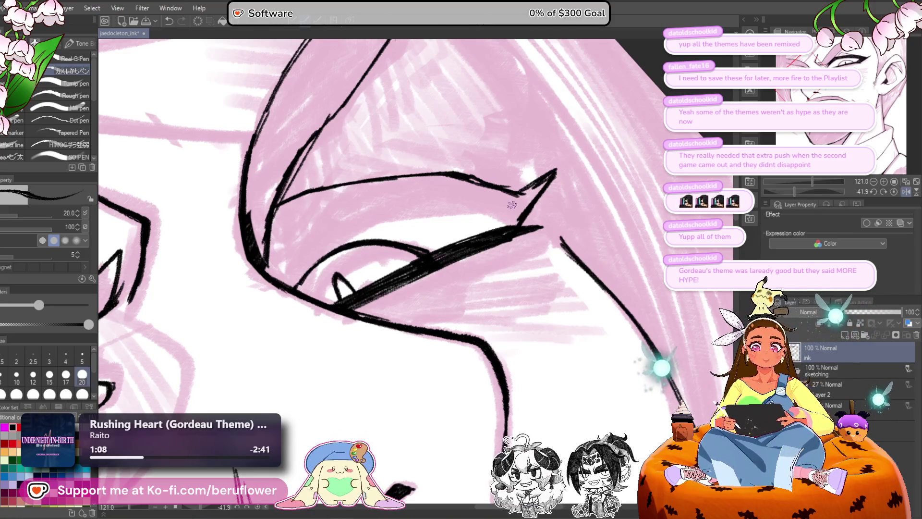
drag(512, 205, 622, 181)
mouse_move(284, 308)
mouse_down()
mouse_move(399, 250)
mouse_move(399, 273)
mouse_move(598, 189)
mouse_up()
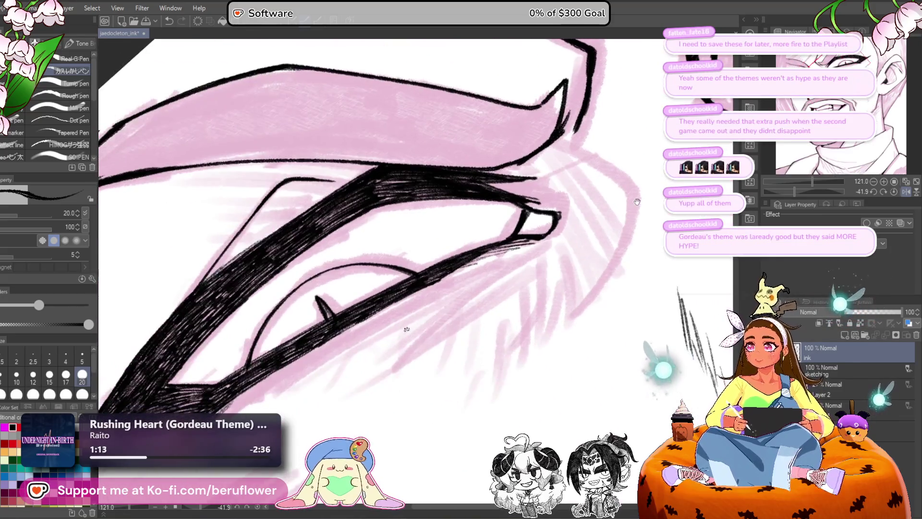
Step: Erase the upper end of the thin diagonal line beside the left eye
drag(323, 213, 361, 232)
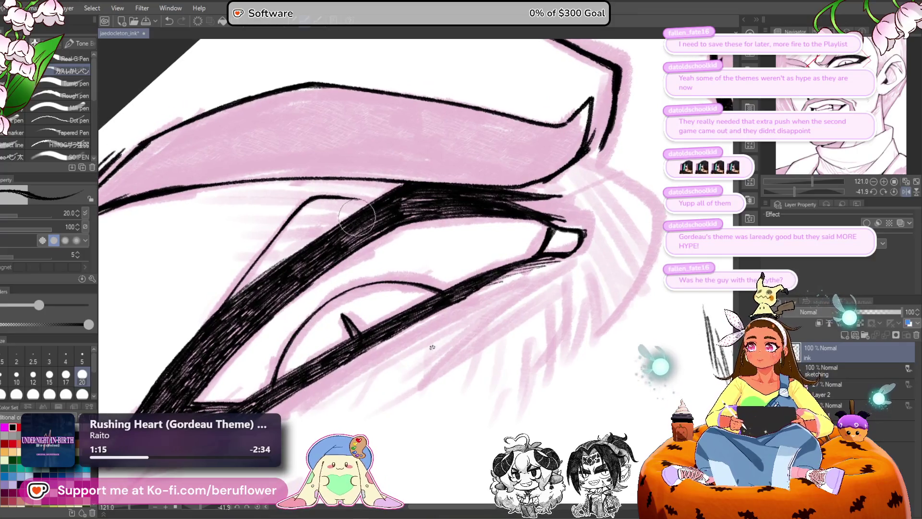
drag(331, 202, 309, 199)
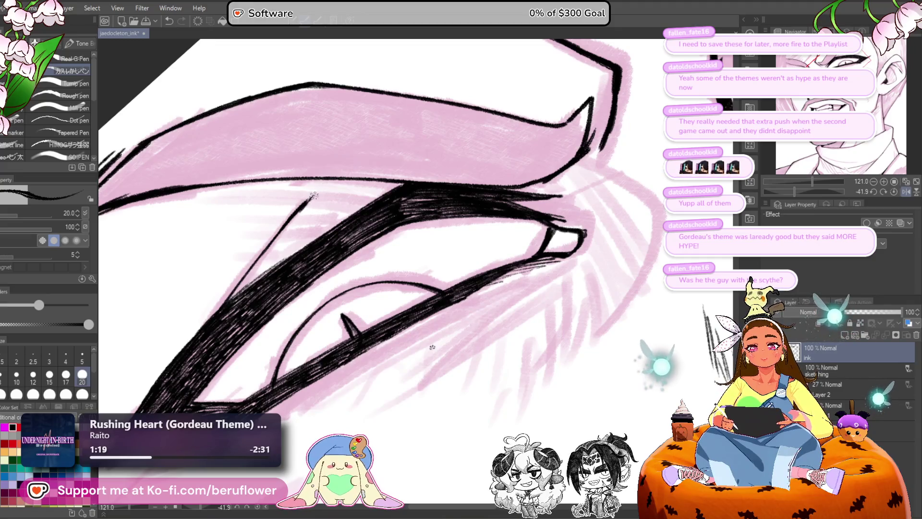
mouse_move(315, 212)
mouse_down()
mouse_move(302, 201)
mouse_move(375, 189)
mouse_move(307, 198)
mouse_move(322, 201)
mouse_up()
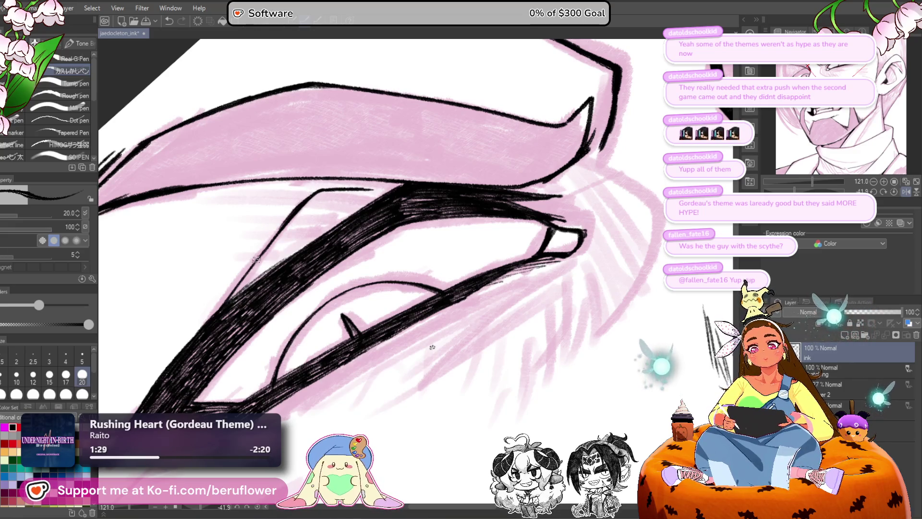
Step: Ink a crease line above the right eye
scroll(432, 347, down, 2)
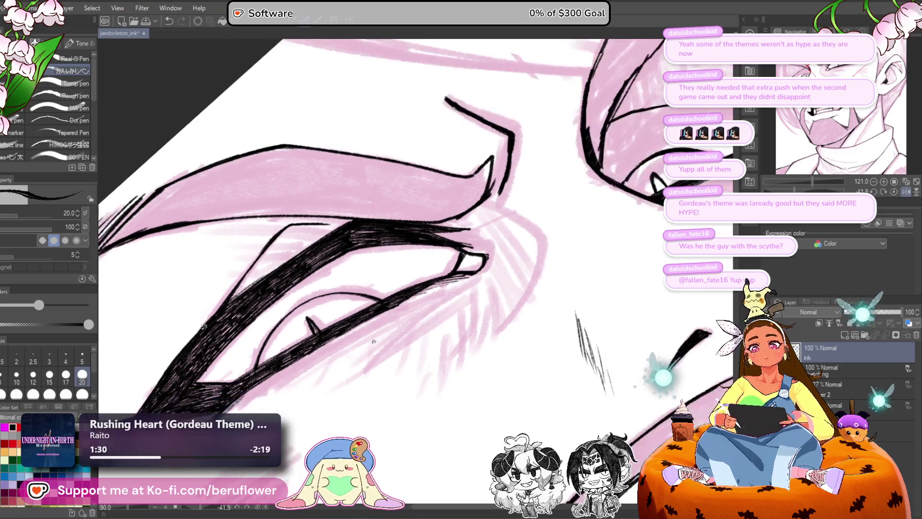
scroll(396, 349, right, 5)
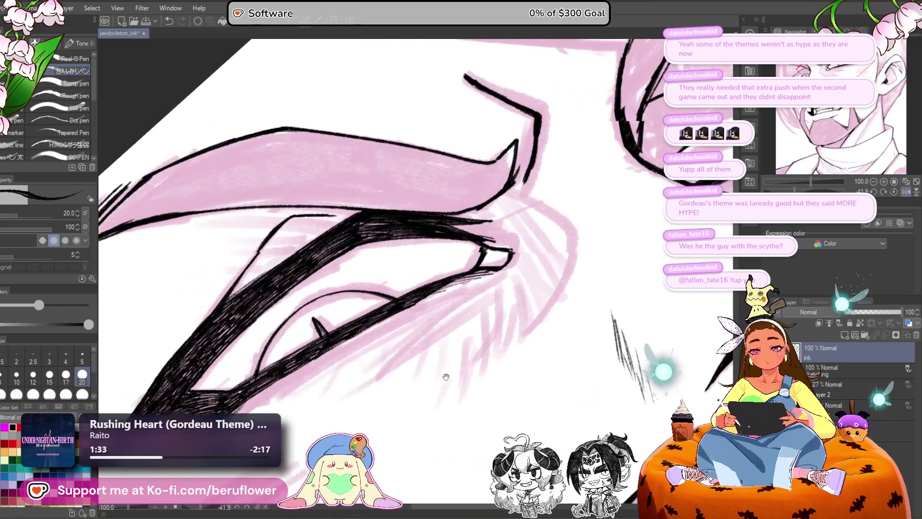
scroll(374, 361, down, 1)
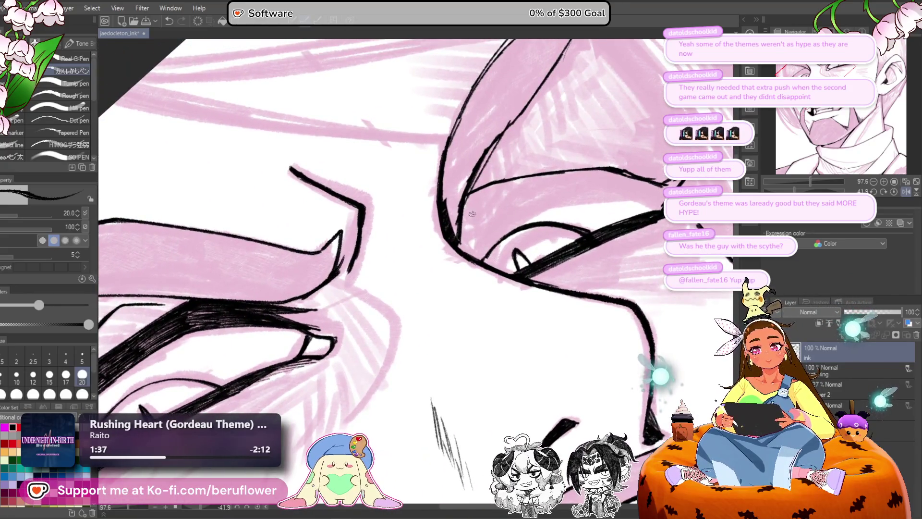
scroll(471, 213, down, 2)
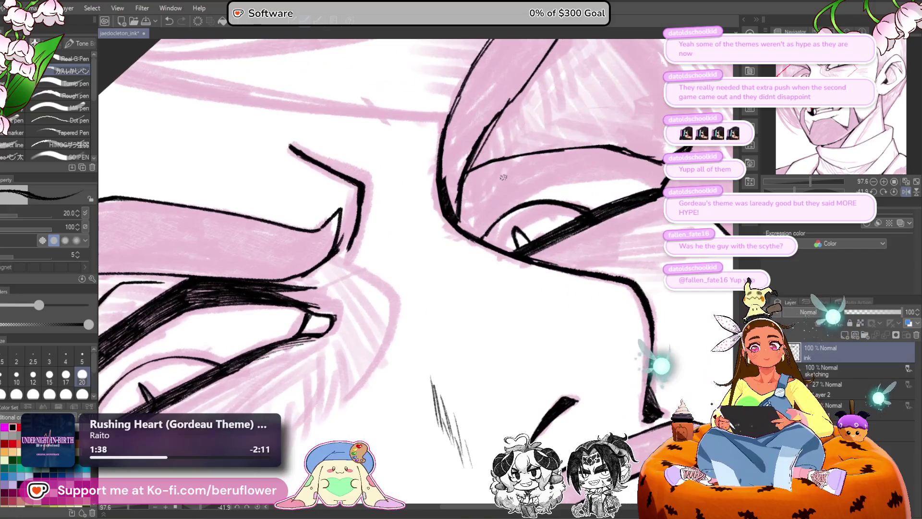
mouse_move(482, 187)
mouse_down()
mouse_move(603, 169)
mouse_move(639, 177)
mouse_move(512, 225)
mouse_up()
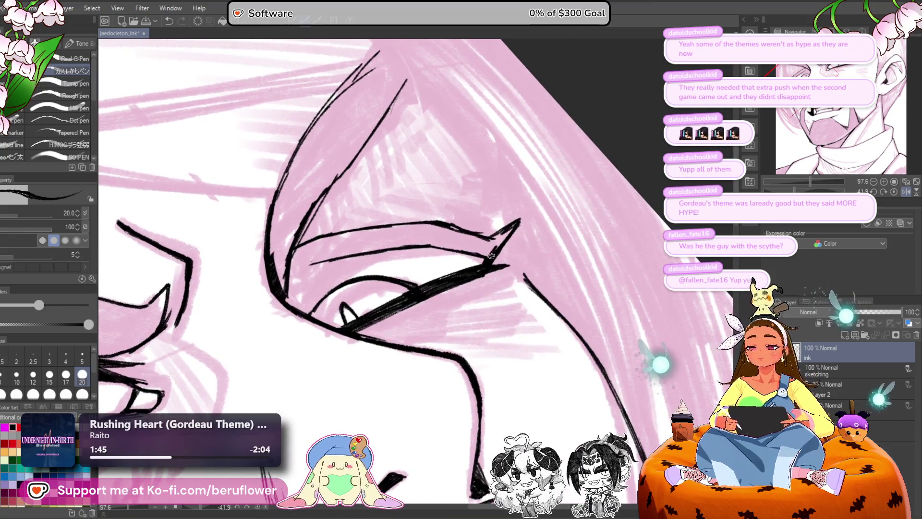
drag(477, 299, 569, 258)
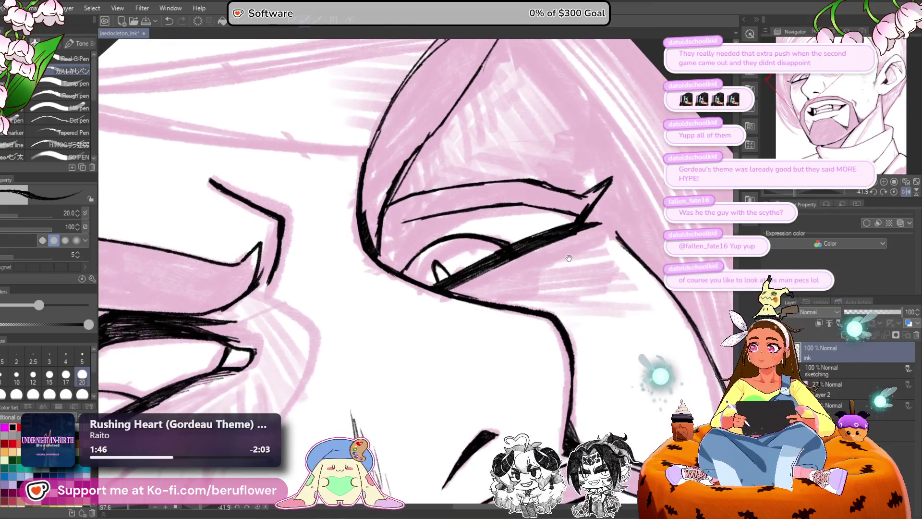
mouse_move(422, 394)
mouse_down()
mouse_move(519, 288)
mouse_move(605, 273)
mouse_up()
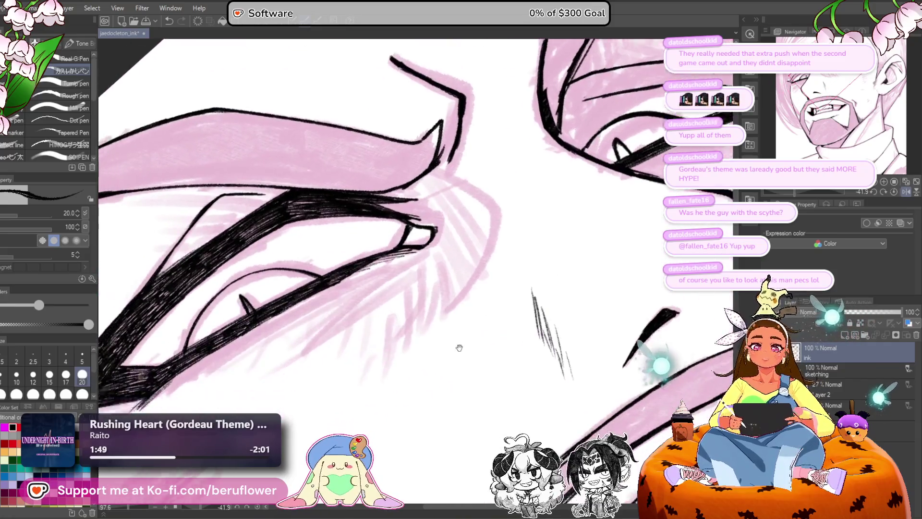
mouse_move(459, 347)
mouse_down()
mouse_move(560, 269)
mouse_move(419, 323)
mouse_move(496, 204)
mouse_move(540, 231)
mouse_move(552, 211)
mouse_move(524, 194)
mouse_move(504, 200)
mouse_move(489, 228)
mouse_move(522, 198)
mouse_up()
drag(522, 253, 420, 306)
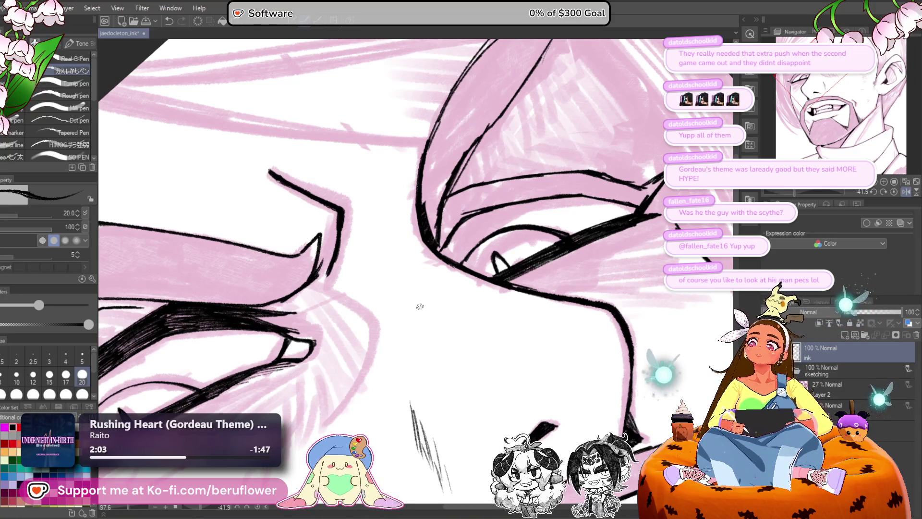
drag(437, 299, 428, 269)
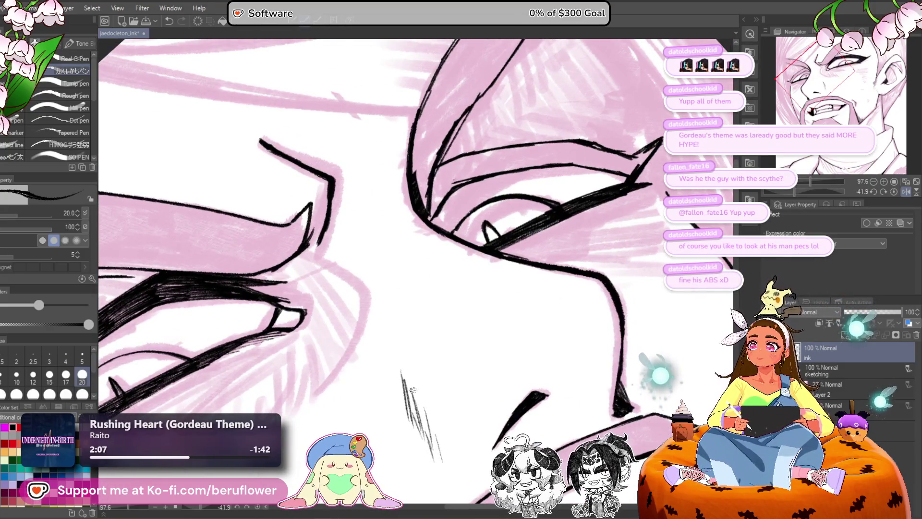
scroll(413, 389, down, 5)
scroll(596, 145, up, 3)
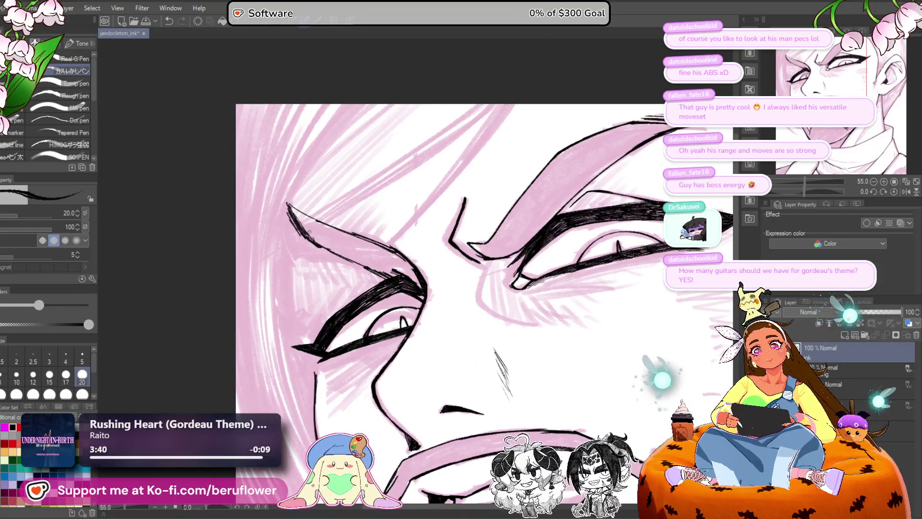
Step: Hatch short dark strokes along the left eyebrow, then fit the whole image in view
drag(293, 209, 354, 259)
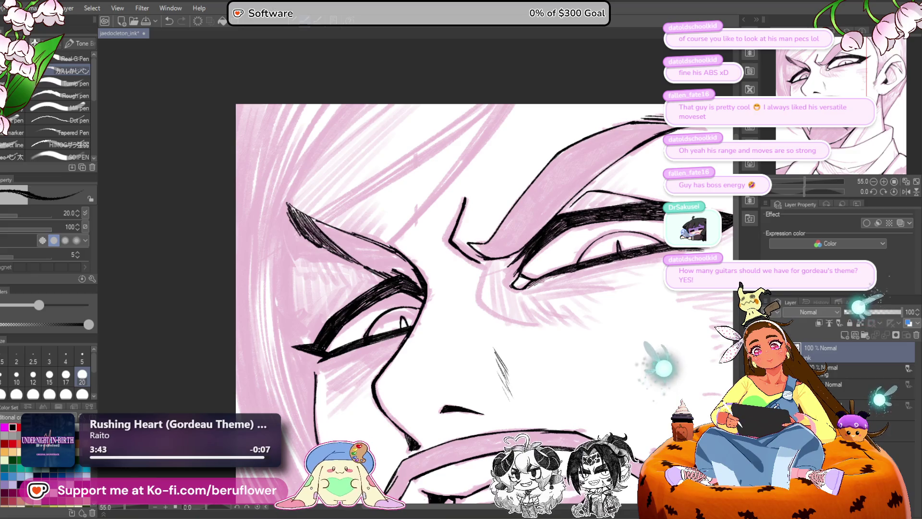
drag(313, 221, 362, 261)
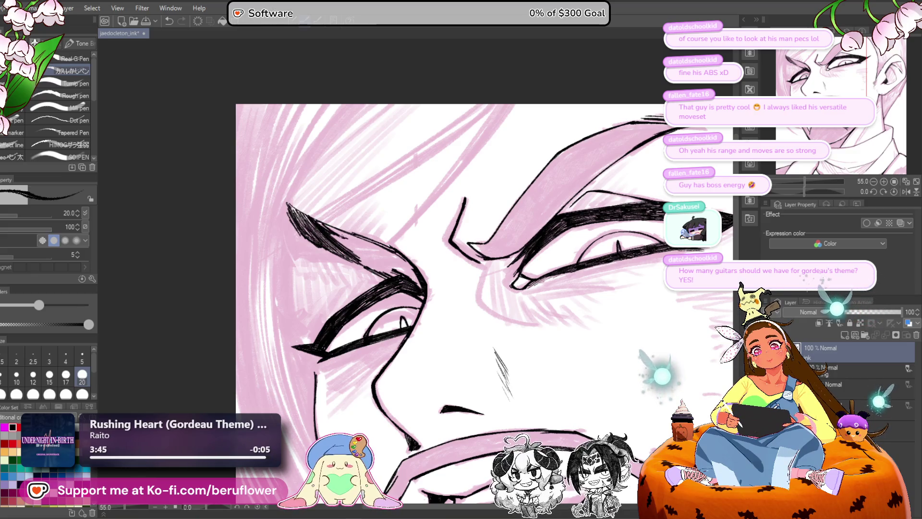
drag(333, 233, 369, 265)
drag(331, 235, 400, 281)
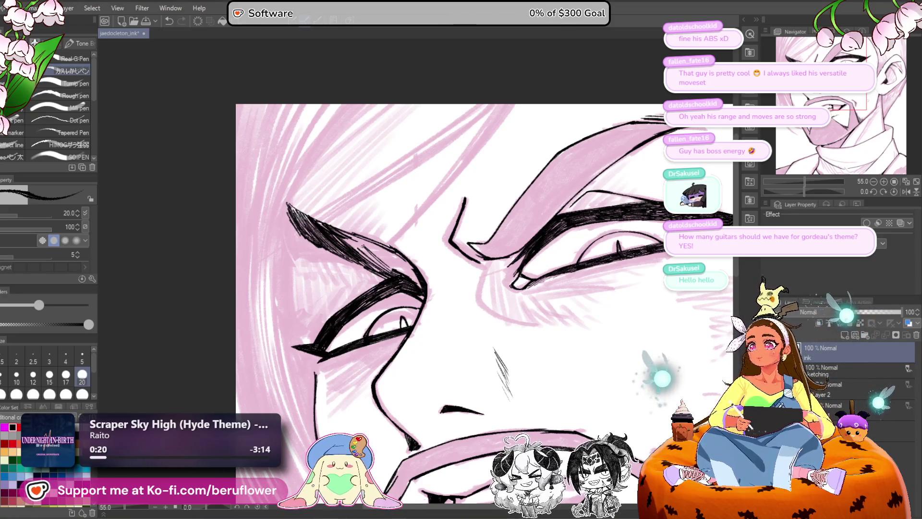
drag(481, 288, 395, 226)
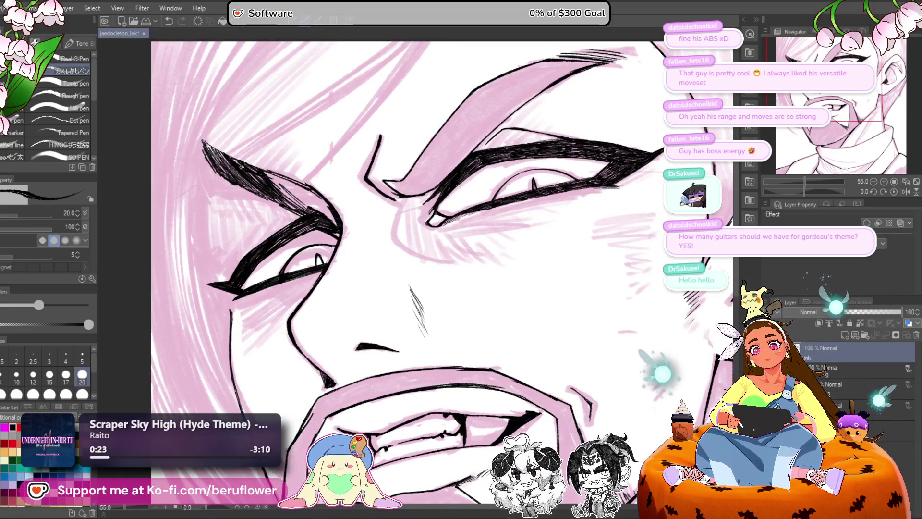
mouse_move(267, 190)
mouse_down()
mouse_move(299, 171)
mouse_move(329, 187)
mouse_up()
drag(308, 214, 332, 187)
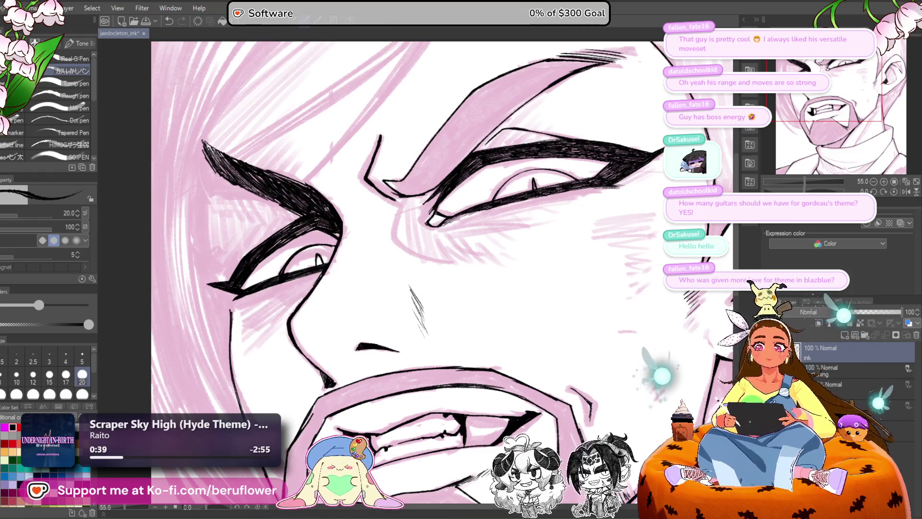
key(ctrl+0)
scroll(482, 266, up, 2)
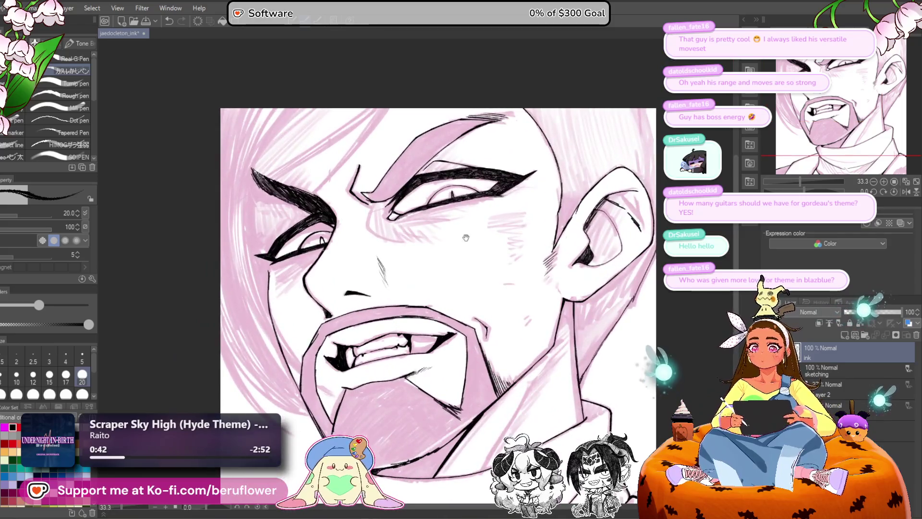
Step: Ink a thin contour above the eye, redrawing it with an angular corner
drag(473, 262, 540, 247)
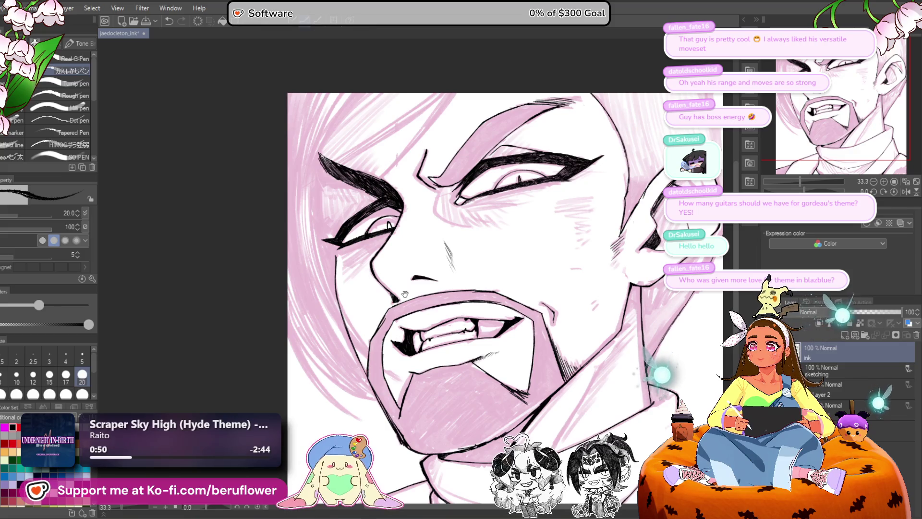
scroll(333, 259, up, 4)
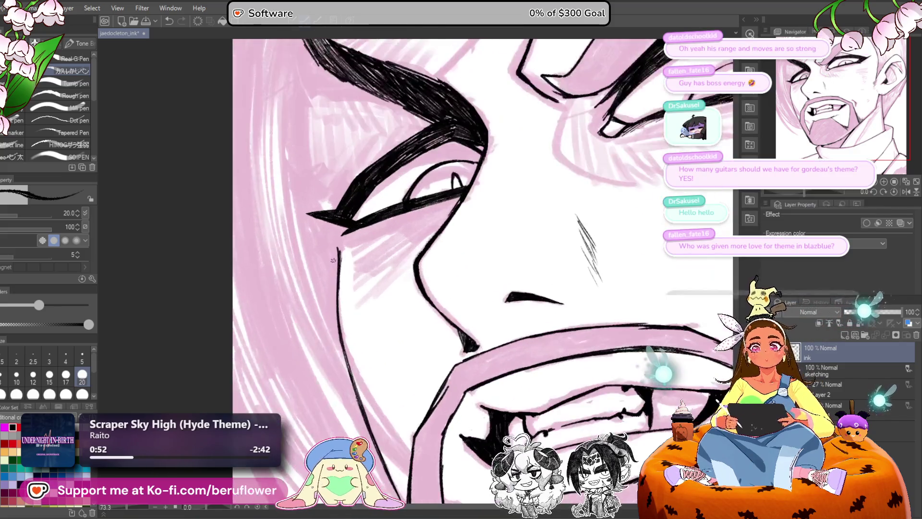
mouse_move(441, 283)
mouse_down()
mouse_move(408, 319)
mouse_move(422, 327)
mouse_up()
drag(424, 329, 435, 340)
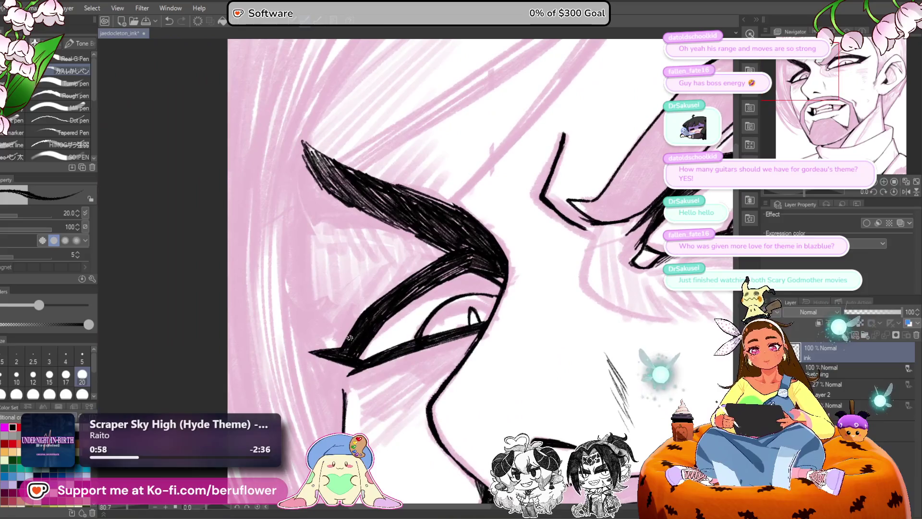
mouse_move(359, 315)
mouse_down()
mouse_move(399, 260)
mouse_move(439, 249)
mouse_up()
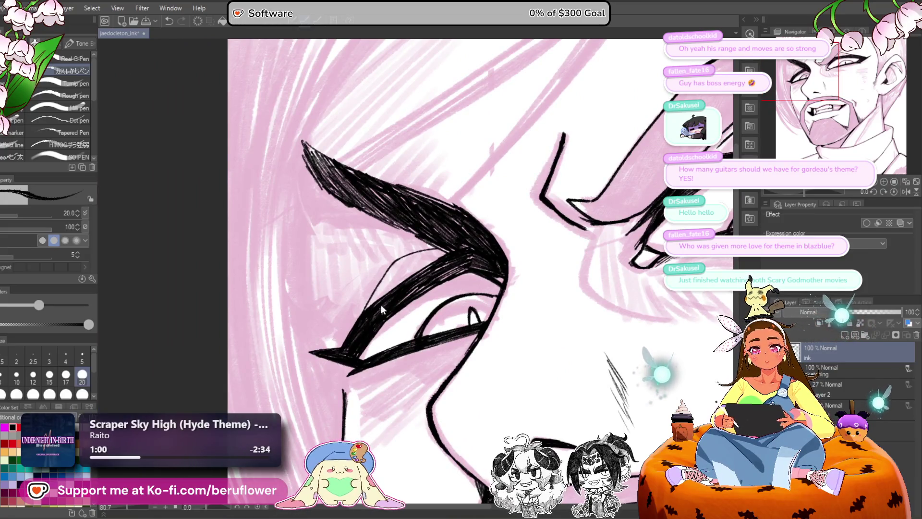
key(ctrl+z)
mouse_move(358, 317)
mouse_down()
mouse_move(401, 255)
mouse_move(441, 246)
mouse_move(373, 284)
mouse_up()
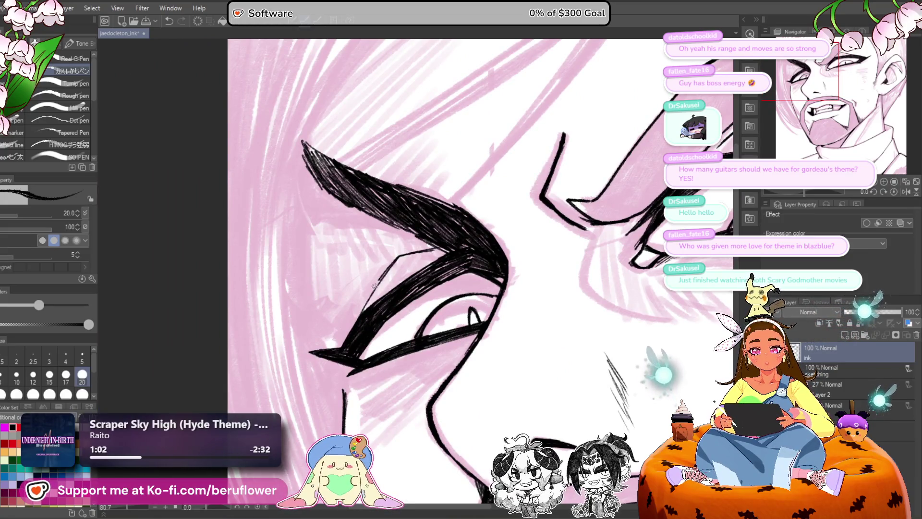
Step: Ink a line from the eye's outer corner down toward the cheek
scroll(374, 285, down, 5)
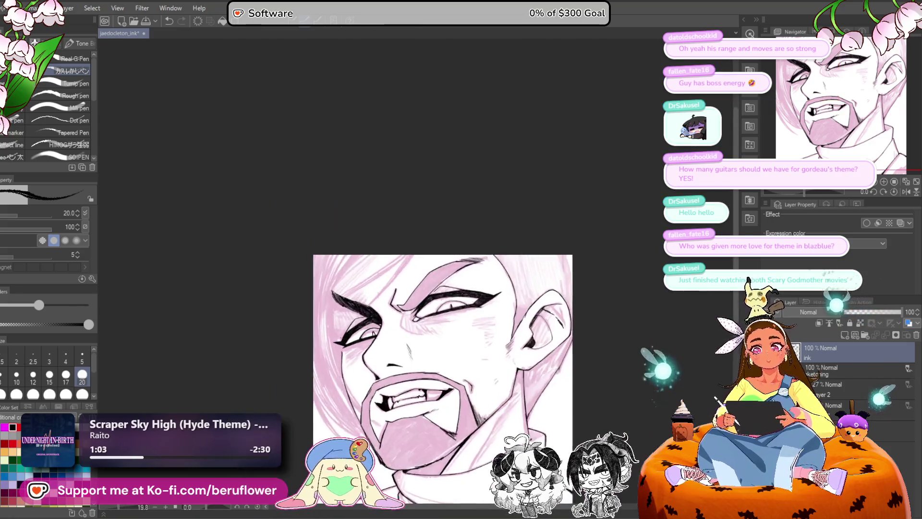
scroll(341, 341, up, 2)
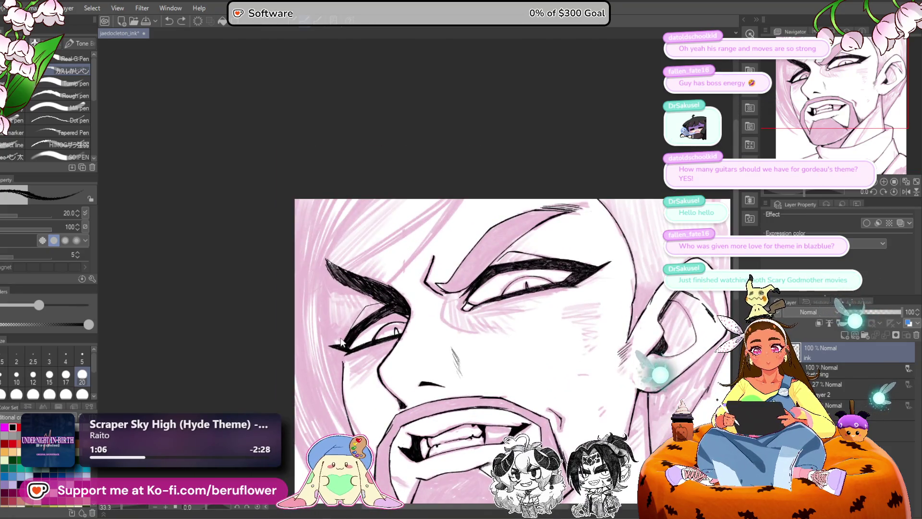
scroll(340, 339, up, 2)
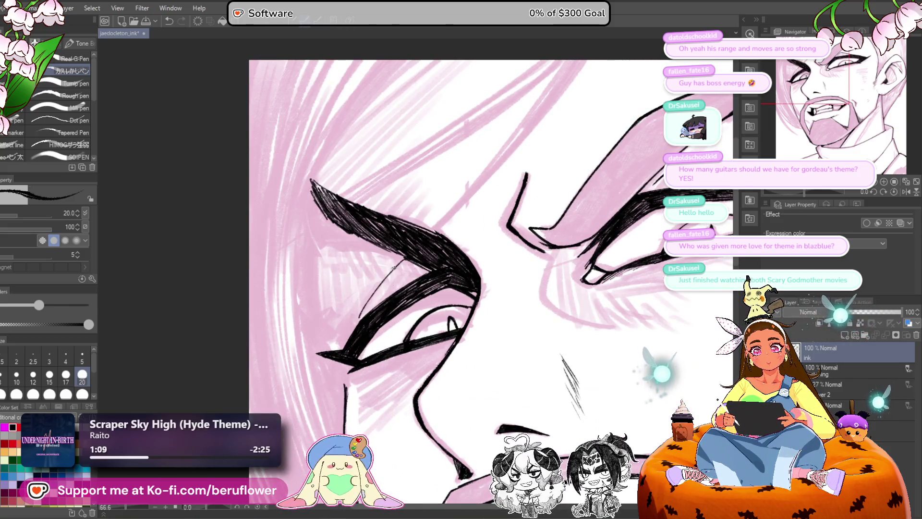
scroll(324, 369, down, 4)
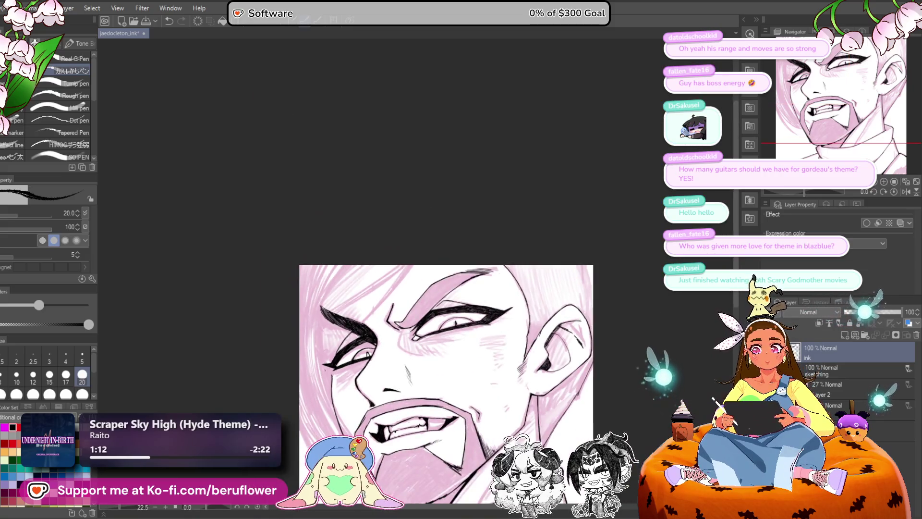
scroll(513, 268, up, 3)
drag(513, 268, 531, 270)
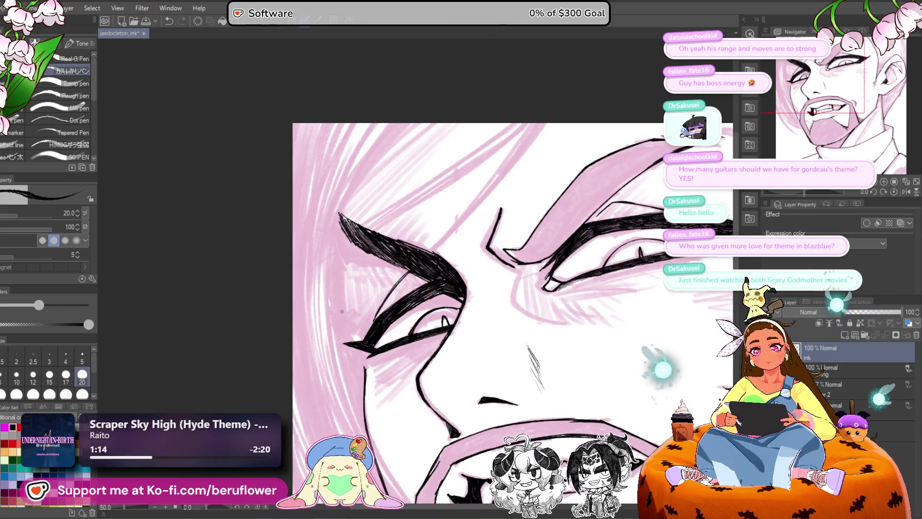
drag(380, 202, 359, 195)
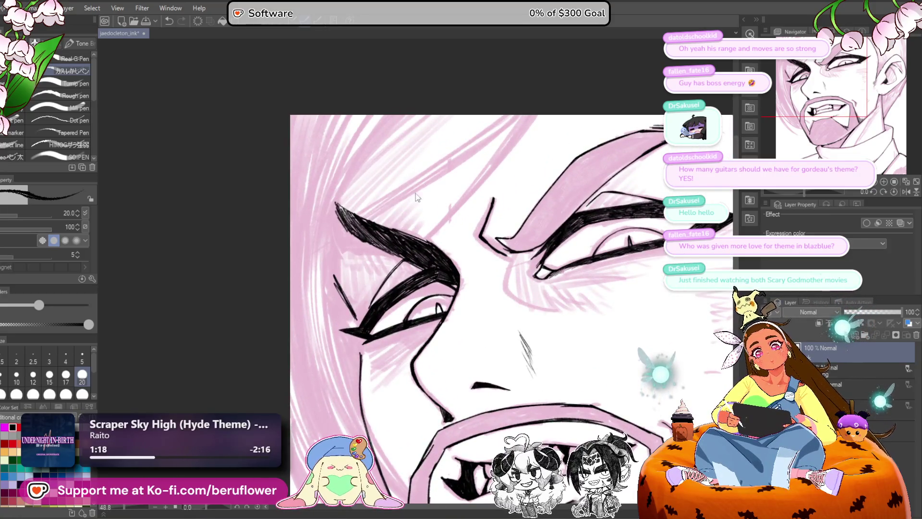
scroll(338, 246, down, 5)
scroll(338, 247, up, 2)
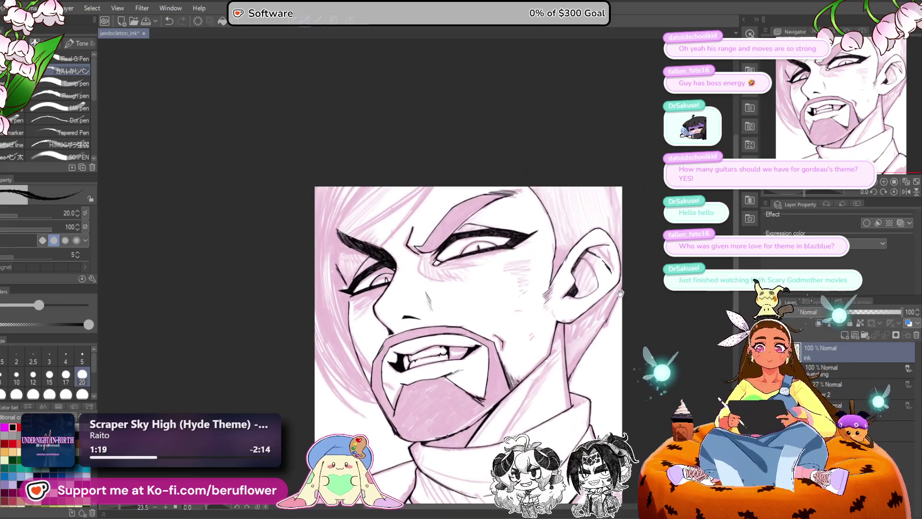
scroll(316, 301, up, 8)
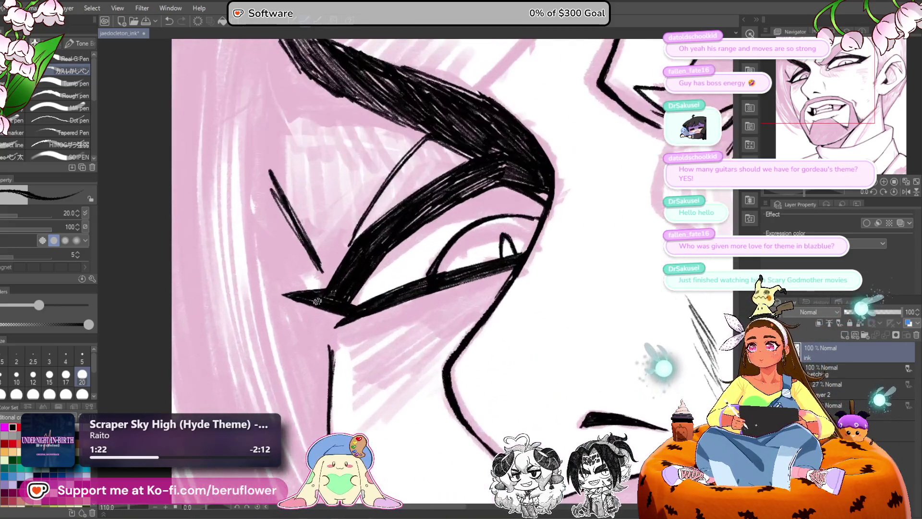
mouse_move(317, 301)
mouse_down()
mouse_move(345, 279)
mouse_move(342, 315)
mouse_up()
mouse_move(342, 279)
mouse_down()
mouse_move(339, 317)
mouse_move(344, 298)
mouse_up()
scroll(344, 298, down, 5)
mouse_move(632, 293)
mouse_down()
mouse_move(621, 304)
mouse_move(487, 313)
mouse_move(429, 282)
mouse_move(508, 331)
mouse_up()
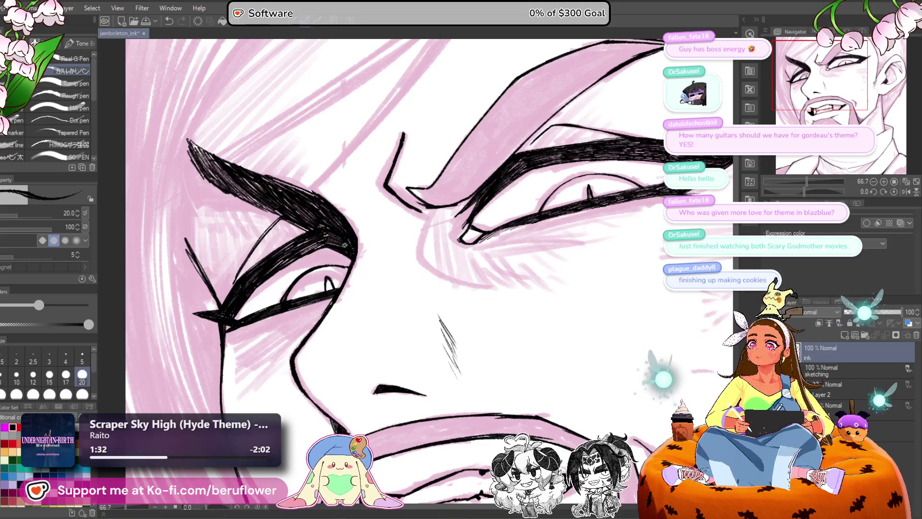
scroll(340, 228, down, 2)
scroll(340, 228, down, 3)
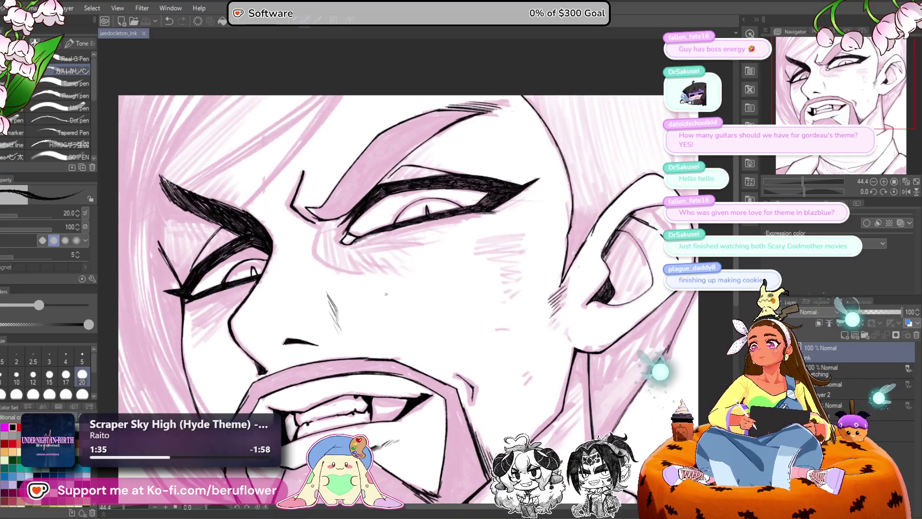
drag(412, 329, 453, 322)
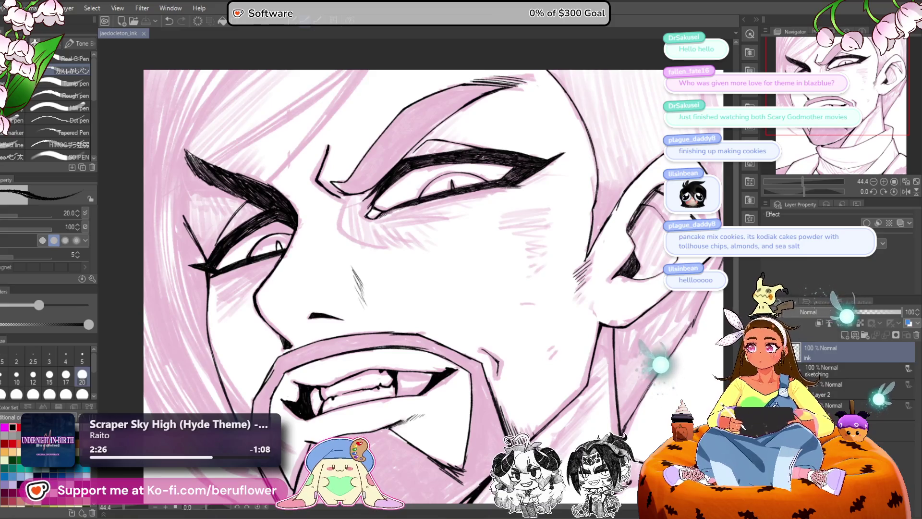
scroll(377, 153, up, 3)
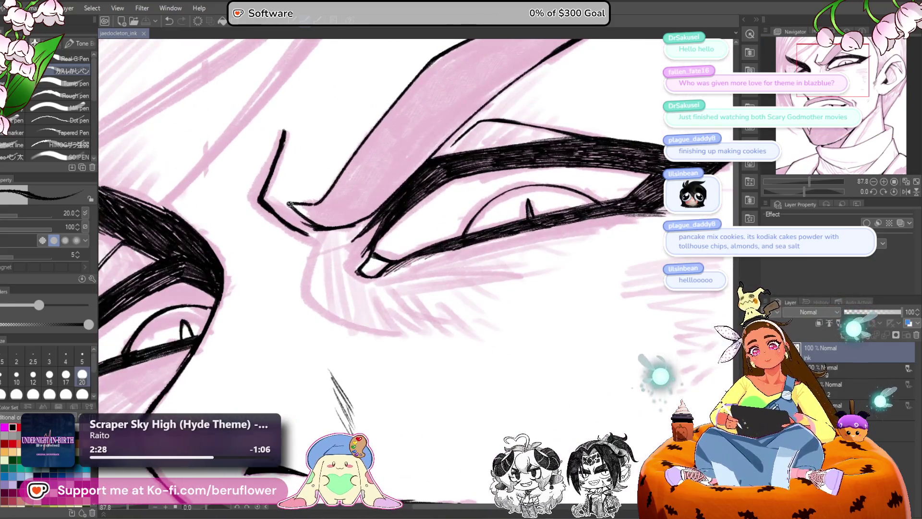
Step: Darken and thicken the right brow's lower edge and the top edge near its tip
mouse_move(295, 207)
mouse_down()
mouse_move(328, 224)
mouse_move(306, 209)
mouse_move(329, 207)
mouse_move(330, 221)
mouse_move(366, 246)
mouse_move(345, 234)
mouse_move(356, 236)
mouse_up()
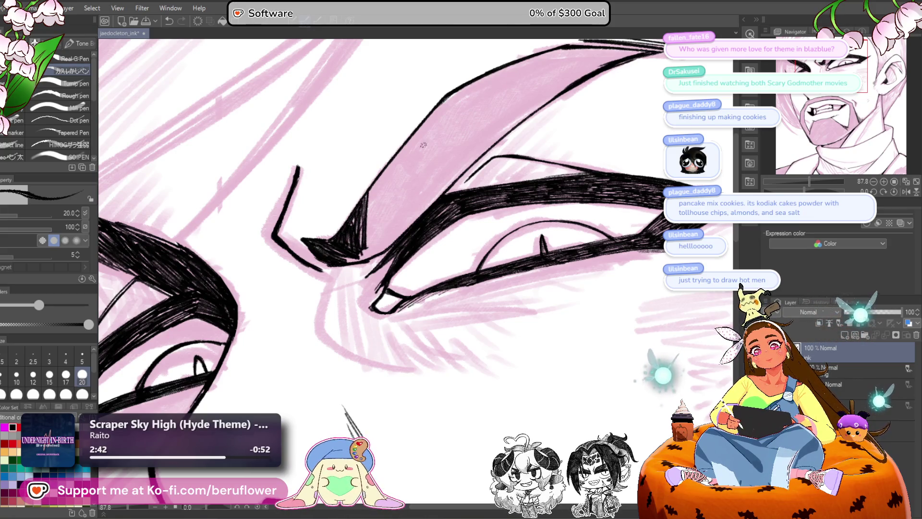
mouse_move(423, 144)
mouse_down()
mouse_move(421, 176)
mouse_move(392, 212)
mouse_up()
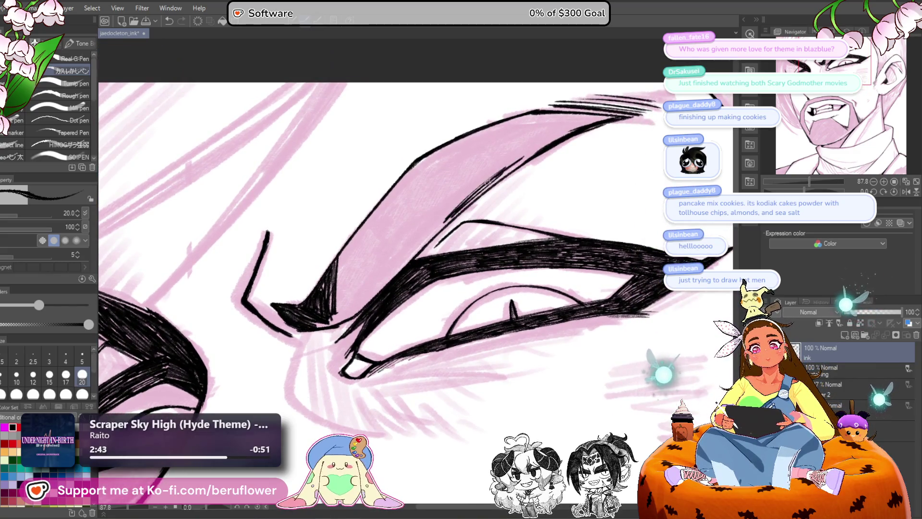
drag(487, 181, 542, 148)
mouse_move(608, 115)
mouse_down()
mouse_move(580, 122)
mouse_move(598, 116)
mouse_up()
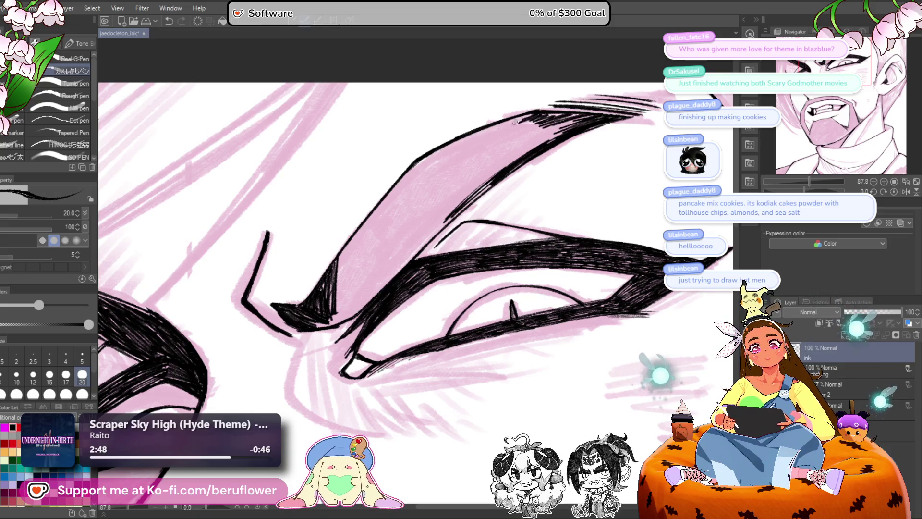
Step: Hatch across the brow's upper area and lower edge, then raise brush size to 40
mouse_move(478, 136)
mouse_down()
mouse_move(578, 116)
mouse_move(509, 153)
mouse_up()
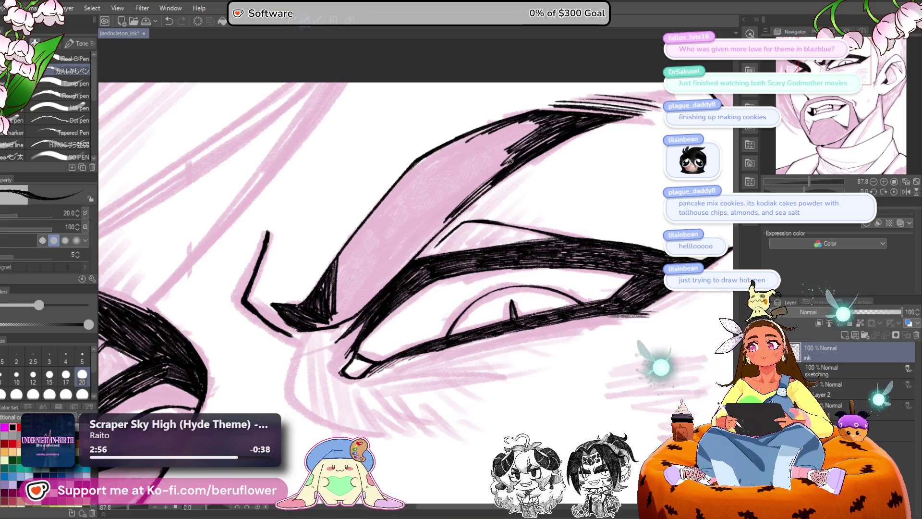
drag(486, 202, 478, 229)
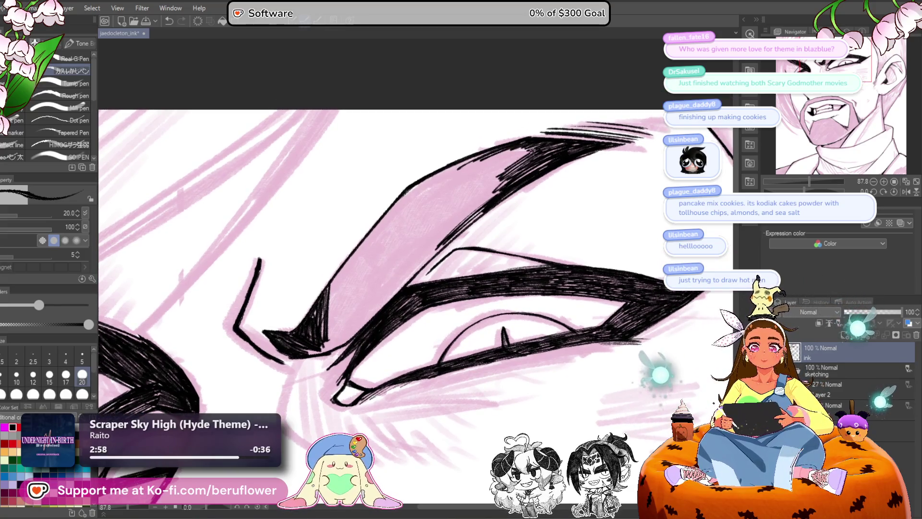
mouse_move(532, 150)
mouse_down()
mouse_move(408, 192)
mouse_move(454, 168)
mouse_move(434, 184)
mouse_move(494, 168)
mouse_move(504, 176)
mouse_move(461, 205)
mouse_move(485, 197)
mouse_move(468, 215)
mouse_move(458, 199)
mouse_move(432, 211)
mouse_move(449, 187)
mouse_move(438, 231)
mouse_up()
key(bracketright)
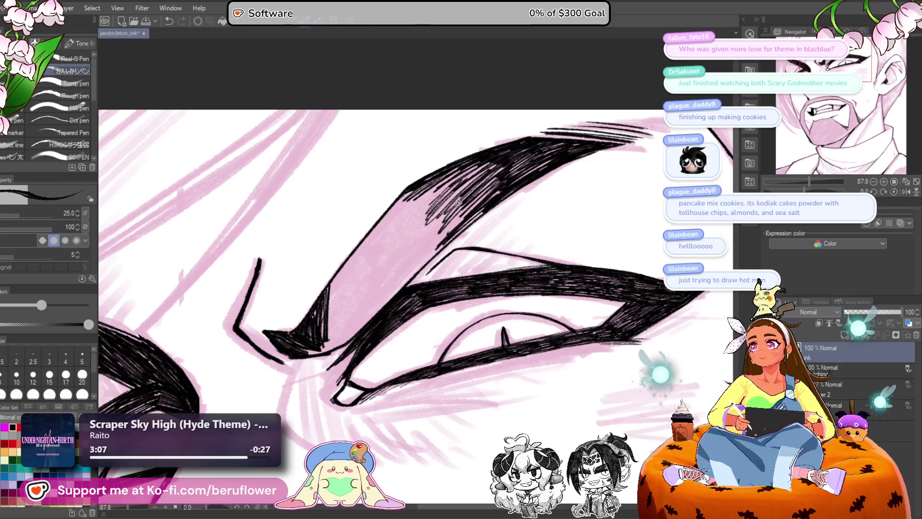
Step: Densely hatch the lower brow toward its inner end, dropping the brush size to 25
mouse_move(490, 192)
mouse_down()
mouse_move(446, 226)
mouse_move(386, 300)
mouse_move(411, 276)
mouse_up()
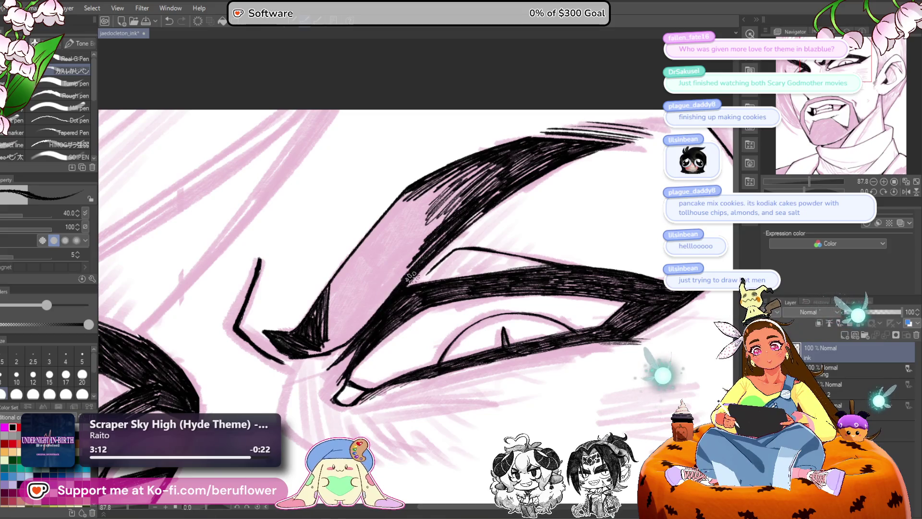
mouse_move(383, 307)
mouse_down()
mouse_move(311, 353)
mouse_move(341, 334)
mouse_up()
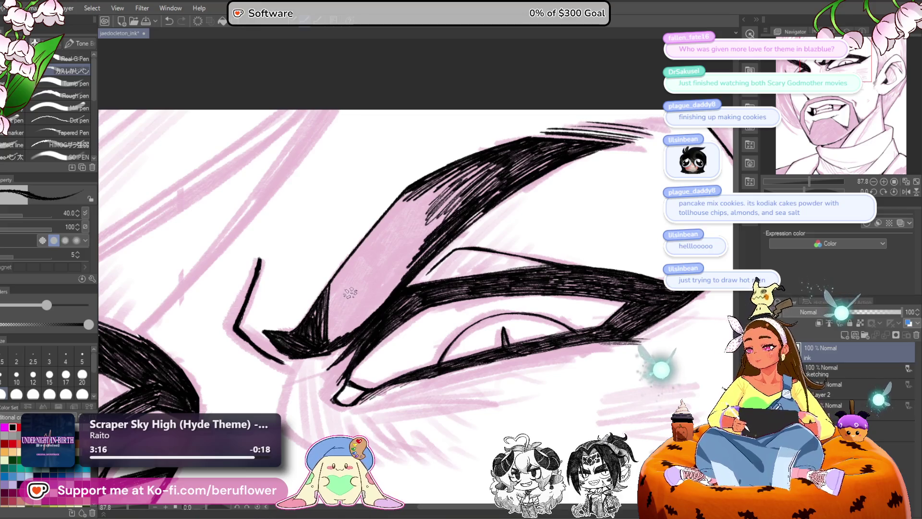
key(bracketleft)
key(bracketleft)
mouse_move(365, 309)
mouse_down()
mouse_move(384, 293)
mouse_move(348, 326)
mouse_move(358, 307)
mouse_move(345, 315)
mouse_move(340, 276)
mouse_up()
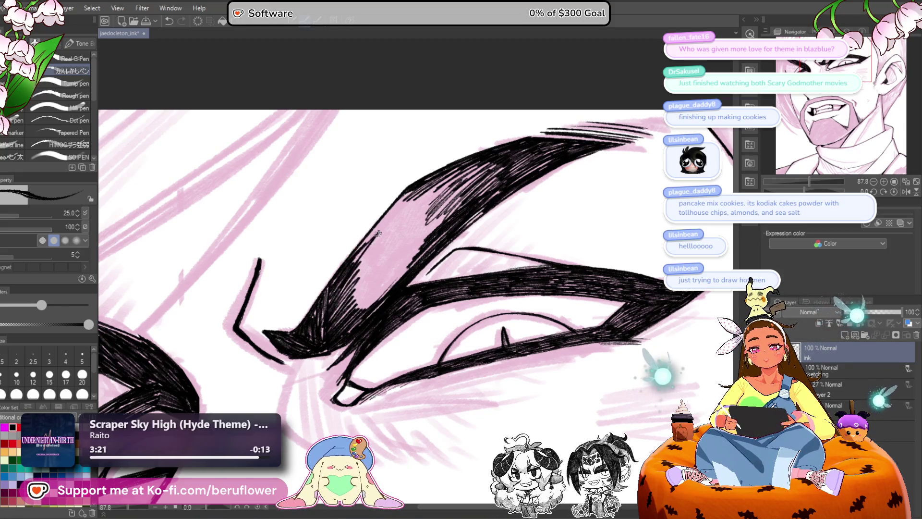
mouse_move(378, 233)
mouse_down()
mouse_move(353, 283)
mouse_move(364, 307)
mouse_move(374, 269)
mouse_move(370, 305)
mouse_move(404, 274)
mouse_move(432, 221)
mouse_move(388, 265)
mouse_move(405, 236)
mouse_move(367, 299)
mouse_up()
Step: Fill the upper part of the eyebrow with more hatching strokes
mouse_move(467, 173)
mouse_down()
mouse_move(461, 188)
mouse_move(498, 169)
mouse_up()
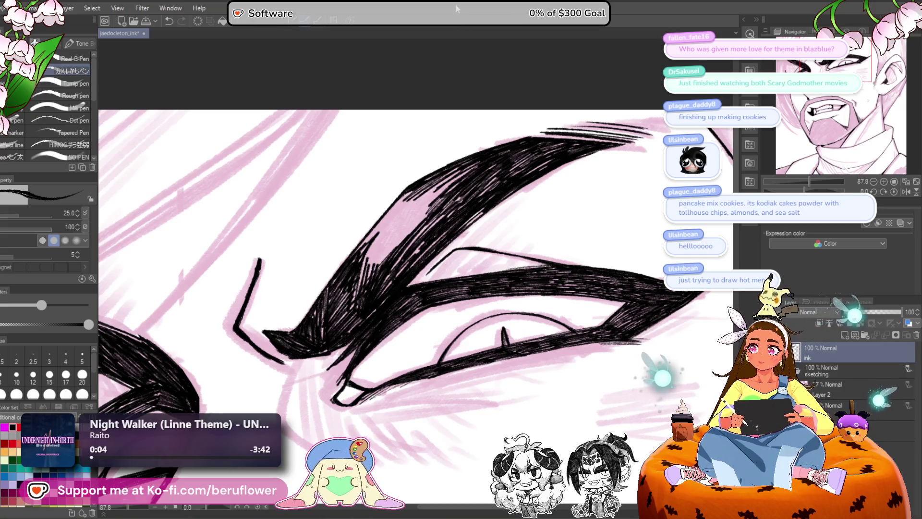
mouse_move(430, 187)
mouse_down()
mouse_move(461, 172)
mouse_move(400, 228)
mouse_move(403, 206)
mouse_move(392, 226)
mouse_move(386, 220)
mouse_move(385, 242)
mouse_move(415, 231)
mouse_move(409, 213)
mouse_move(370, 254)
mouse_move(506, 195)
mouse_move(502, 173)
mouse_move(552, 154)
mouse_move(509, 175)
mouse_up()
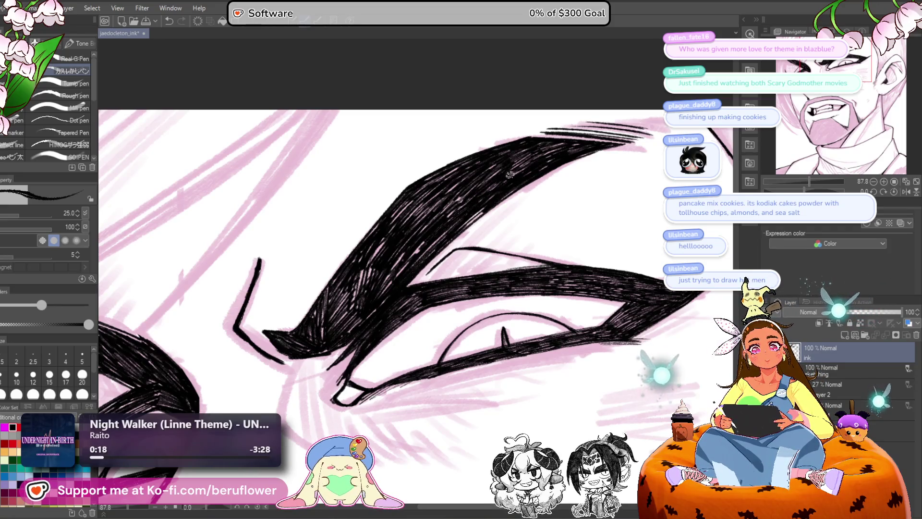
mouse_move(417, 245)
mouse_down()
mouse_move(379, 261)
mouse_move(360, 289)
mouse_move(367, 300)
mouse_move(351, 350)
mouse_up()
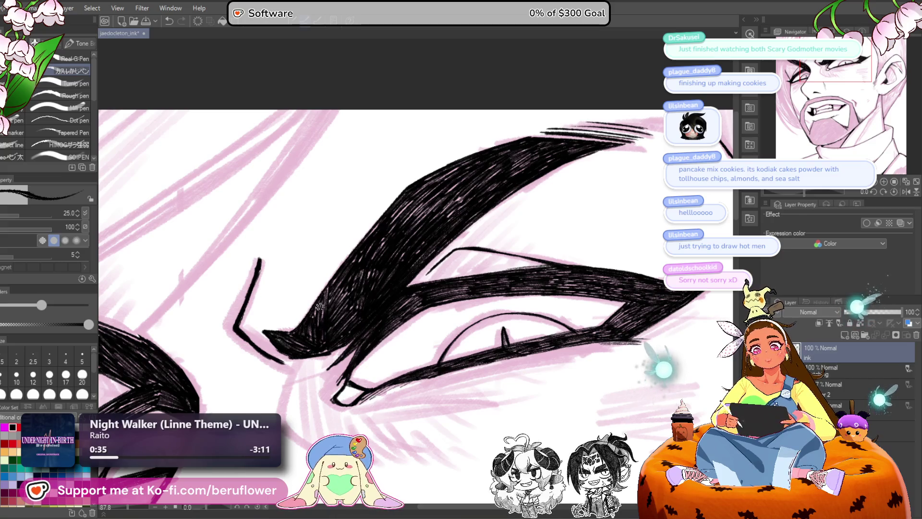
Step: Undo the stray stroke and ink a solid black pointed tip on the eyebrow
scroll(320, 306, down, 2)
scroll(319, 306, down, 2)
scroll(319, 306, up, 3)
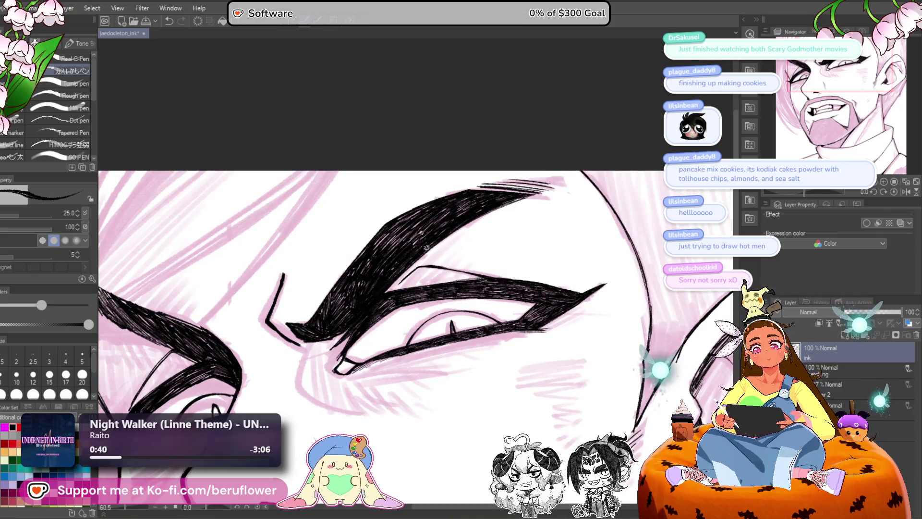
scroll(388, 285, down, 2)
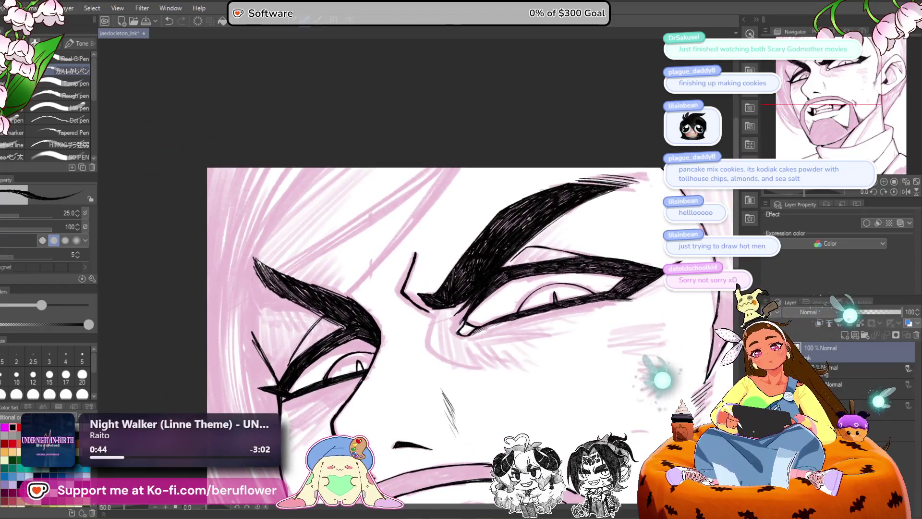
drag(339, 324, 349, 288)
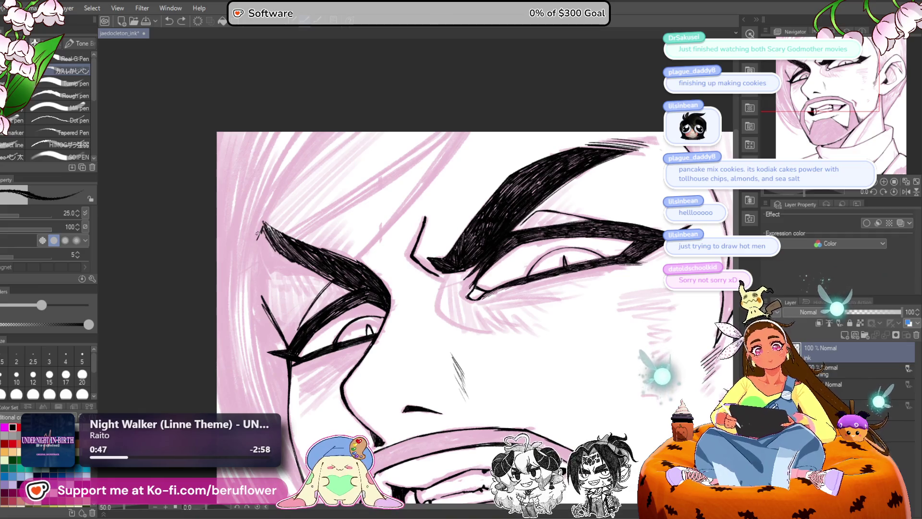
scroll(258, 235, up, 3)
key(ctrl+z)
mouse_move(273, 198)
mouse_down()
mouse_move(240, 238)
mouse_move(278, 233)
mouse_move(312, 288)
mouse_up()
mouse_move(265, 216)
mouse_down()
mouse_move(251, 234)
mouse_move(290, 247)
mouse_move(283, 228)
mouse_up()
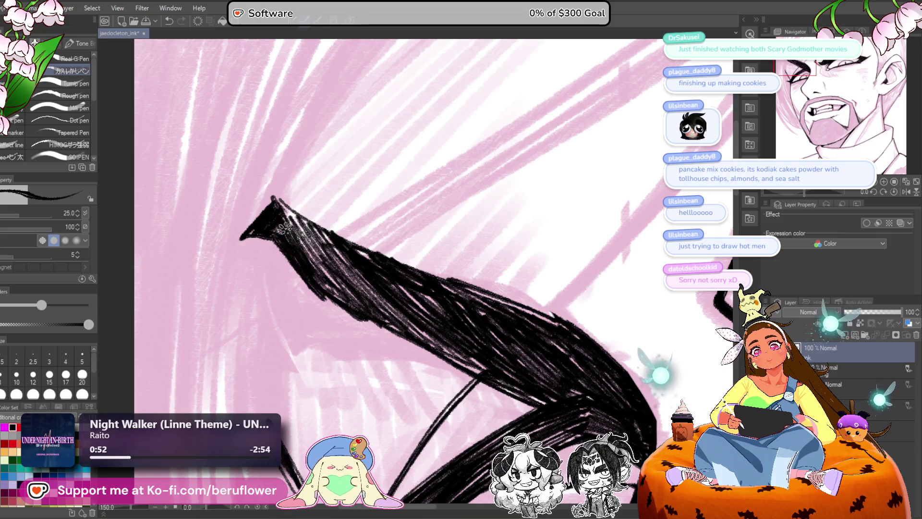
Step: Add more black hatching strokes to the left eyebrow
scroll(276, 205, down, 3)
scroll(308, 232, up, 1)
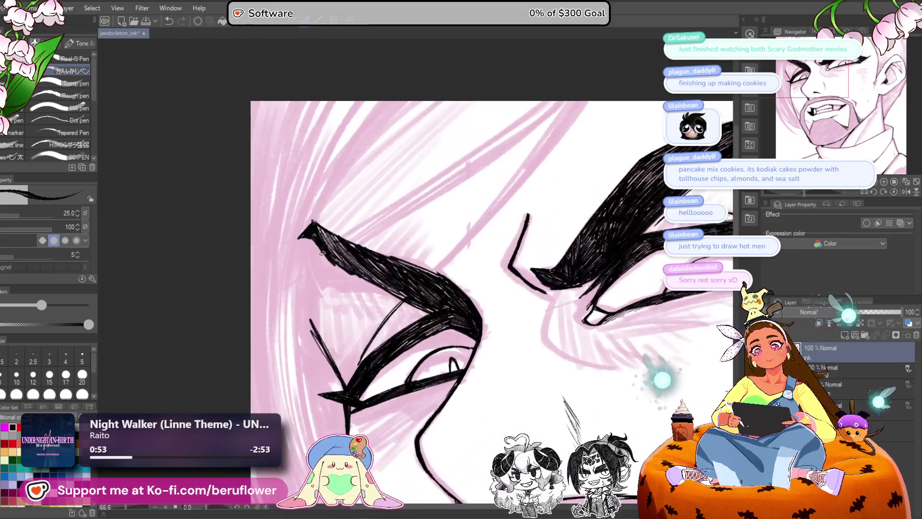
scroll(308, 232, down, 4)
scroll(568, 294, up, 2)
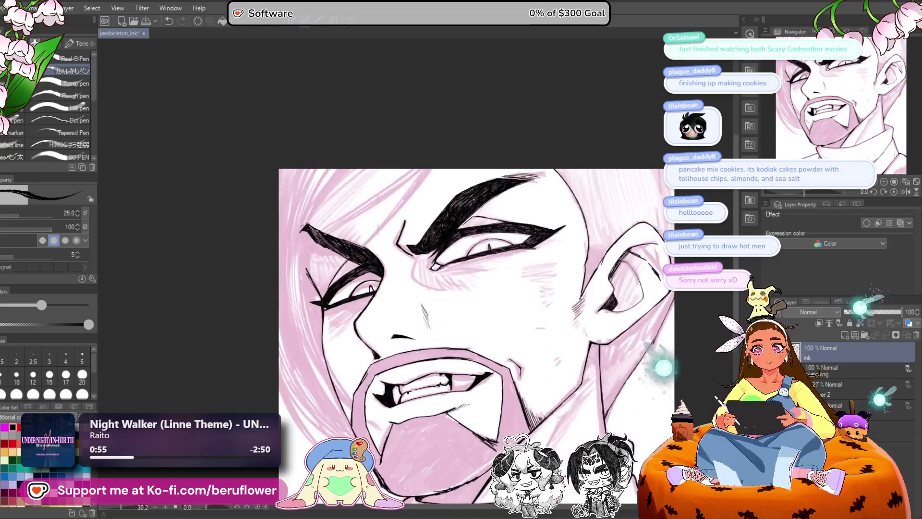
mouse_move(568, 295)
mouse_down()
mouse_move(550, 242)
mouse_move(556, 256)
mouse_up()
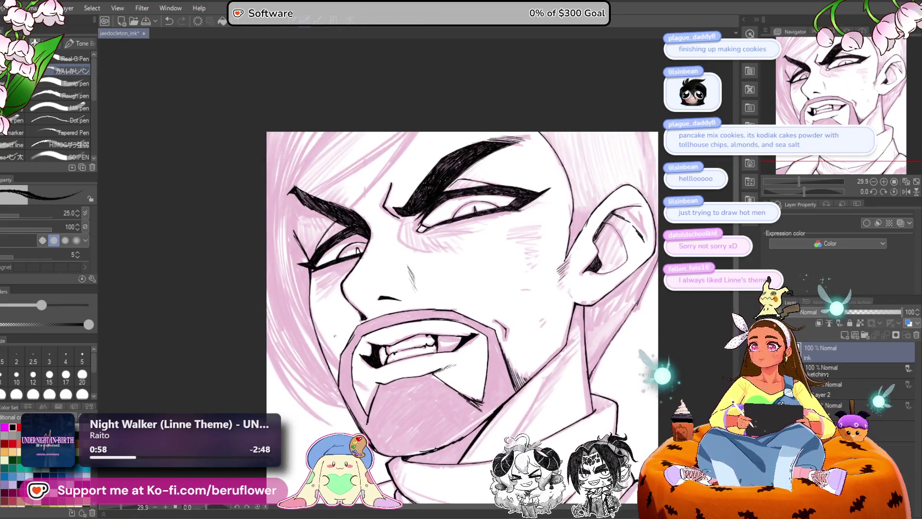
scroll(335, 336, up, 2)
mouse_move(463, 336)
mouse_down()
mouse_move(506, 338)
mouse_move(442, 277)
mouse_up()
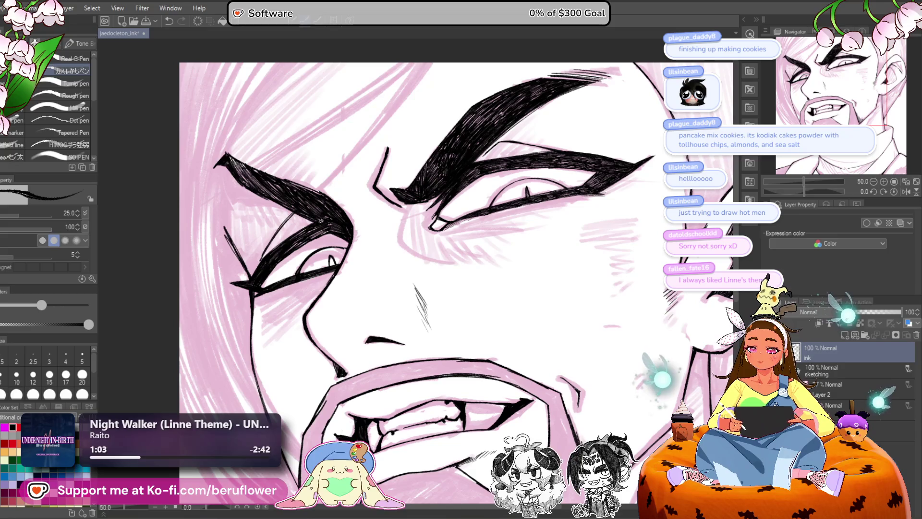
mouse_move(302, 198)
mouse_down()
mouse_move(263, 211)
mouse_move(293, 206)
mouse_up()
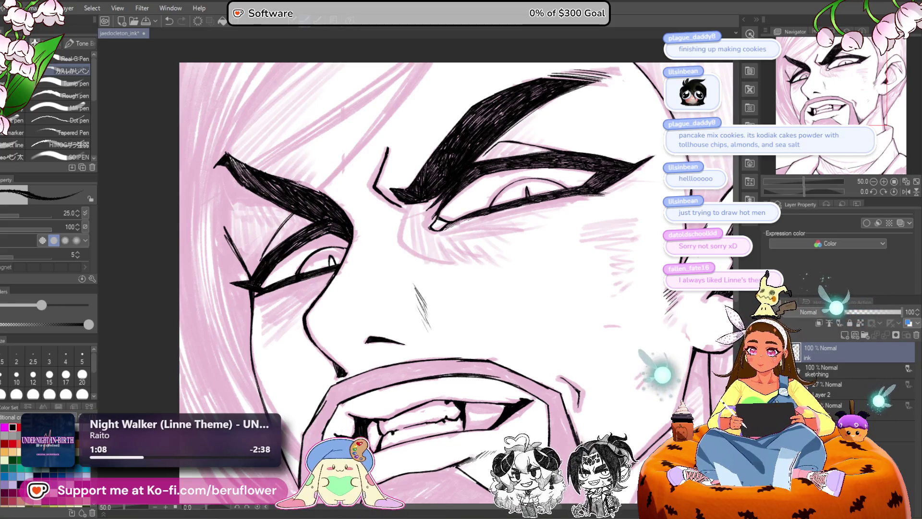
scroll(319, 193, down, 2)
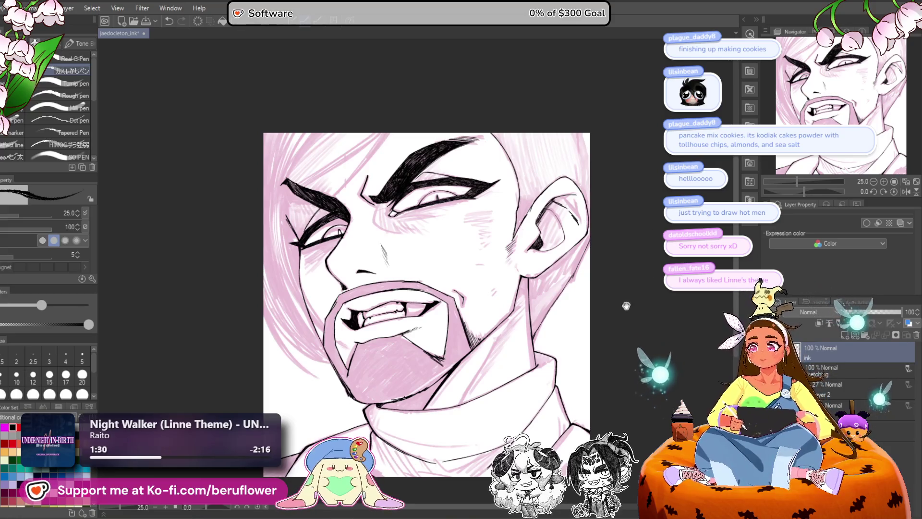
drag(626, 306, 612, 308)
Step: Ink the top-right outer edge of the ear
scroll(610, 196, up, 3)
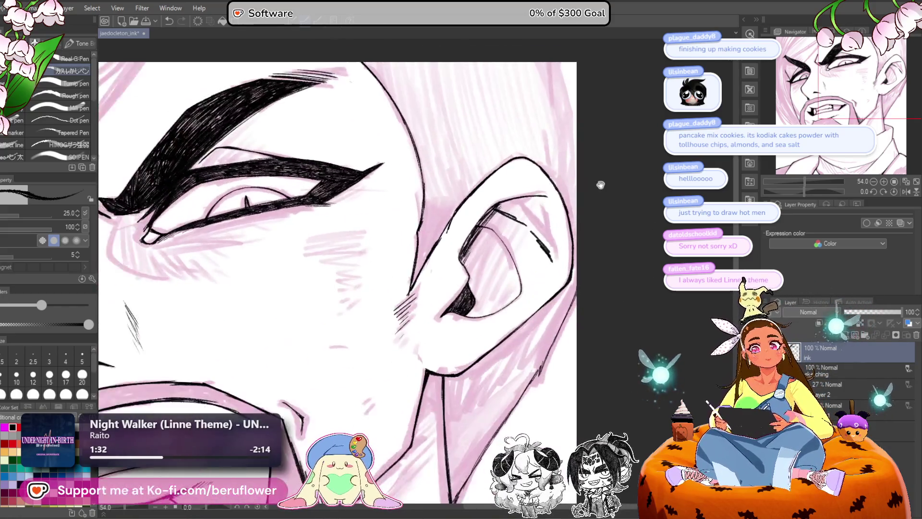
drag(512, 181, 524, 216)
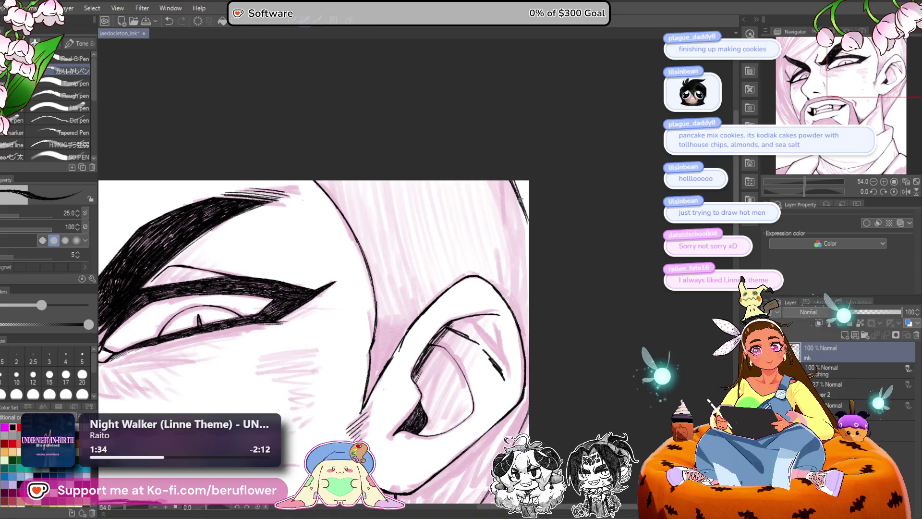
scroll(526, 268, down, 3)
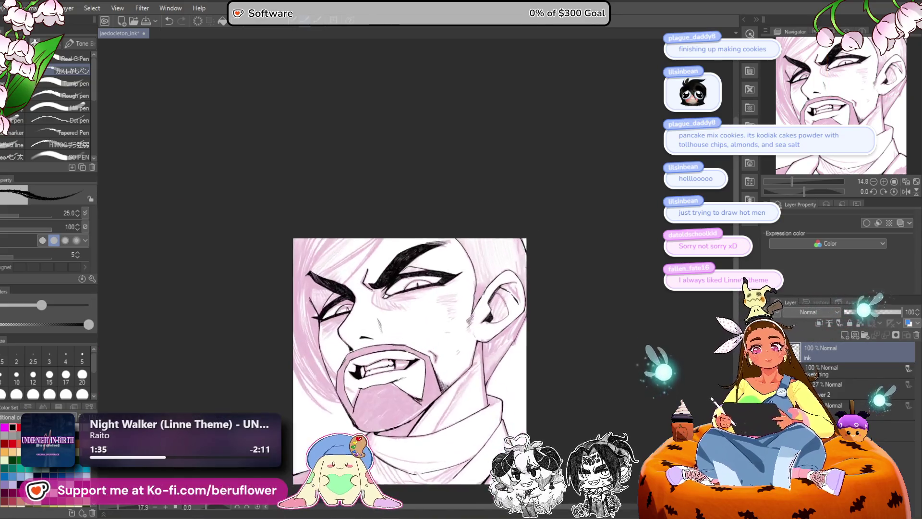
mouse_move(526, 267)
mouse_down()
mouse_move(536, 199)
mouse_move(577, 156)
mouse_move(529, 172)
mouse_up()
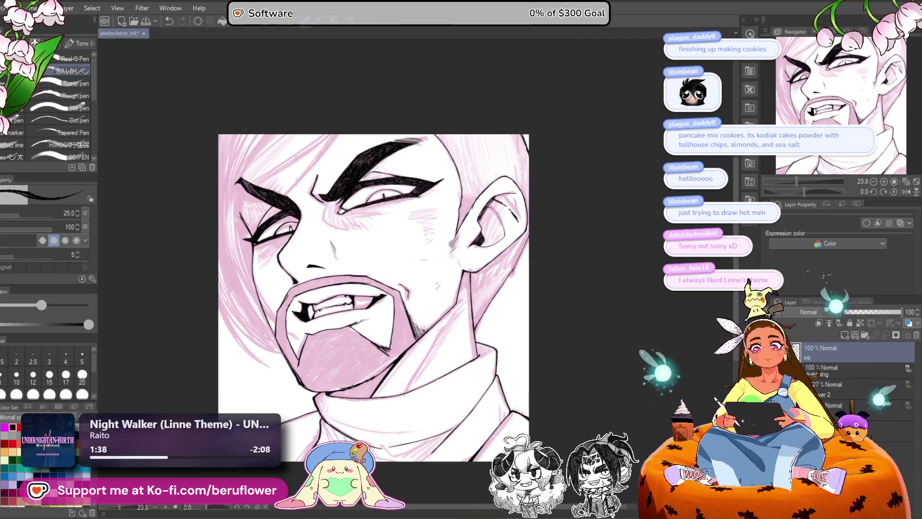
scroll(447, 306, up, 4)
drag(447, 307, 482, 255)
scroll(485, 250, down, 3)
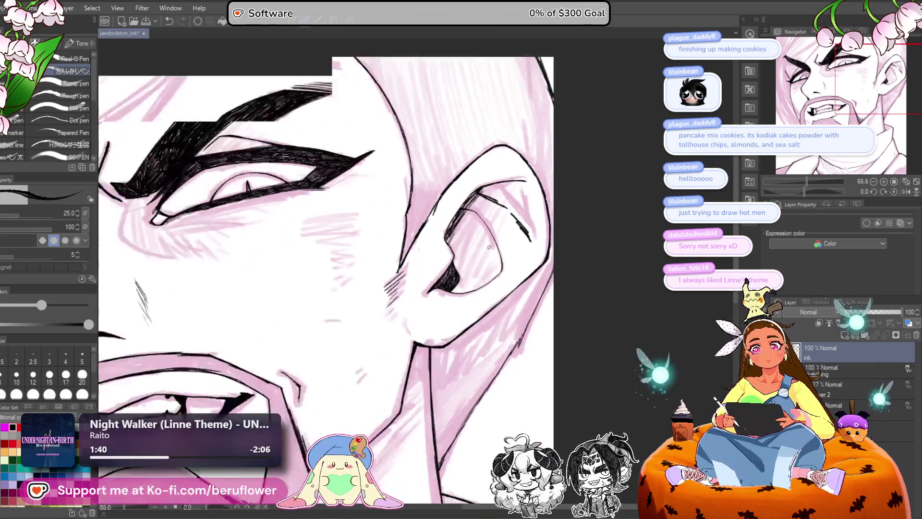
scroll(524, 238, up, 4)
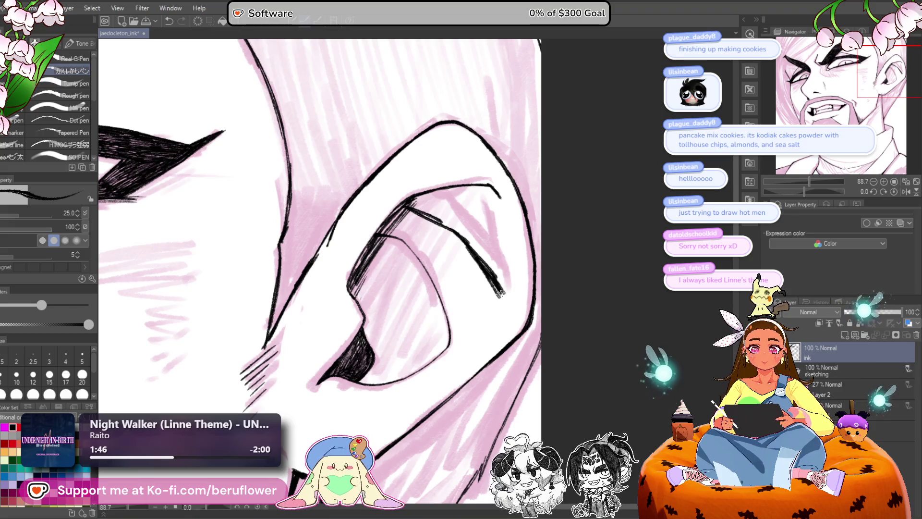
Step: Thicken the inner-ear lines into dark hatched wedges extending downward
drag(410, 206, 438, 217)
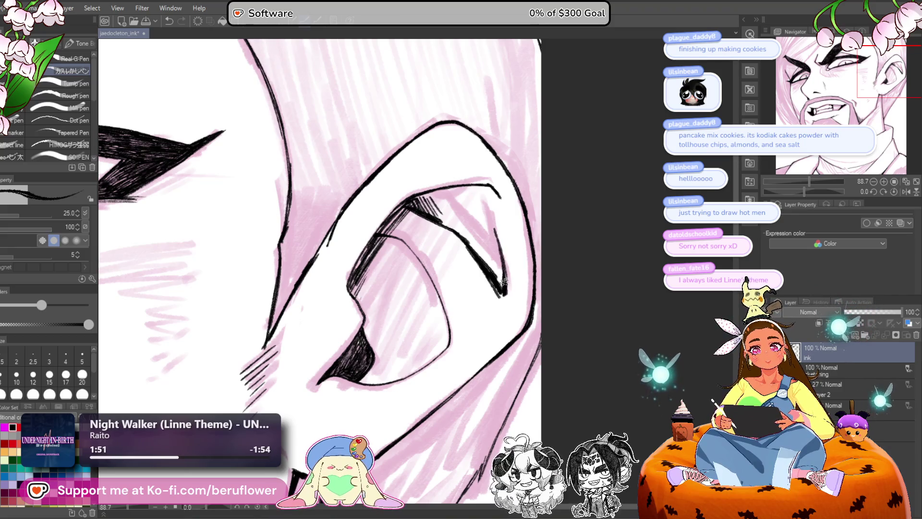
mouse_move(495, 261)
mouse_down()
mouse_move(505, 288)
mouse_move(497, 280)
mouse_up()
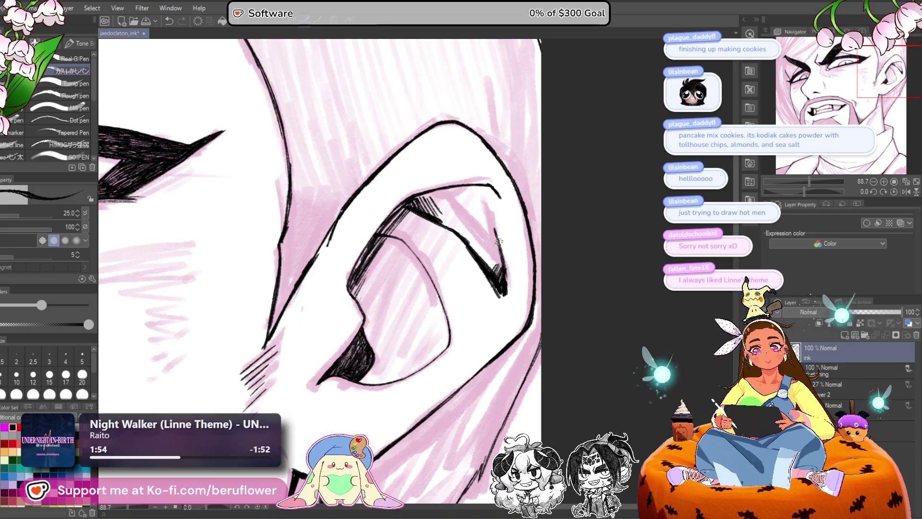
mouse_move(495, 235)
mouse_down()
mouse_move(503, 299)
mouse_move(499, 289)
mouse_up()
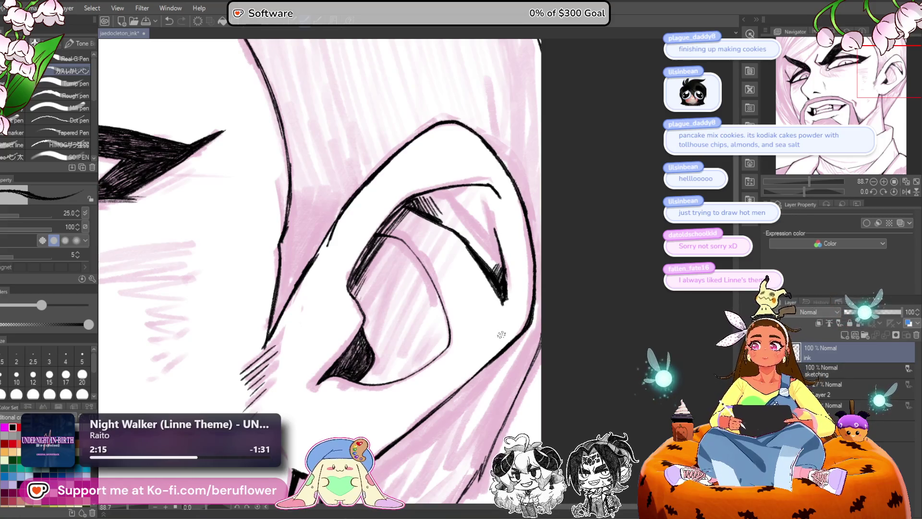
scroll(503, 319, down, 2)
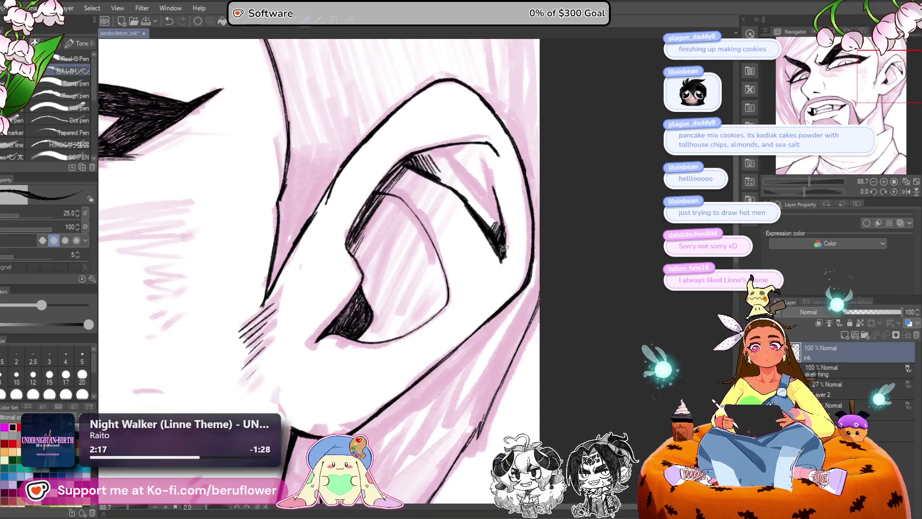
drag(503, 248, 497, 264)
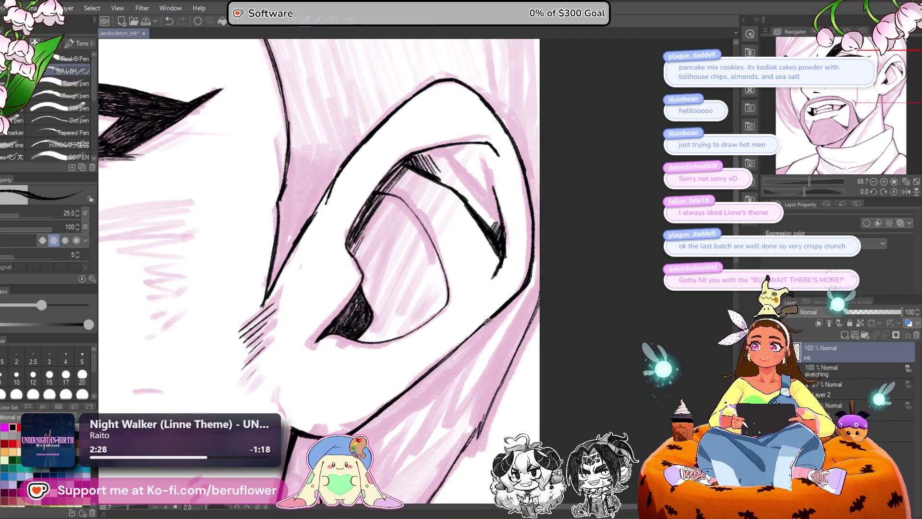
scroll(555, 288, up, 1)
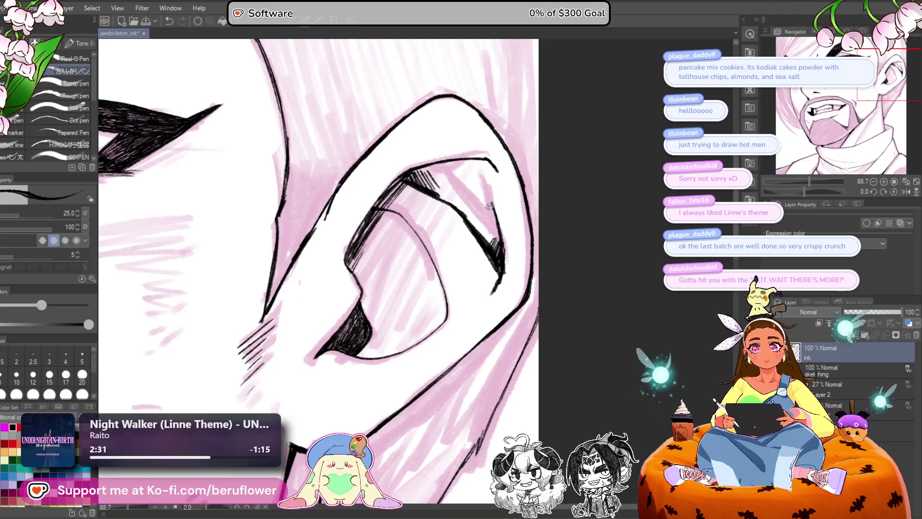
drag(384, 175, 427, 170)
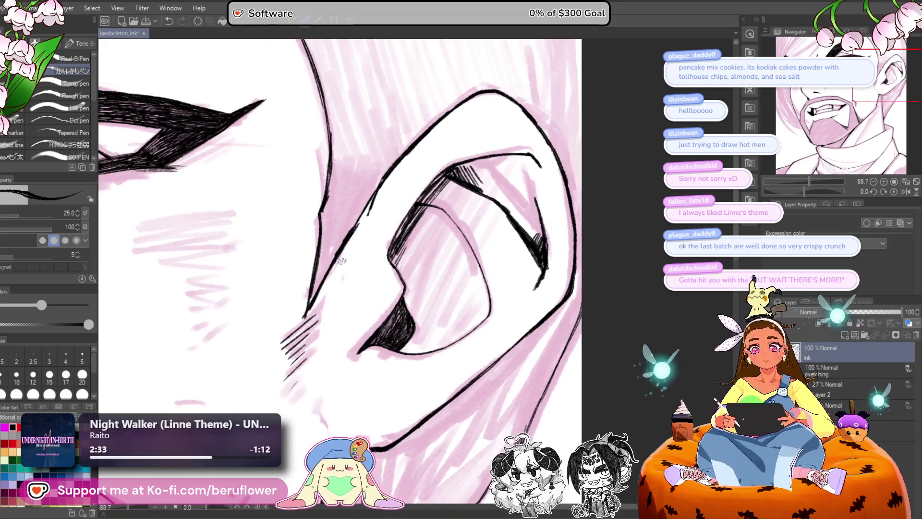
mouse_move(340, 303)
mouse_down()
mouse_move(371, 320)
mouse_move(320, 359)
mouse_move(325, 383)
mouse_up()
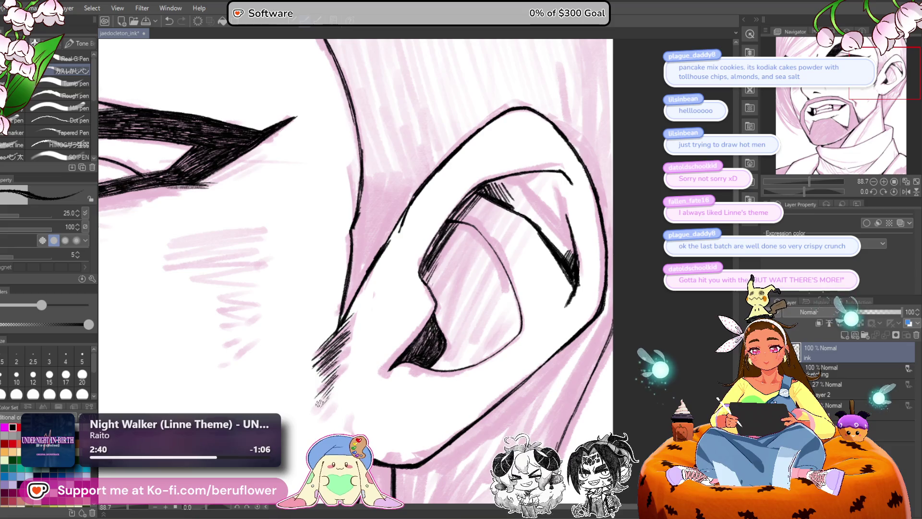
scroll(317, 400, down, 3)
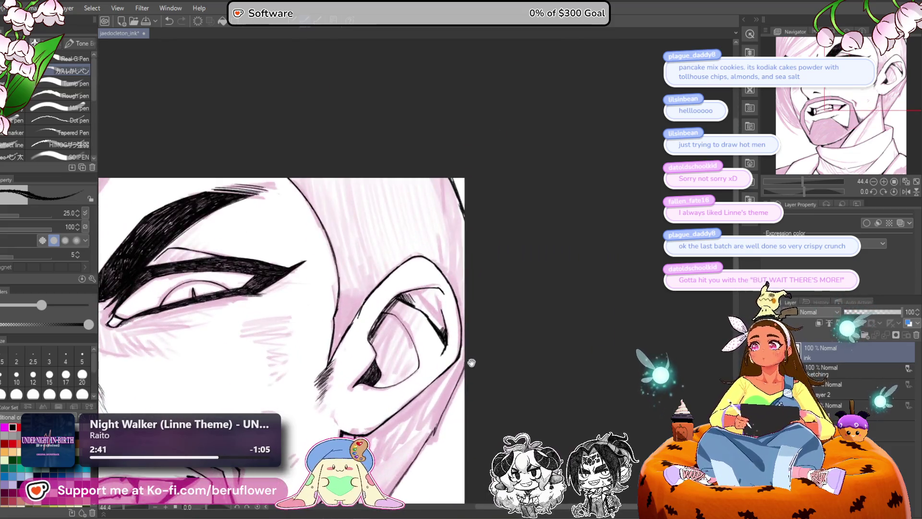
Step: Hatch along the collar's lower line with short ink strokes
scroll(522, 303, up, 2)
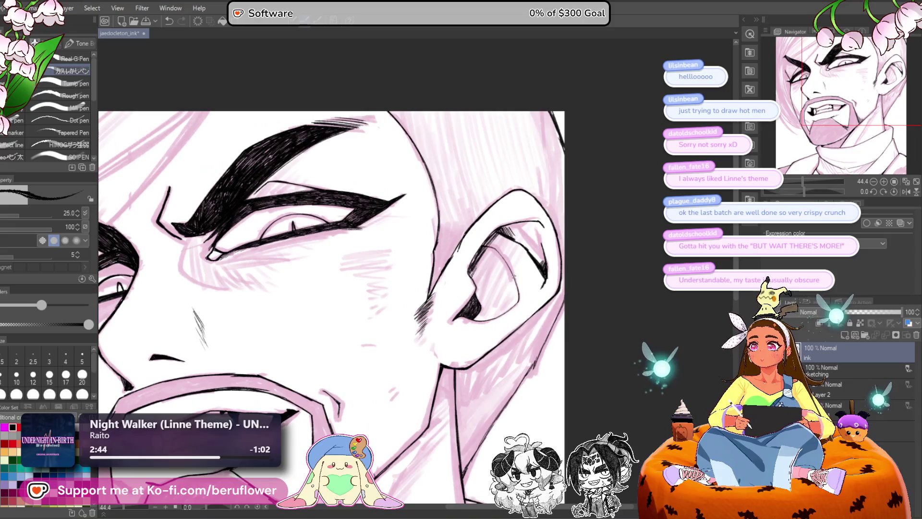
mouse_move(521, 304)
mouse_down()
mouse_move(495, 199)
mouse_move(530, 287)
mouse_move(755, 287)
mouse_up()
scroll(413, 189, down, 2)
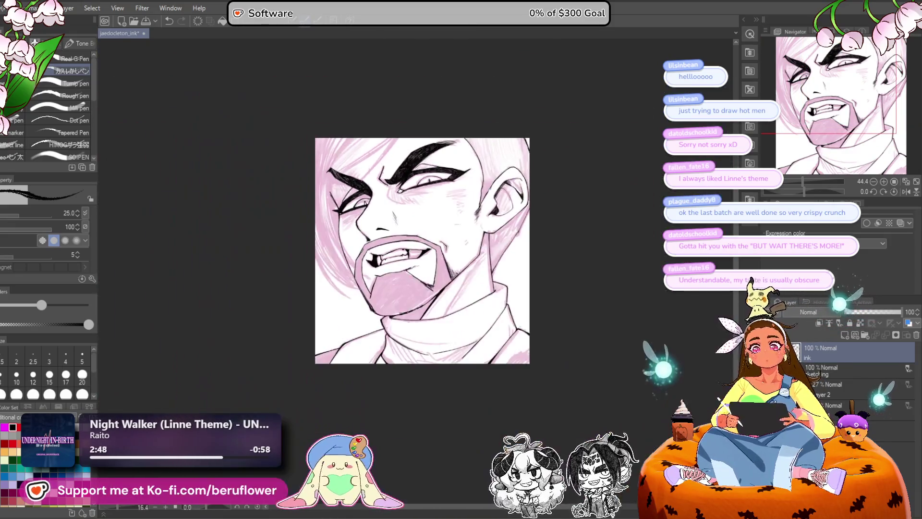
scroll(413, 189, up, 1)
drag(580, 371, 462, 311)
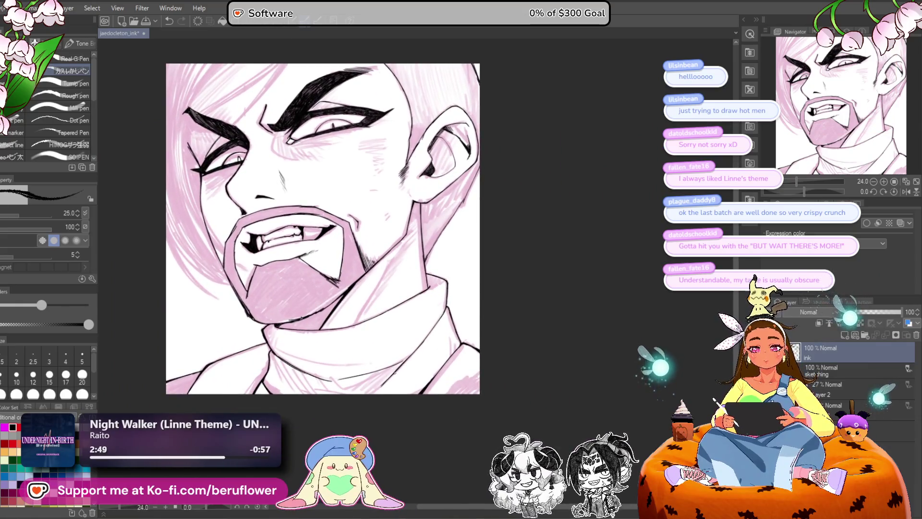
scroll(395, 373, up, 4)
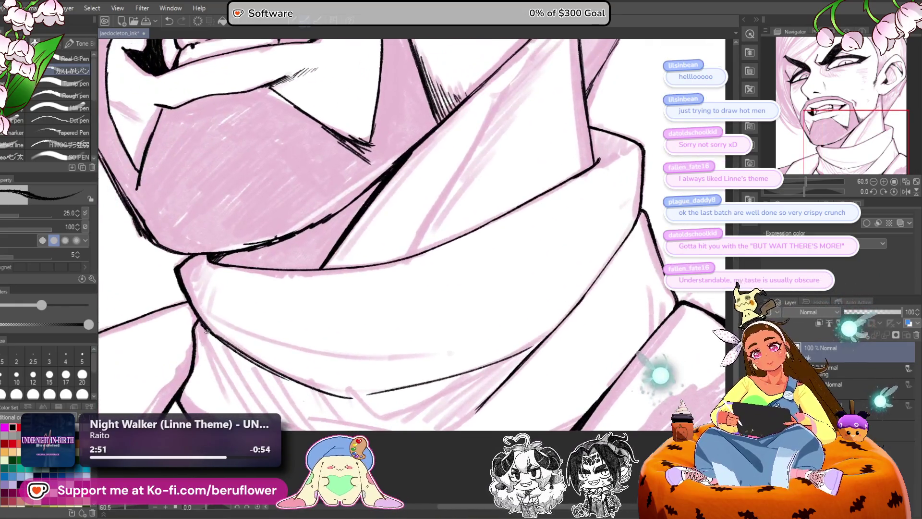
mouse_move(215, 337)
mouse_down()
mouse_move(252, 369)
mouse_move(333, 393)
mouse_move(386, 346)
mouse_up()
scroll(334, 393, down, 2)
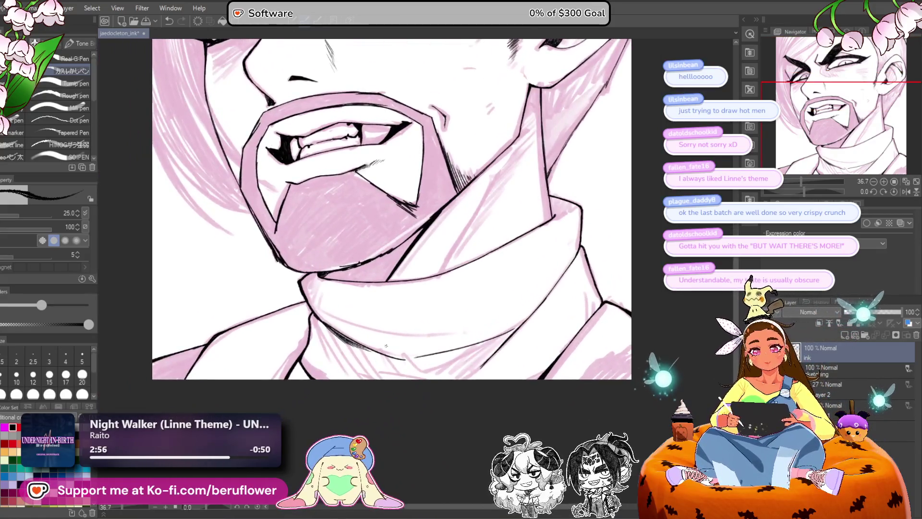
drag(584, 269, 546, 312)
drag(282, 351, 320, 371)
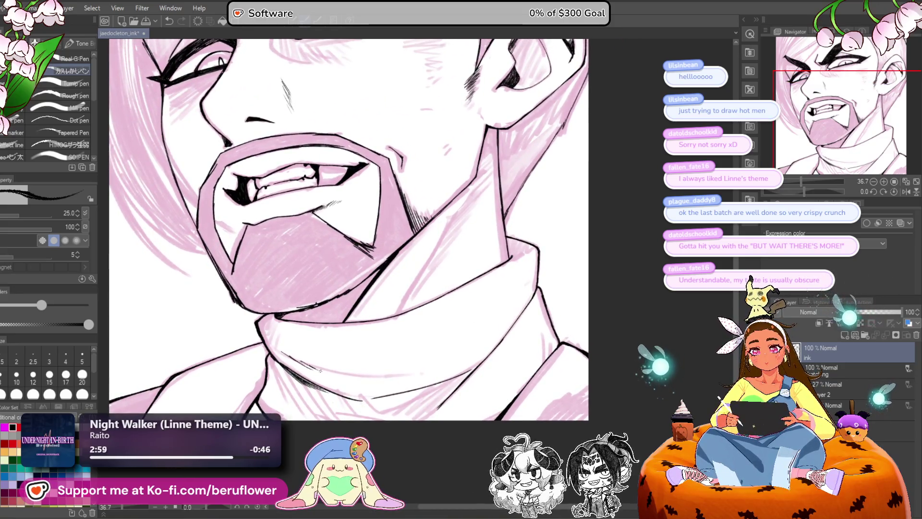
drag(525, 236, 506, 257)
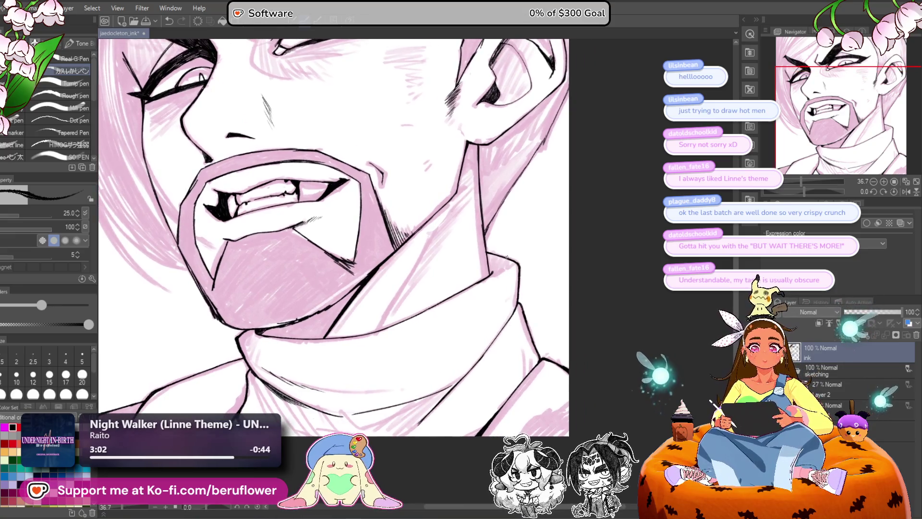
Step: Fill the collar corner below the chin with dense, dark hatching
scroll(507, 257, up, 5)
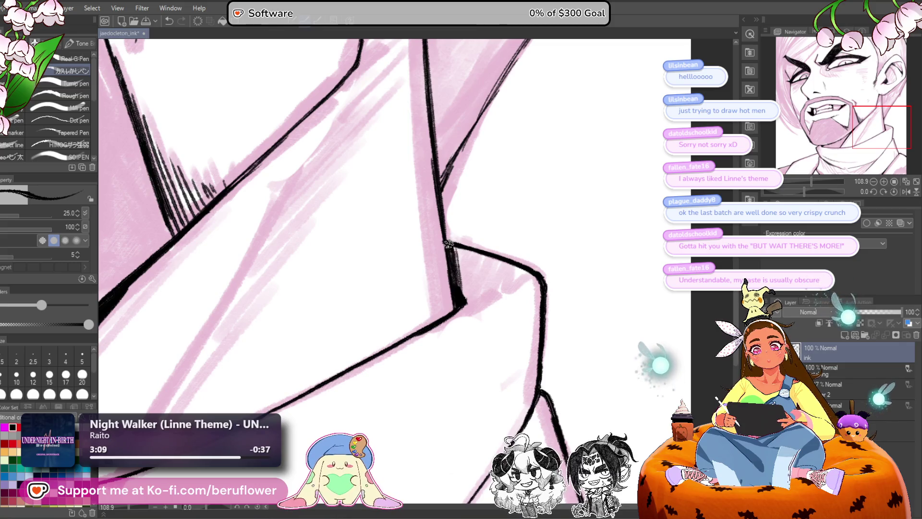
drag(454, 272, 488, 266)
scroll(488, 266, down, 5)
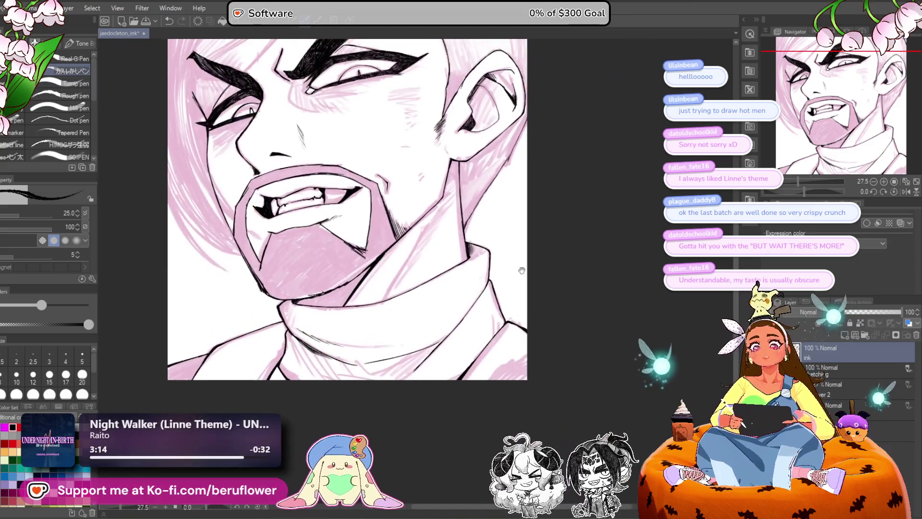
scroll(508, 257, up, 3)
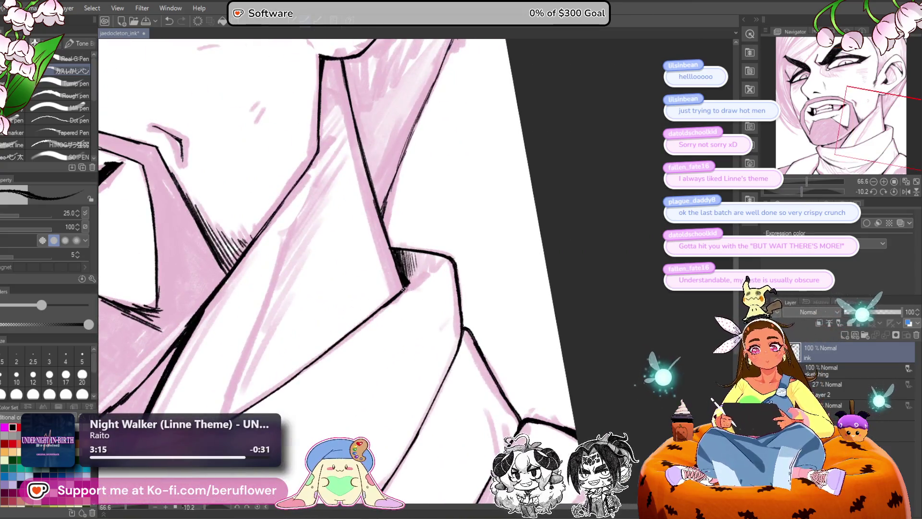
mouse_move(404, 288)
mouse_down()
mouse_move(439, 264)
mouse_move(408, 276)
mouse_move(420, 257)
mouse_up()
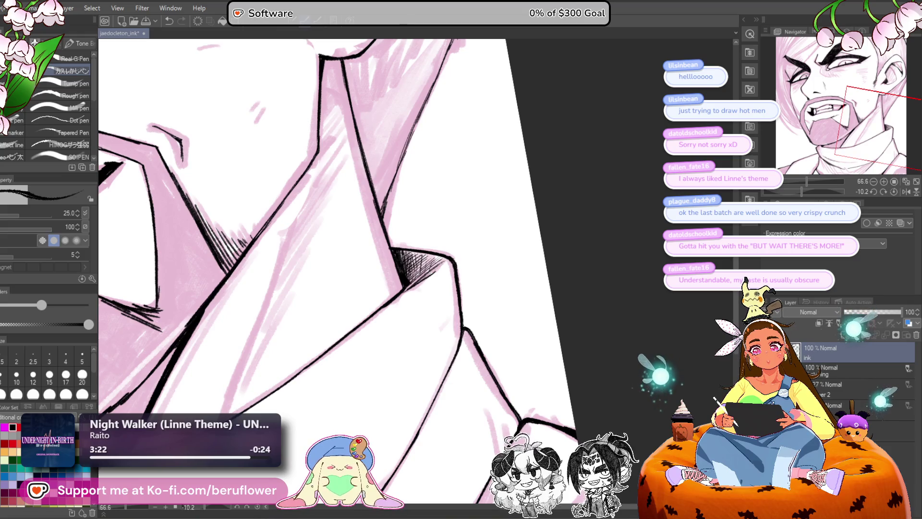
drag(422, 262, 414, 275)
scroll(417, 269, down, 3)
drag(336, 288, 477, 251)
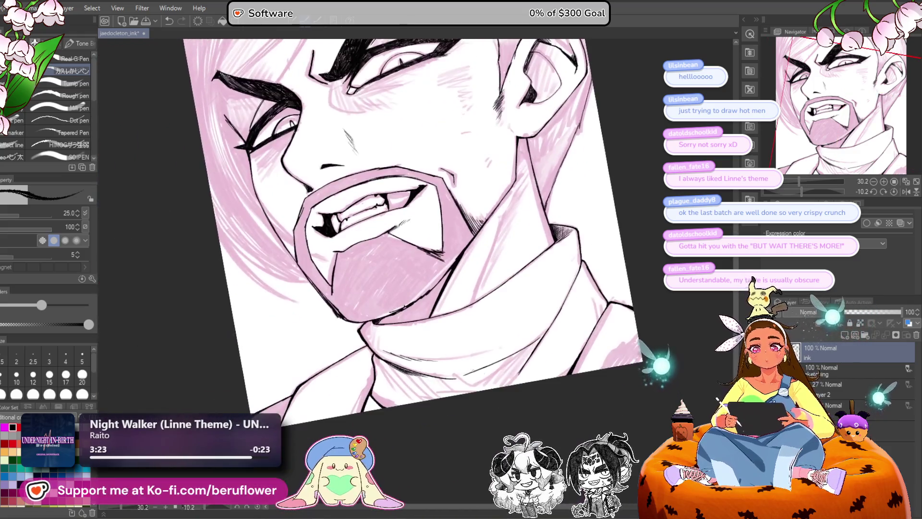
Step: Thicken the collar line below the chin, add more shadow hatching, and set the canvas upright
scroll(407, 277, up, 5)
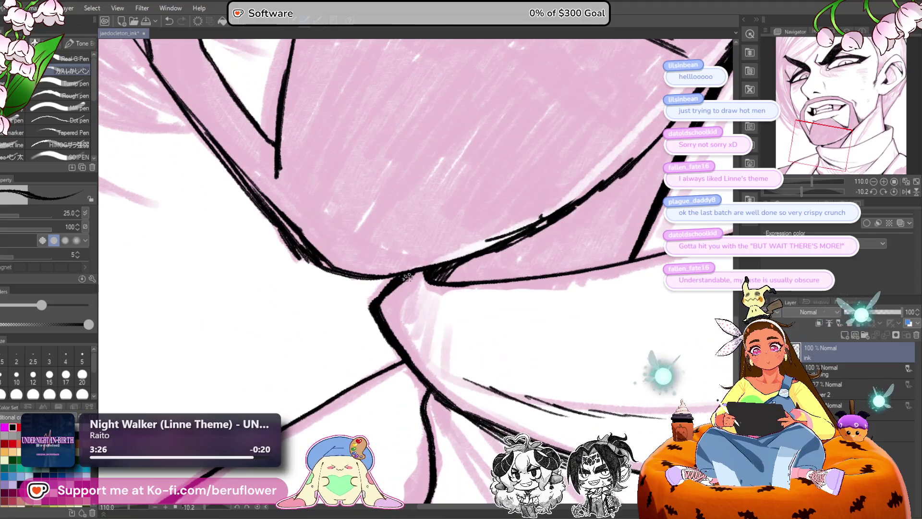
mouse_move(407, 277)
mouse_down()
mouse_move(387, 292)
mouse_move(397, 297)
mouse_move(398, 336)
mouse_up()
drag(429, 274, 421, 287)
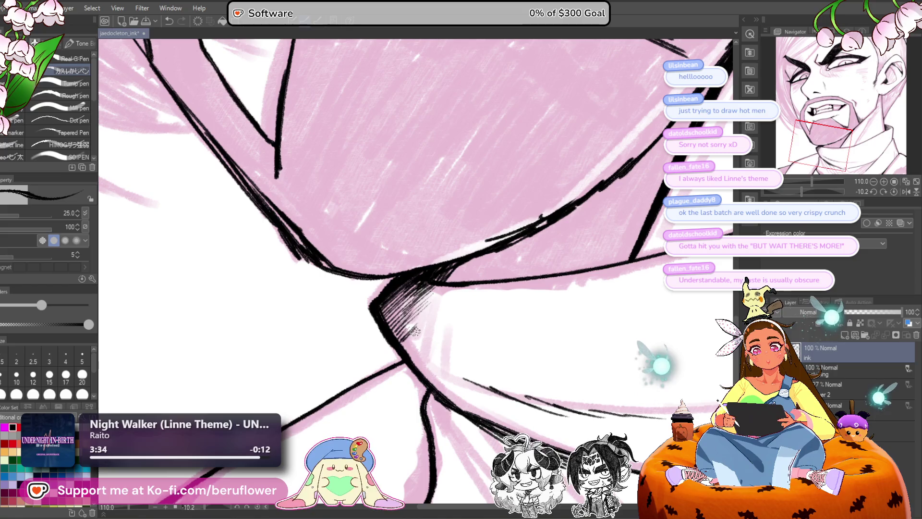
scroll(408, 365, down, 5)
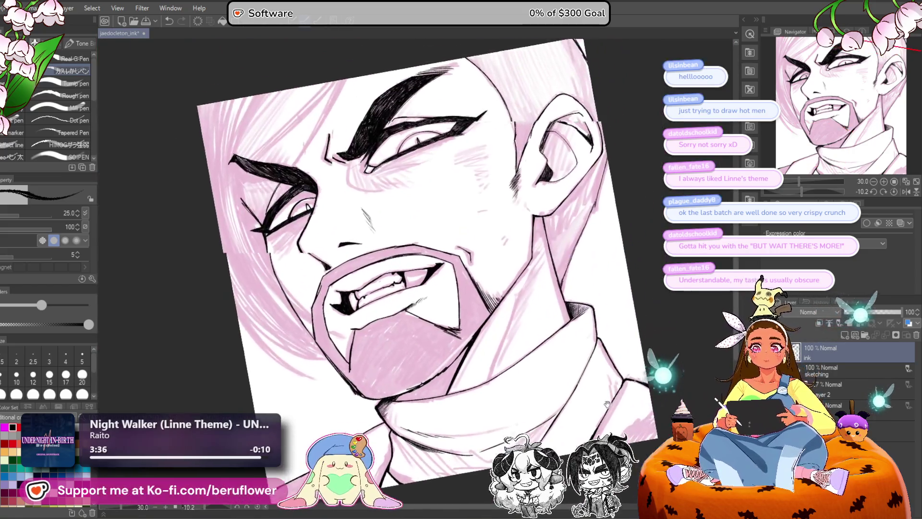
click(894, 191)
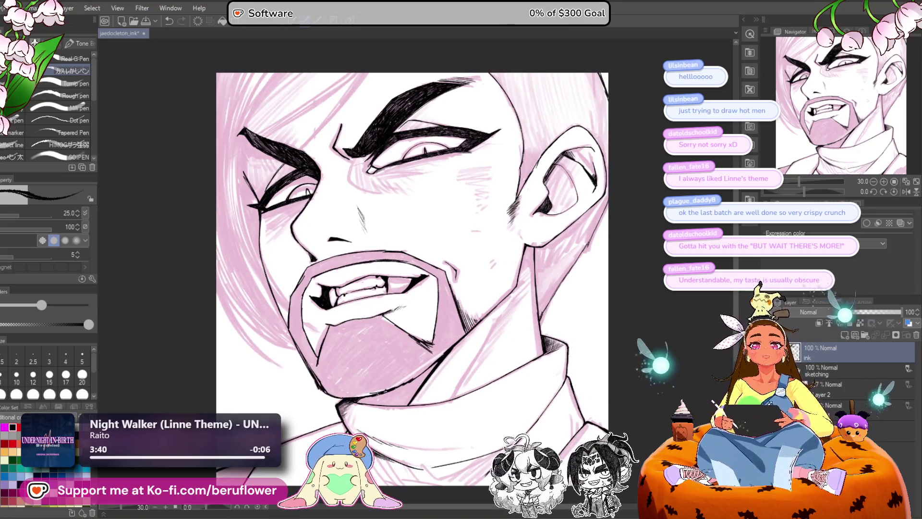
drag(525, 328, 516, 320)
scroll(490, 193, down, 5)
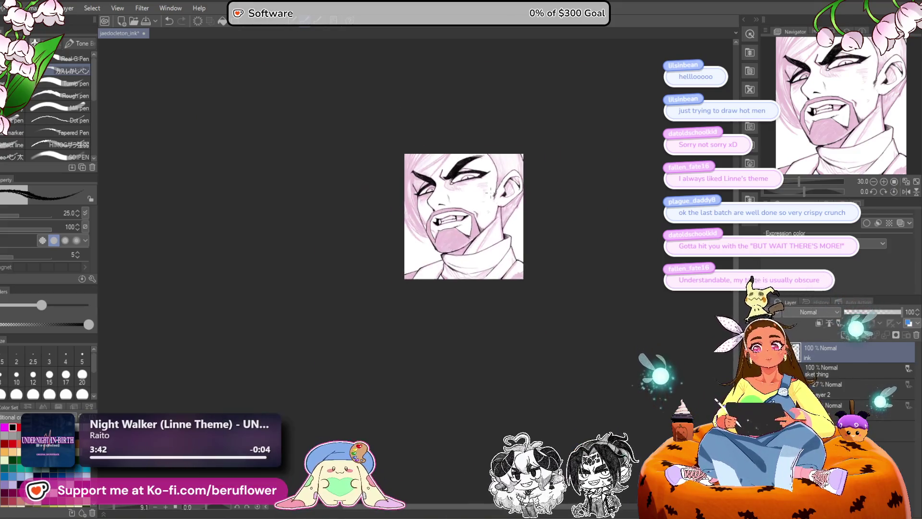
Step: Undo the stray diagonal line and hatch above the brows with short and long strokes
scroll(491, 192, up, 6)
scroll(490, 193, up, 4)
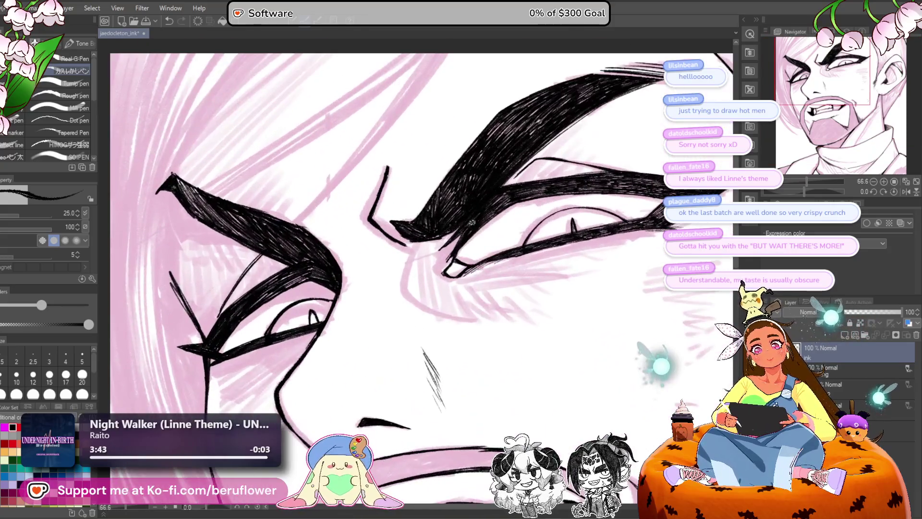
drag(418, 219, 436, 243)
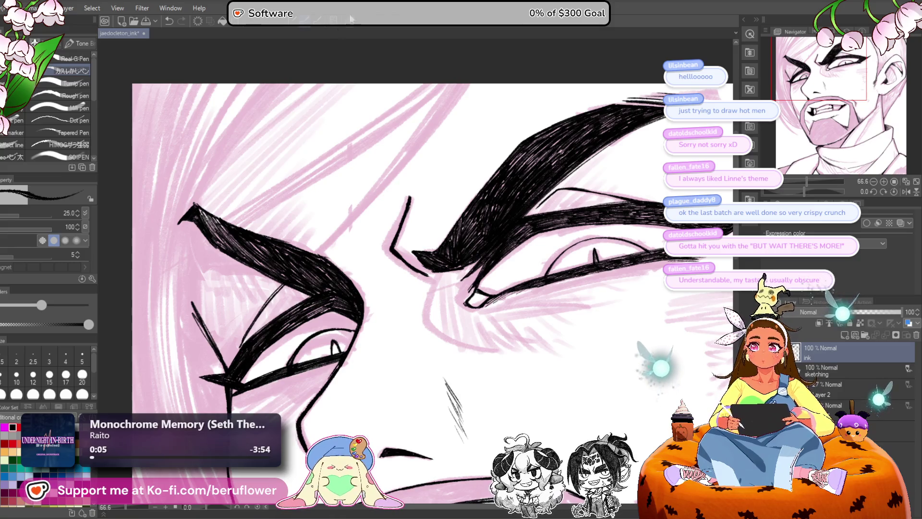
scroll(388, 160, down, 2)
scroll(389, 157, up, 1)
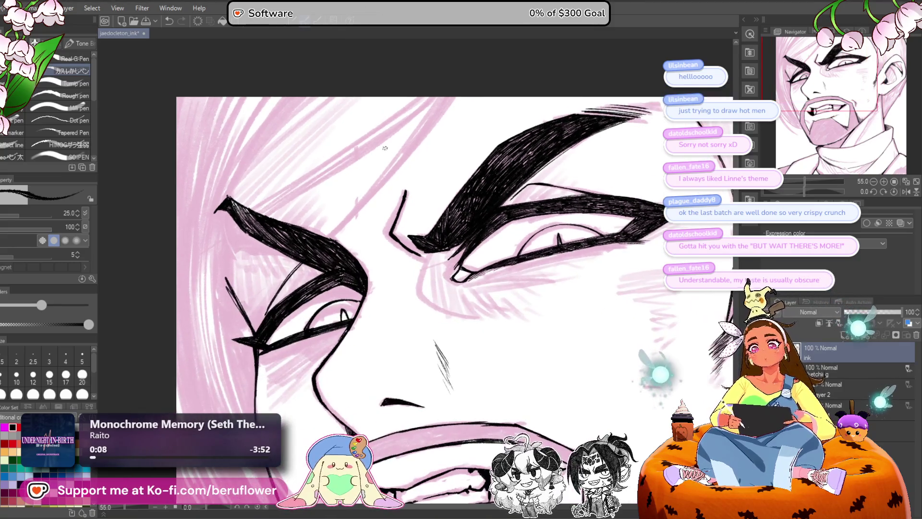
drag(384, 148, 376, 200)
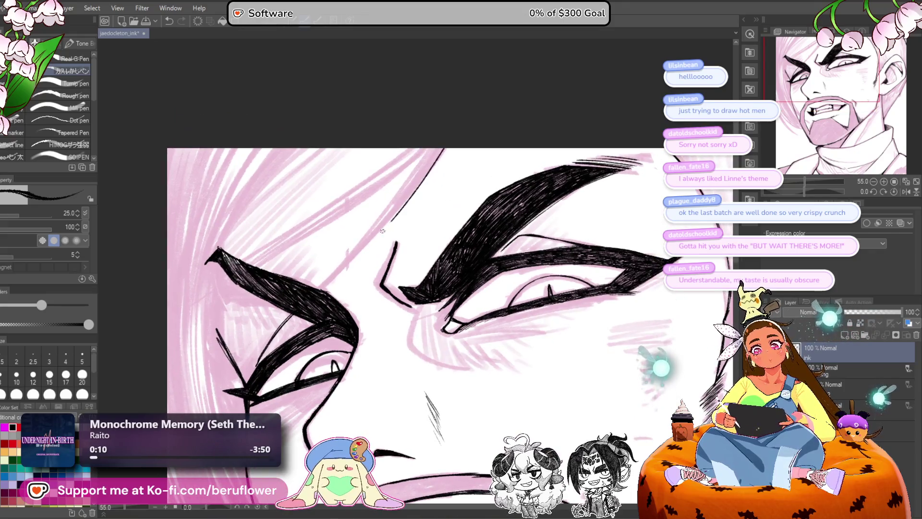
key(ctrl+z)
mouse_move(441, 149)
mouse_down()
mouse_move(384, 225)
mouse_move(398, 211)
mouse_move(392, 199)
mouse_move(396, 211)
mouse_up()
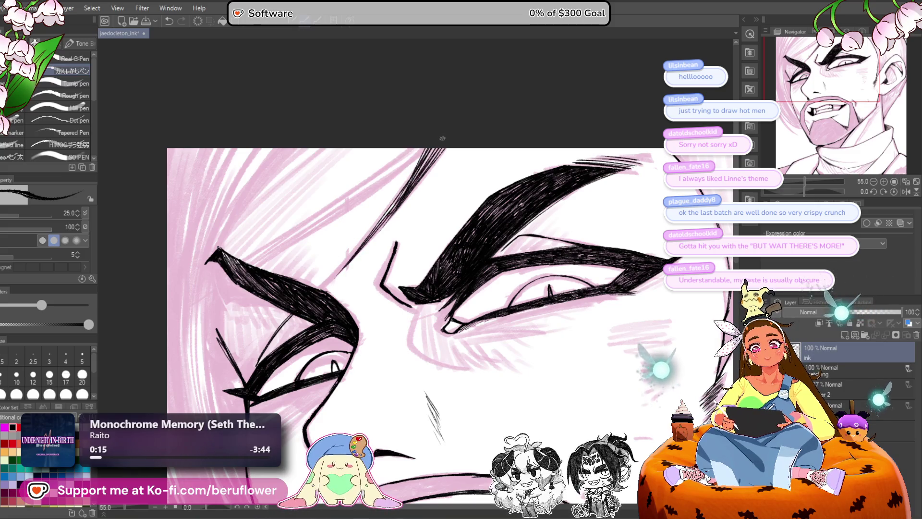
drag(431, 154, 322, 284)
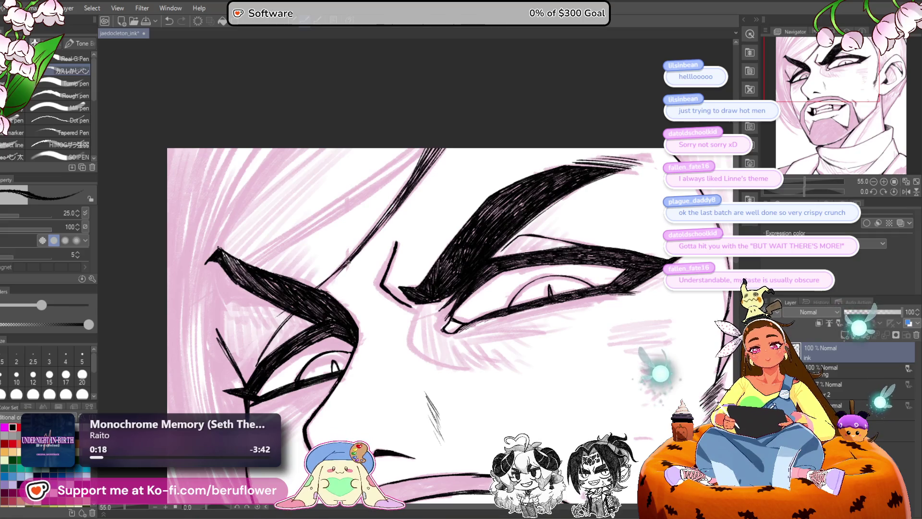
Step: Add thin hatching in the upper-left hair
mouse_move(525, 107)
mouse_down()
mouse_move(588, 89)
mouse_move(433, 260)
mouse_up()
scroll(581, 108, down, 3)
scroll(581, 108, up, 2)
mouse_move(454, 179)
mouse_down()
mouse_move(392, 221)
mouse_move(412, 207)
mouse_up()
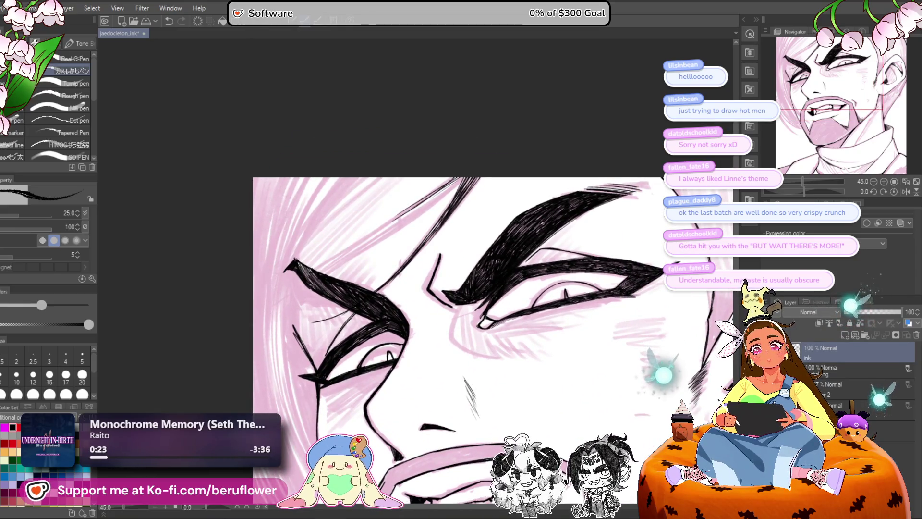
drag(466, 180, 412, 217)
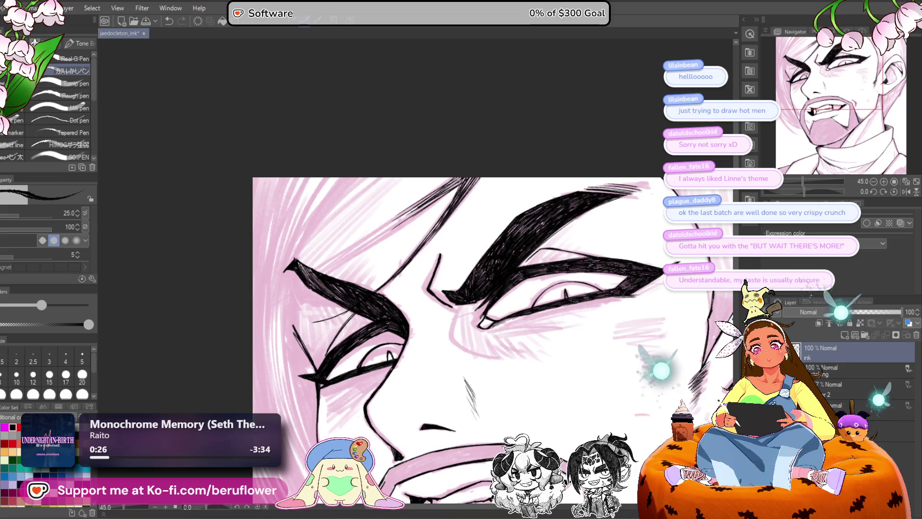
scroll(447, 177, up, 5)
mouse_move(428, 173)
mouse_down()
mouse_move(448, 176)
mouse_move(383, 292)
mouse_up()
Step: Darken the long diagonal hair strands with long hatching strokes, then rotate the canvas 180°
mouse_move(427, 214)
mouse_down()
mouse_move(348, 350)
mouse_move(381, 243)
mouse_up()
mouse_move(425, 197)
mouse_down()
mouse_move(327, 315)
mouse_move(331, 355)
mouse_up()
drag(521, 139, 312, 392)
mouse_move(375, 336)
mouse_down()
mouse_move(426, 226)
mouse_move(269, 406)
mouse_up()
drag(339, 312, 259, 410)
drag(384, 262, 269, 398)
mouse_move(418, 216)
mouse_down()
mouse_move(384, 269)
mouse_move(490, 133)
mouse_up()
scroll(490, 135, down, 4)
drag(438, 323, 567, 320)
drag(804, 187, 845, 184)
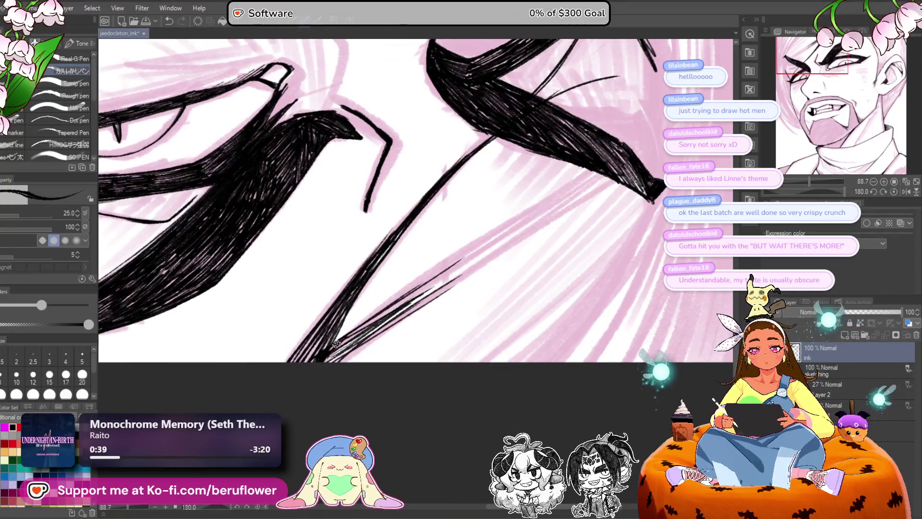
Step: Draw a long ink line up to the hair tip, redrawing it once
drag(336, 346, 596, 171)
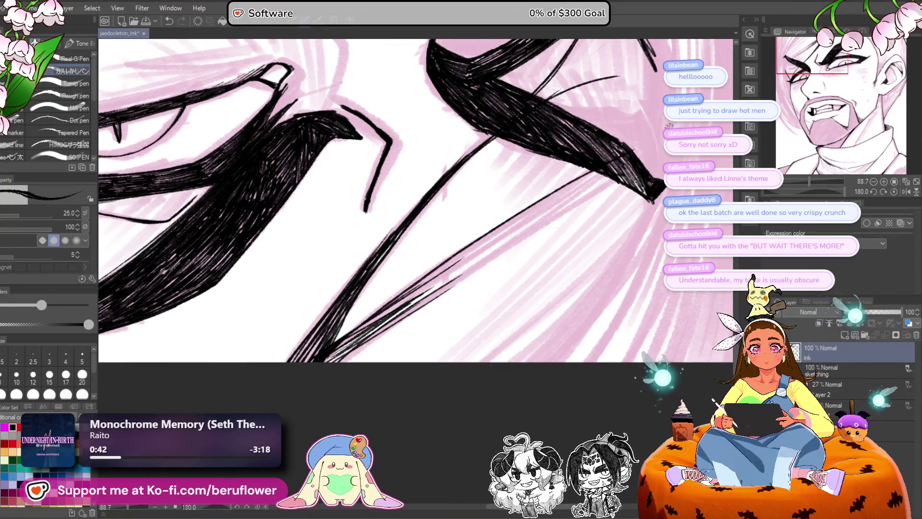
mouse_move(344, 360)
mouse_down()
mouse_move(423, 295)
mouse_move(624, 188)
mouse_up()
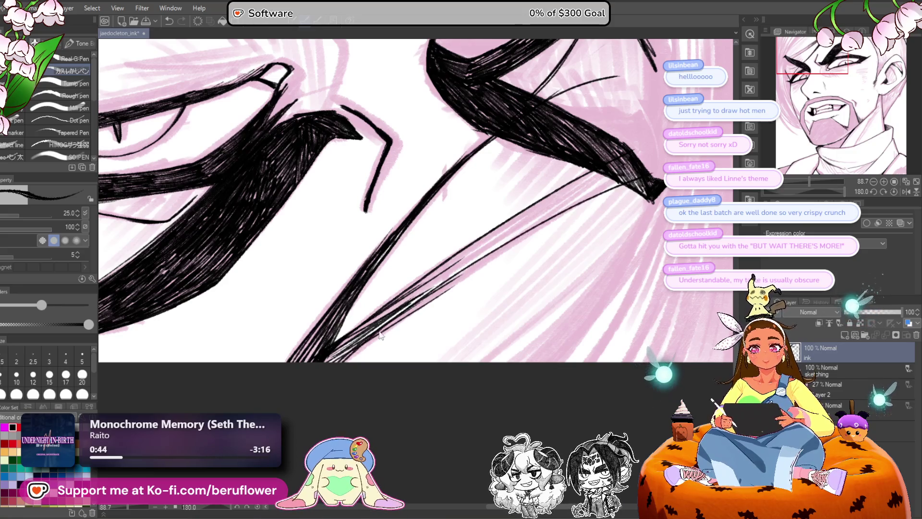
key(ctrl+z)
mouse_move(344, 363)
mouse_down()
mouse_move(463, 269)
mouse_move(617, 180)
mouse_up()
mouse_move(617, 180)
mouse_down()
mouse_move(472, 277)
mouse_move(510, 309)
mouse_up()
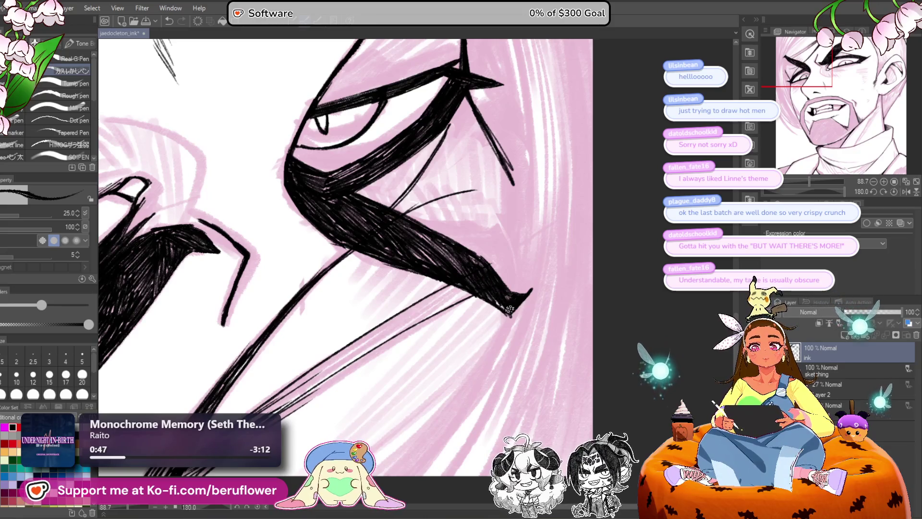
Step: Return the canvas upright and undo a faint stray stroke near the face
mouse_move(809, 181)
mouse_down()
mouse_move(788, 182)
mouse_move(801, 181)
mouse_up()
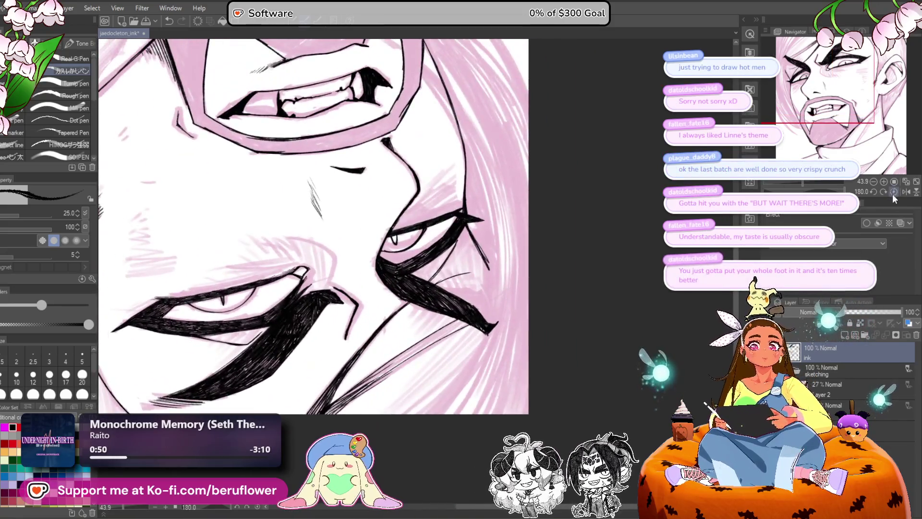
click(893, 192)
drag(558, 371, 560, 255)
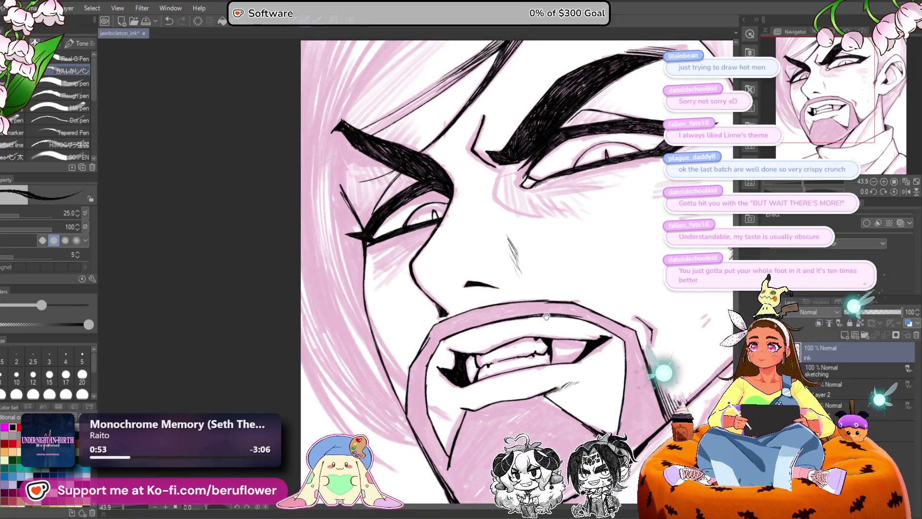
drag(508, 197, 504, 288)
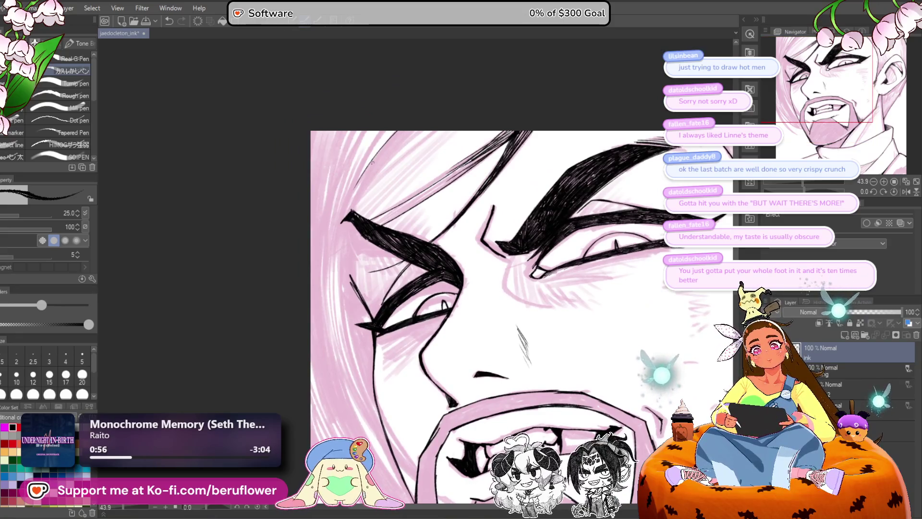
key(ctrl+z)
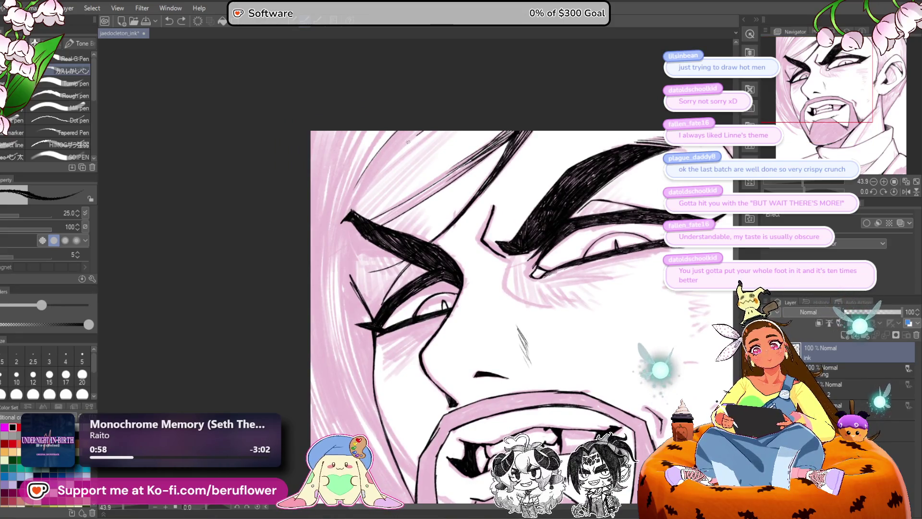
mouse_move(342, 231)
mouse_down()
mouse_move(339, 139)
mouse_move(344, 266)
mouse_up()
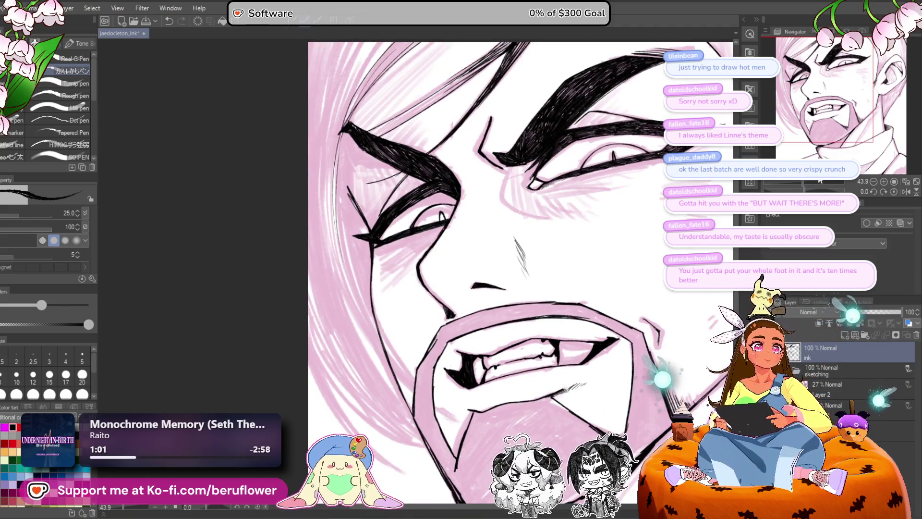
drag(820, 181, 818, 188)
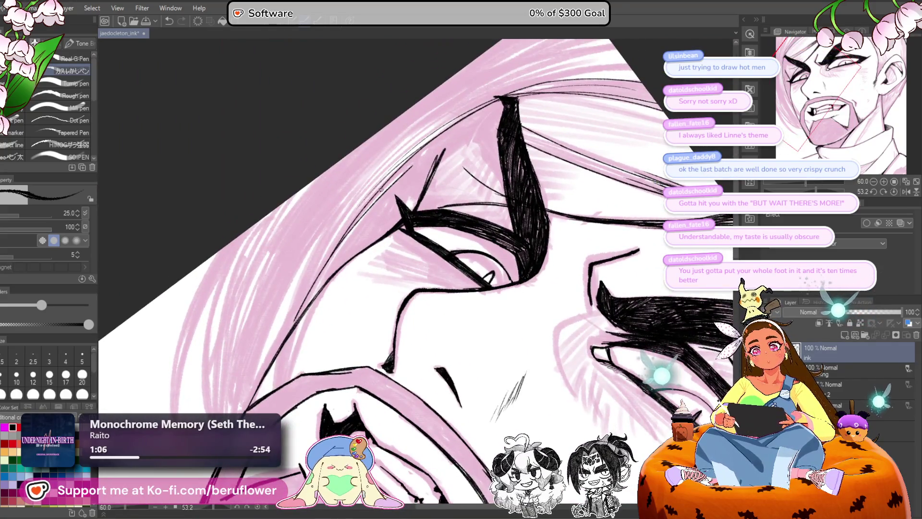
Step: Ink the long line along the left face edge, redrawing it and darkening its lower part
drag(406, 161, 291, 380)
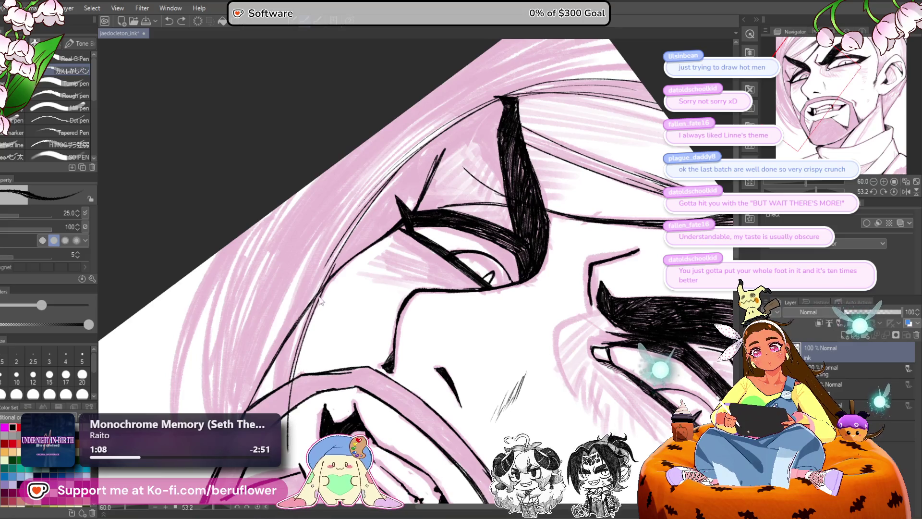
key(ctrl+z)
mouse_move(336, 254)
mouse_down()
mouse_move(289, 378)
mouse_move(339, 224)
mouse_up()
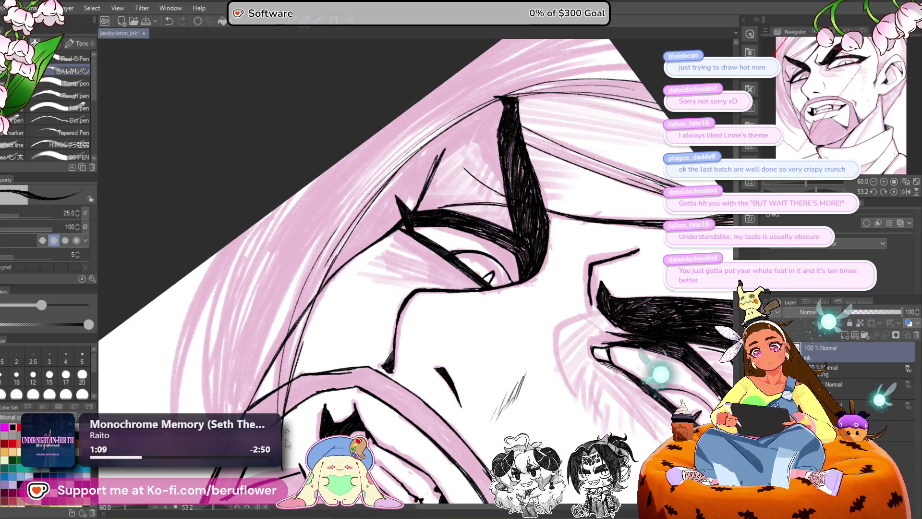
key(ctrl+z)
drag(284, 384, 361, 174)
drag(313, 309, 293, 368)
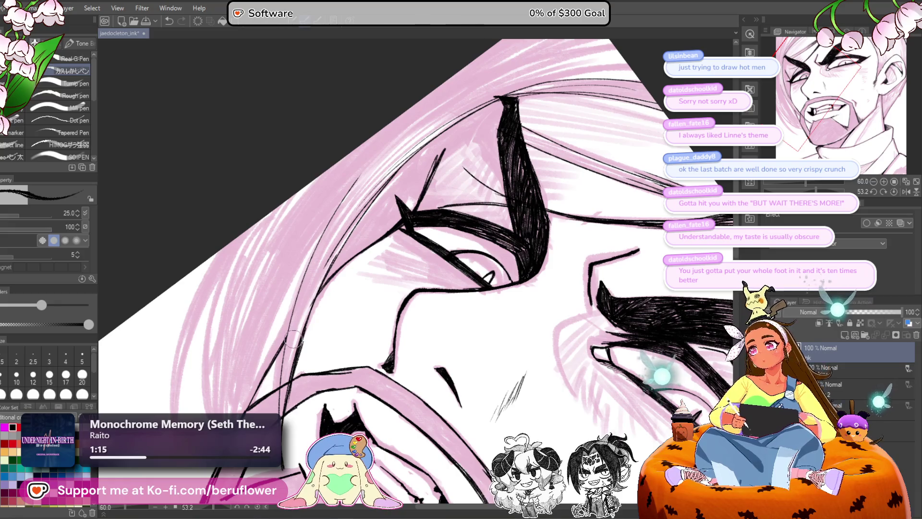
drag(294, 339, 291, 366)
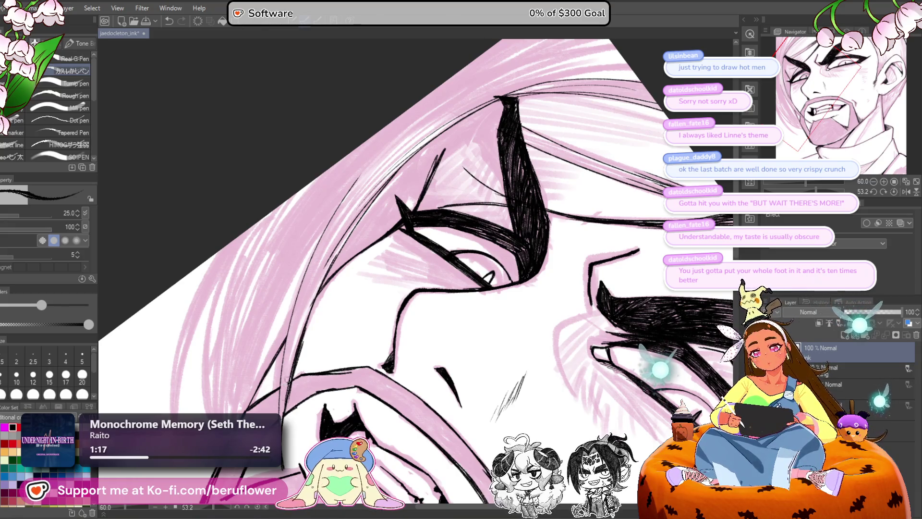
Step: Straighten the view and ink the side of the face as one long stroke
scroll(285, 373, down, 3)
scroll(283, 384, up, 2)
scroll(502, 181, up, 2)
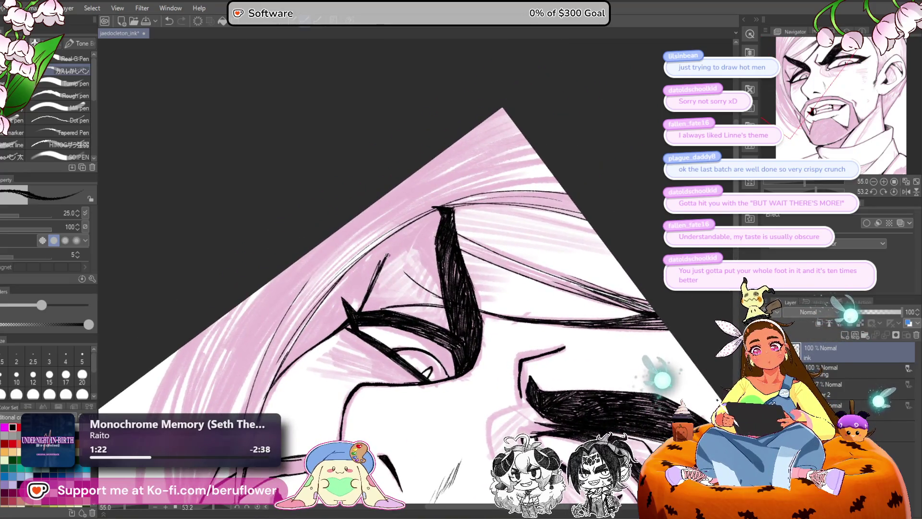
key(ctrl+@)
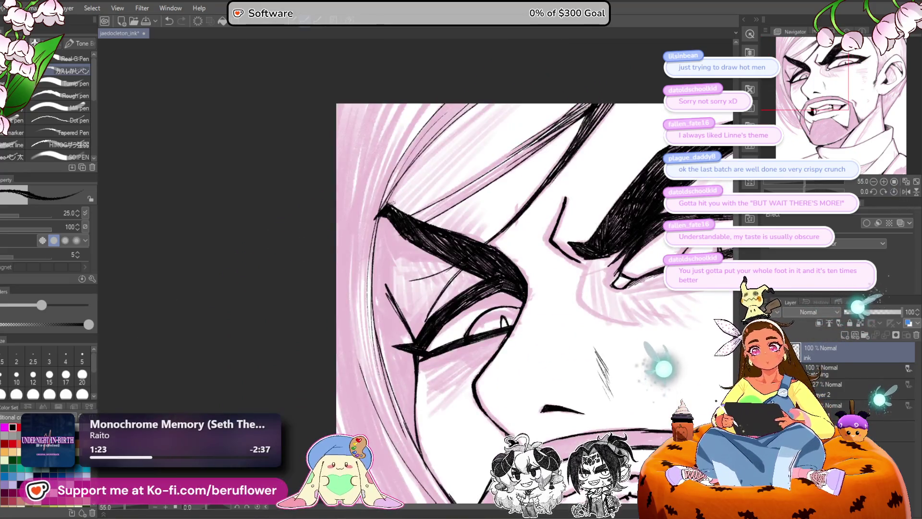
drag(388, 180, 383, 206)
drag(386, 217, 382, 280)
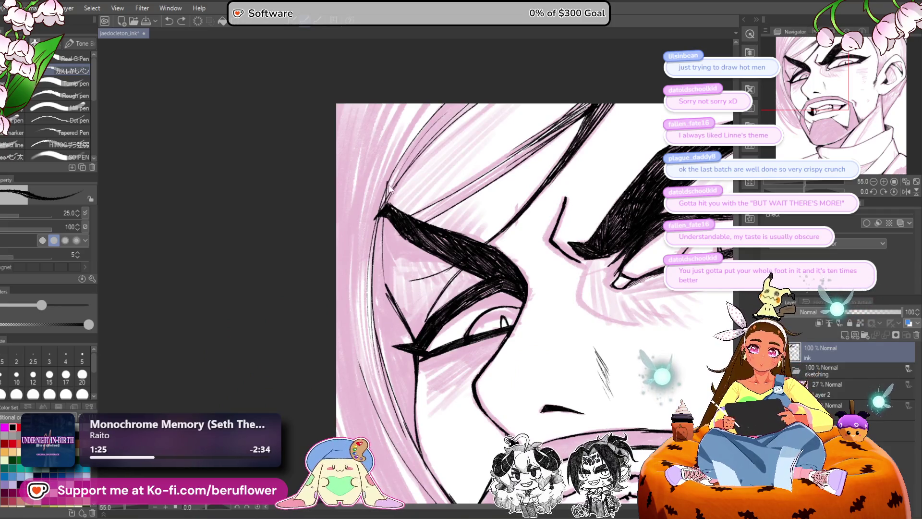
key(ctrl+z)
drag(401, 156, 377, 283)
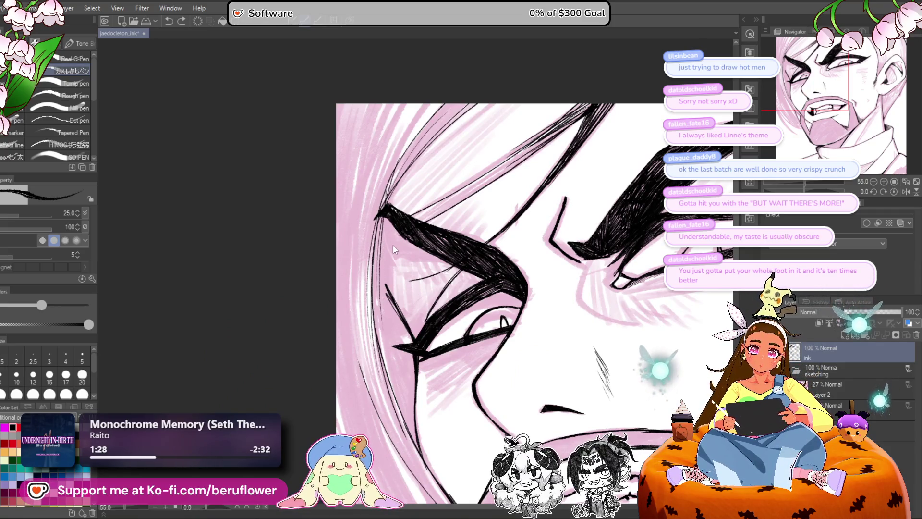
Step: Enlarge the brush and ink strokes along the left hair and face edges
drag(393, 245, 335, 205)
key(bracketright)
drag(322, 307, 325, 179)
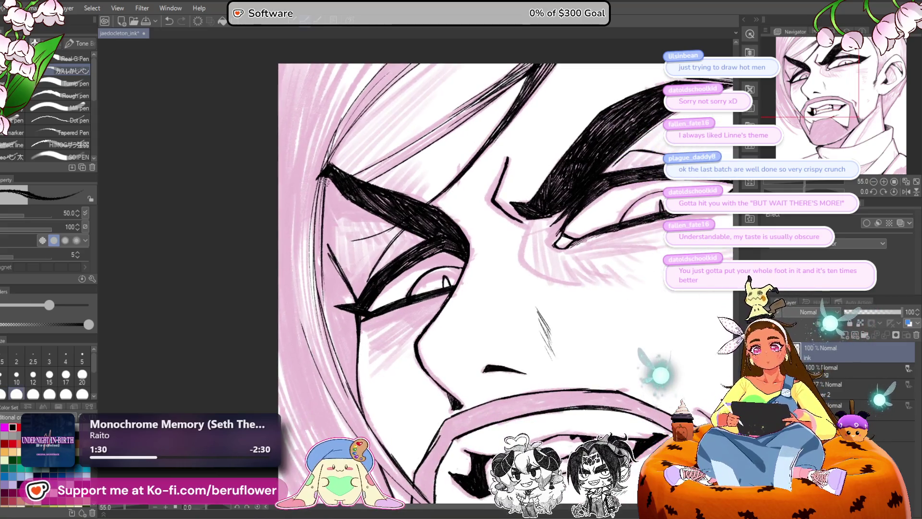
drag(330, 261, 322, 329)
drag(326, 240, 336, 332)
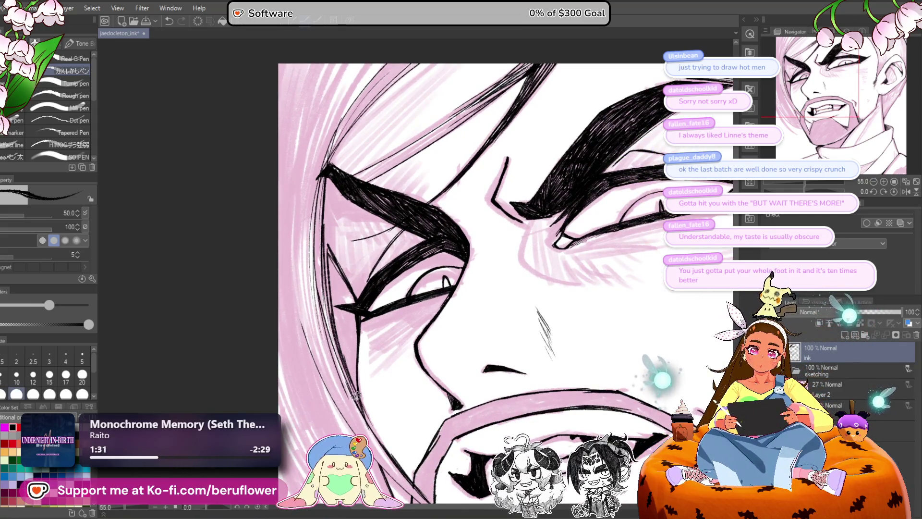
Step: Review the face from a rotated view, reset it upright, and undo a thin diagonal stroke
drag(367, 423, 320, 303)
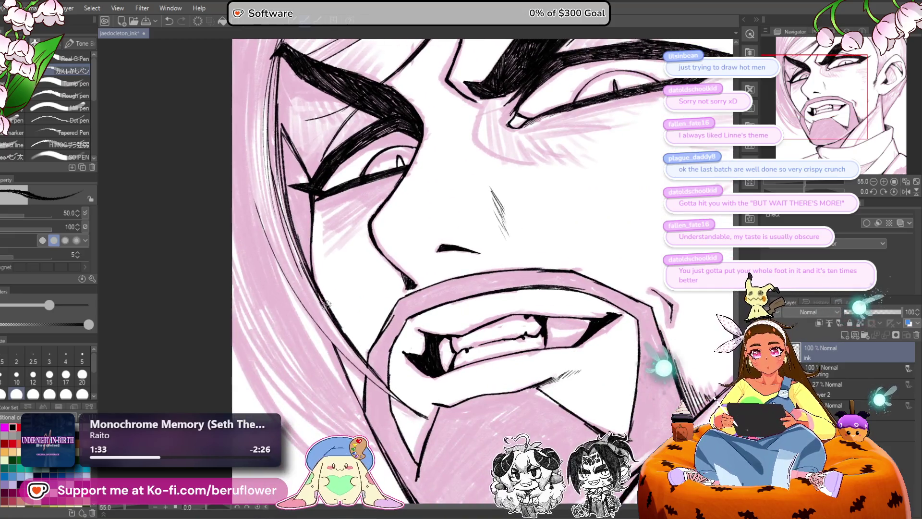
drag(306, 273, 318, 339)
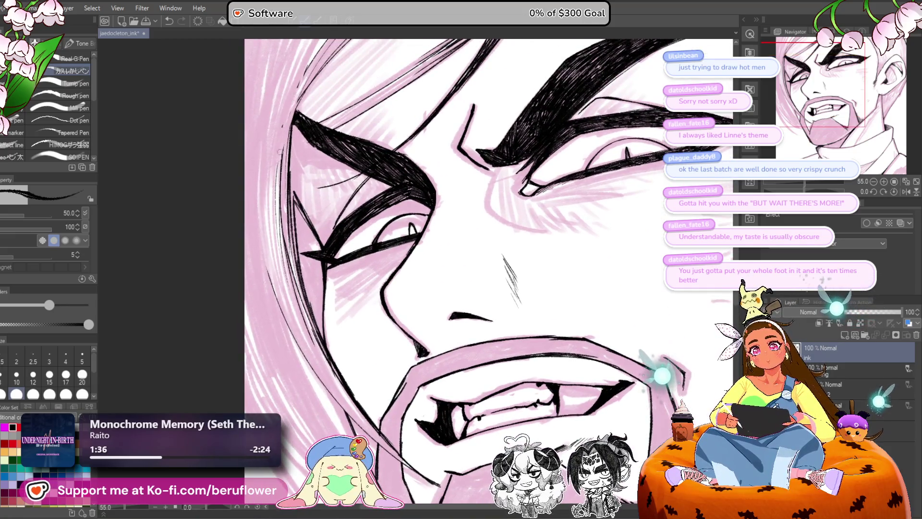
drag(297, 108, 294, 197)
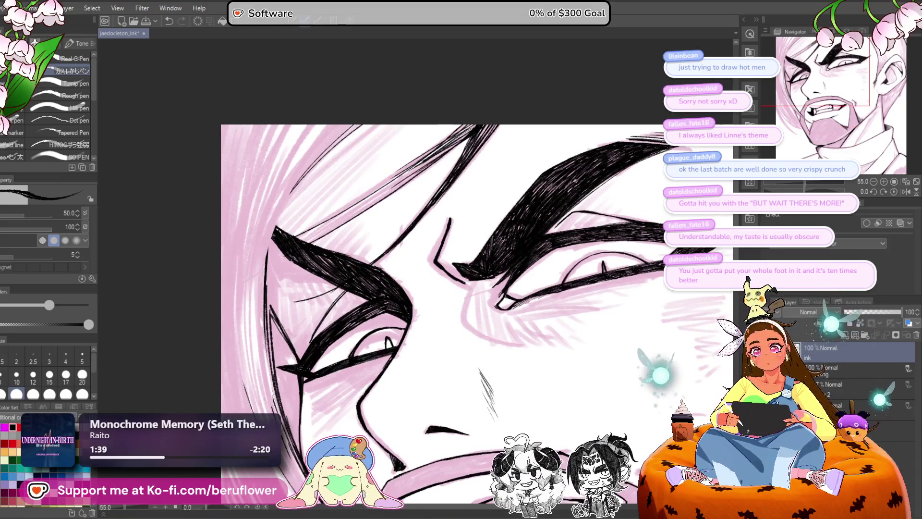
drag(263, 364, 253, 290)
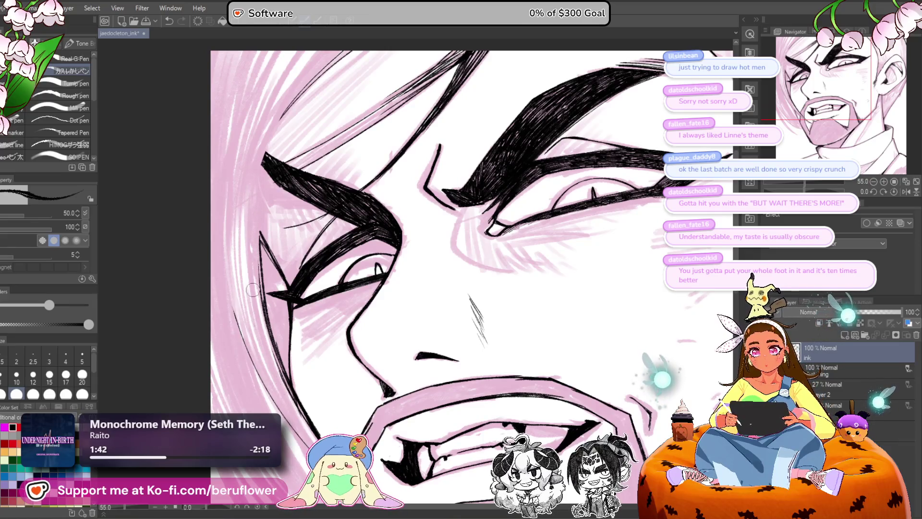
drag(605, 115, 590, 198)
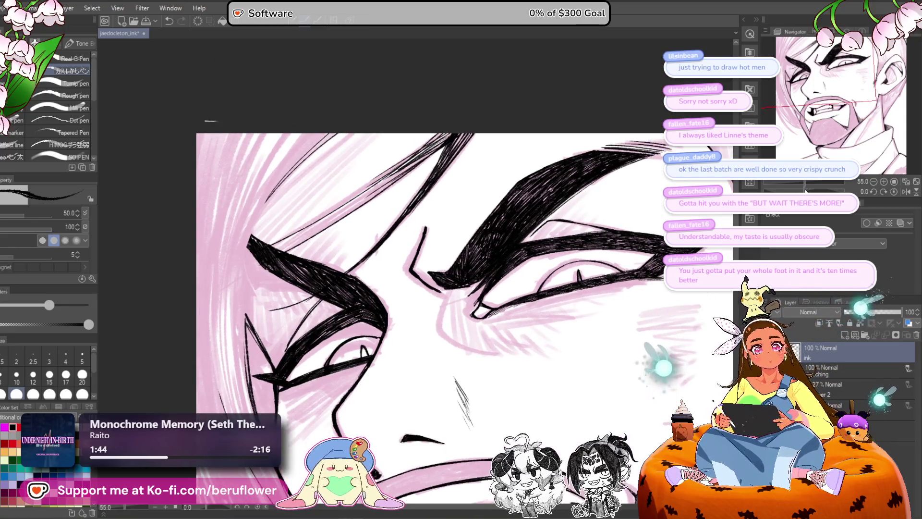
mouse_move(210, 120)
mouse_down()
mouse_move(292, 94)
mouse_move(447, 95)
mouse_up()
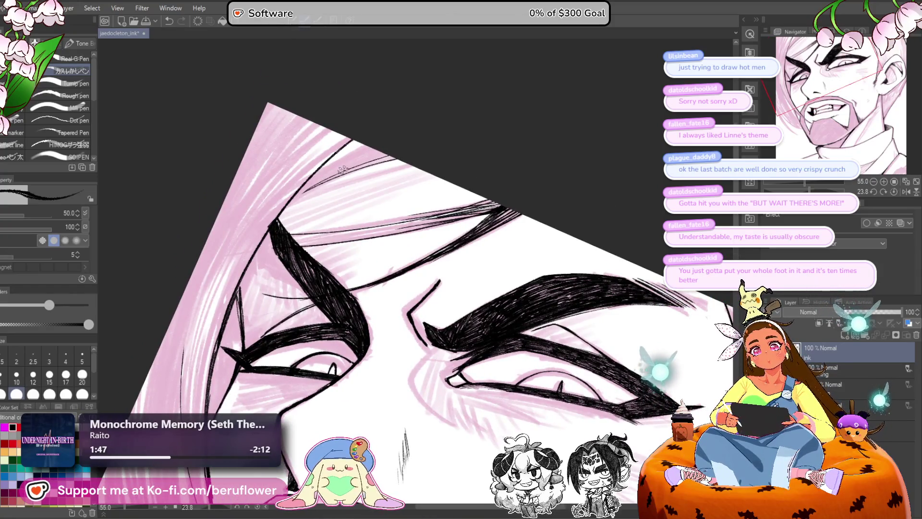
drag(342, 169, 396, 192)
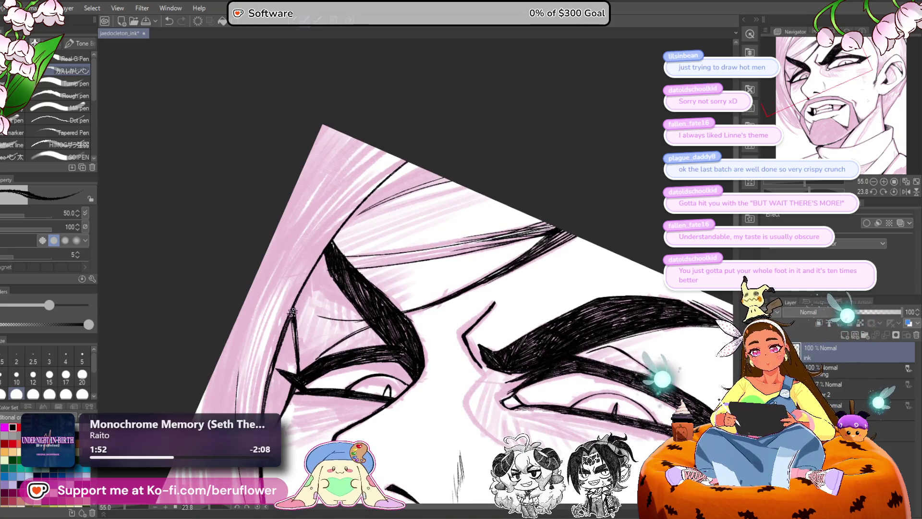
click(894, 191)
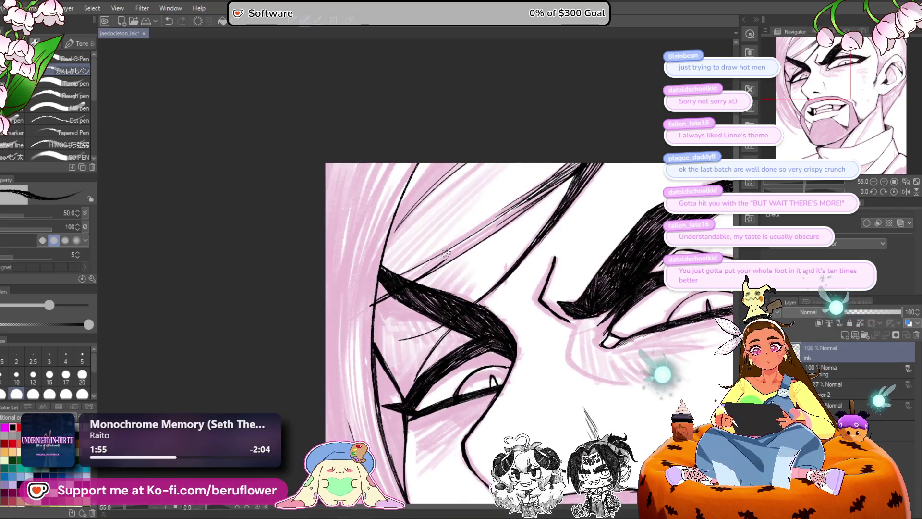
key(ctrl+z)
Step: Fill the pink hair above the left brow with thin hatching strokes
drag(448, 165, 405, 215)
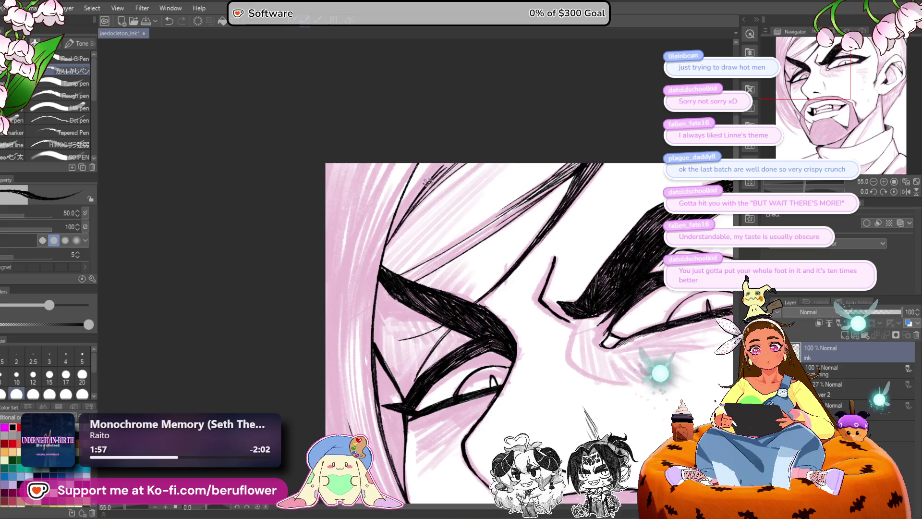
mouse_move(433, 165)
mouse_down()
mouse_move(389, 244)
mouse_move(396, 215)
mouse_up()
drag(416, 185, 391, 238)
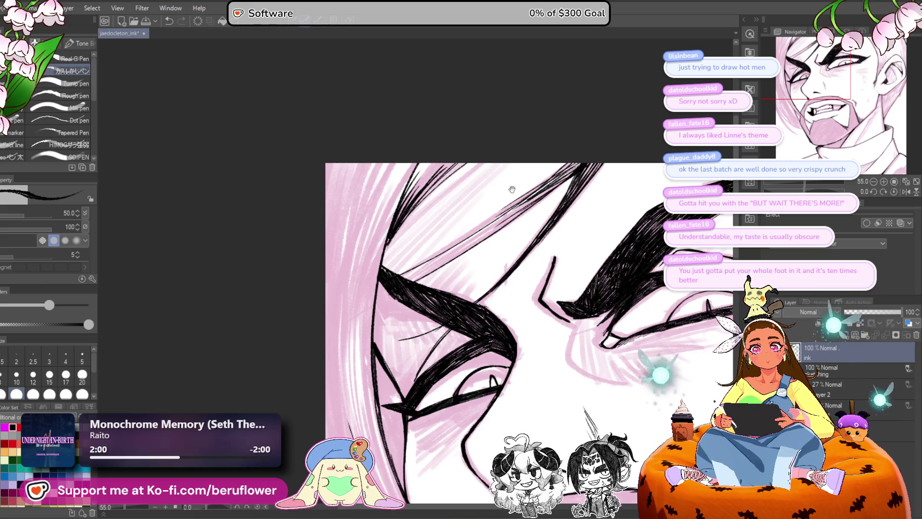
drag(512, 190, 487, 214)
drag(434, 188, 387, 230)
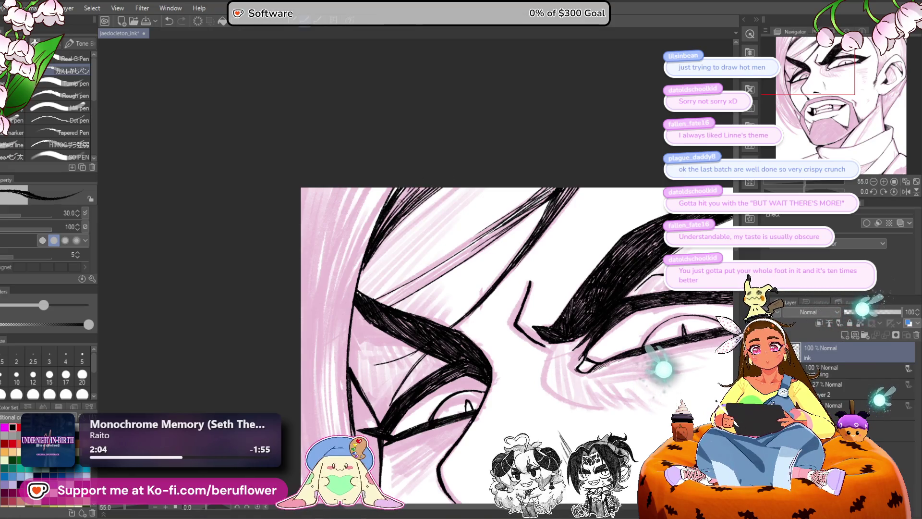
mouse_move(412, 189)
mouse_down()
mouse_move(374, 240)
mouse_move(390, 220)
mouse_up()
drag(442, 182, 374, 236)
drag(389, 197, 376, 224)
scroll(425, 155, down, 3)
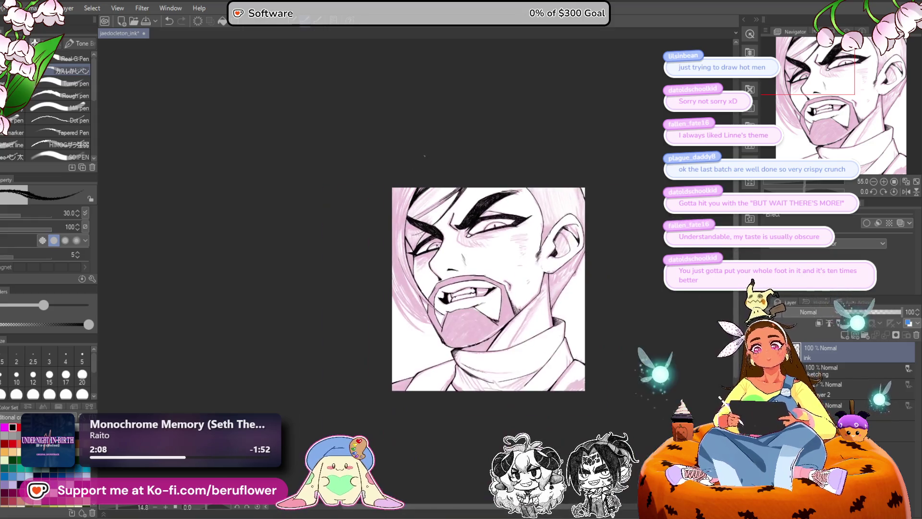
scroll(480, 289, up, 1)
drag(536, 408, 495, 392)
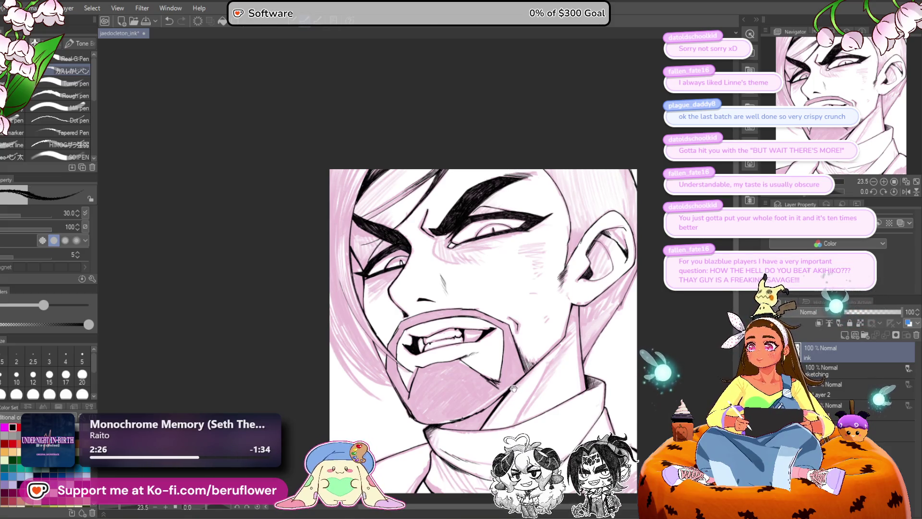
drag(514, 388, 490, 346)
mouse_move(844, 206)
mouse_down()
mouse_move(863, 206)
mouse_move(854, 205)
mouse_up()
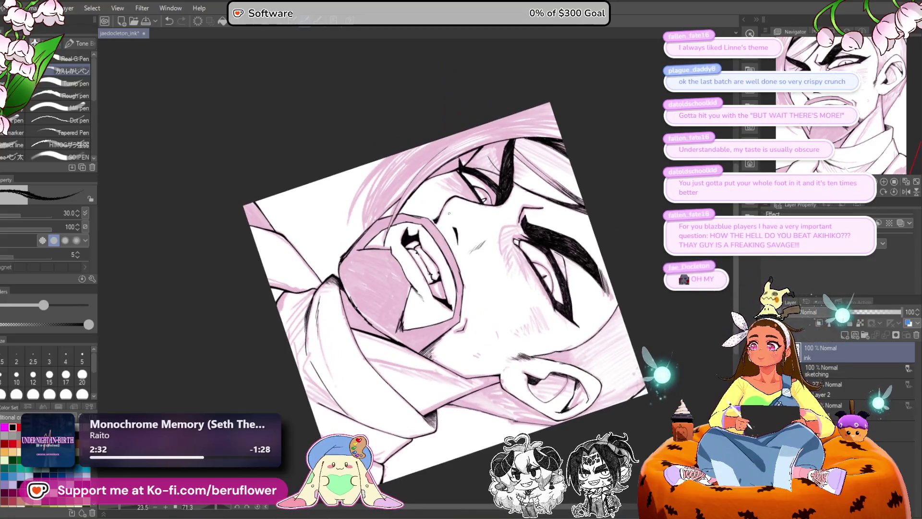
scroll(411, 304, up, 3)
drag(412, 304, 387, 296)
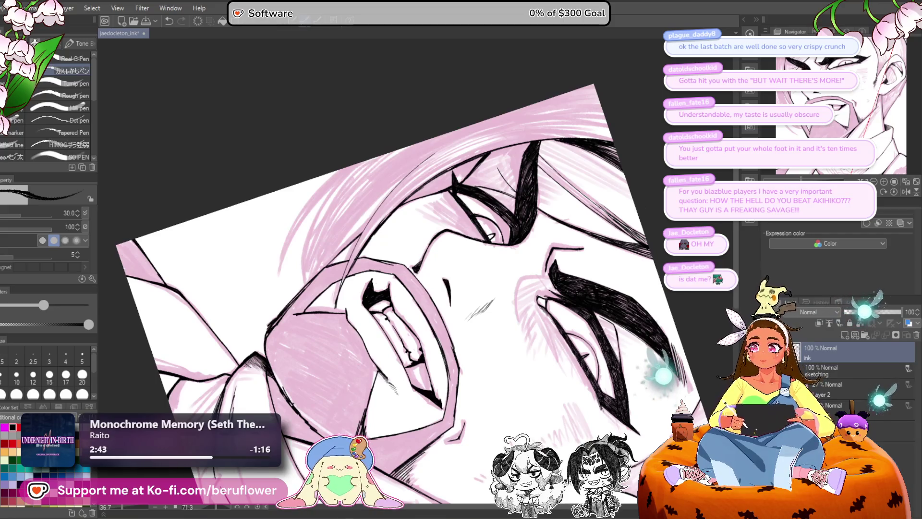
click(892, 189)
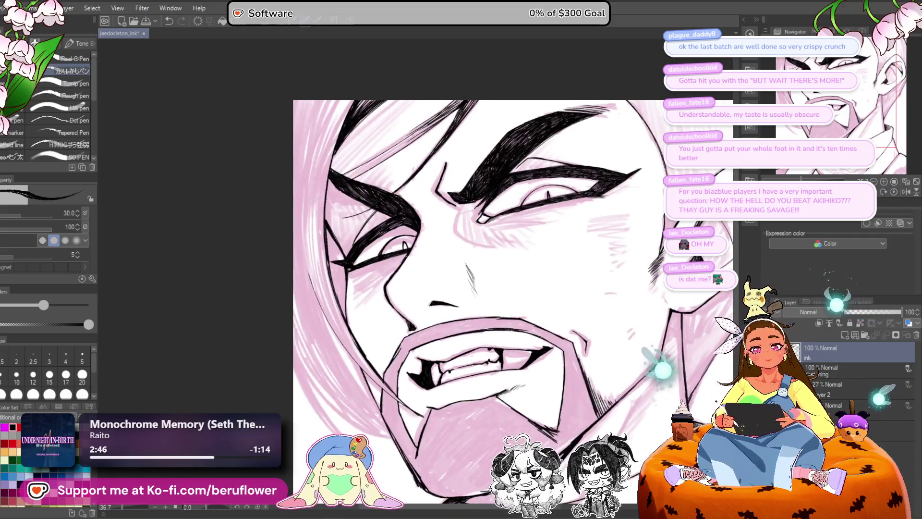
scroll(680, 208, down, 5)
scroll(680, 216, up, 5)
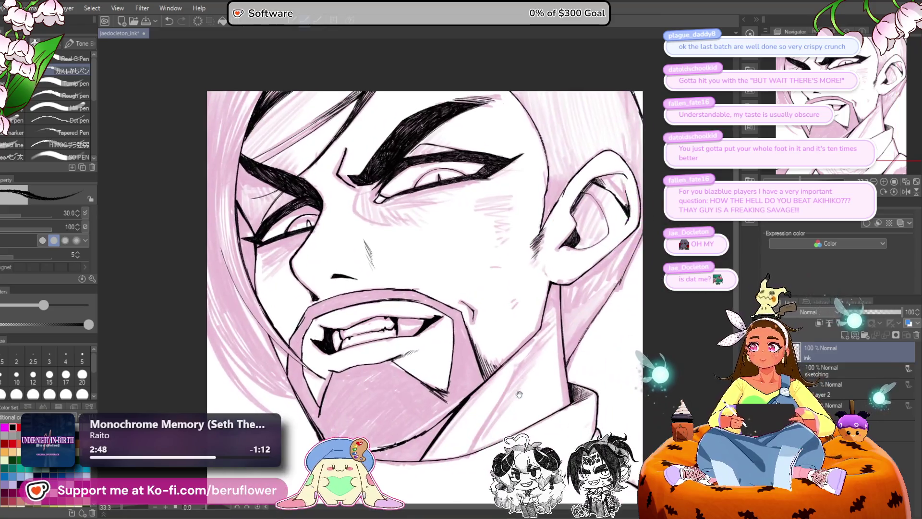
mouse_move(528, 398)
mouse_down()
mouse_move(544, 399)
mouse_move(546, 386)
mouse_up()
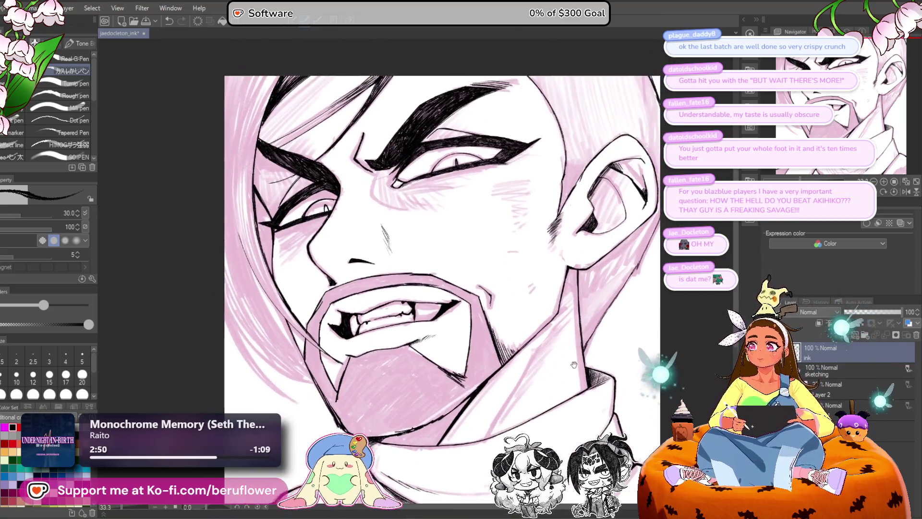
drag(377, 242, 389, 229)
scroll(389, 229, up, 3)
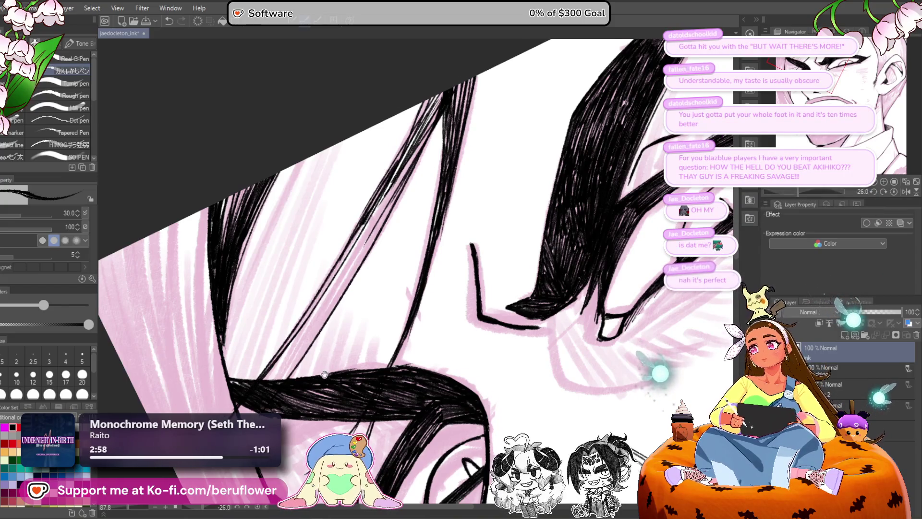
Step: Densely hatch the curved hair strand beside the left brow, then set the canvas upright
drag(226, 416, 237, 402)
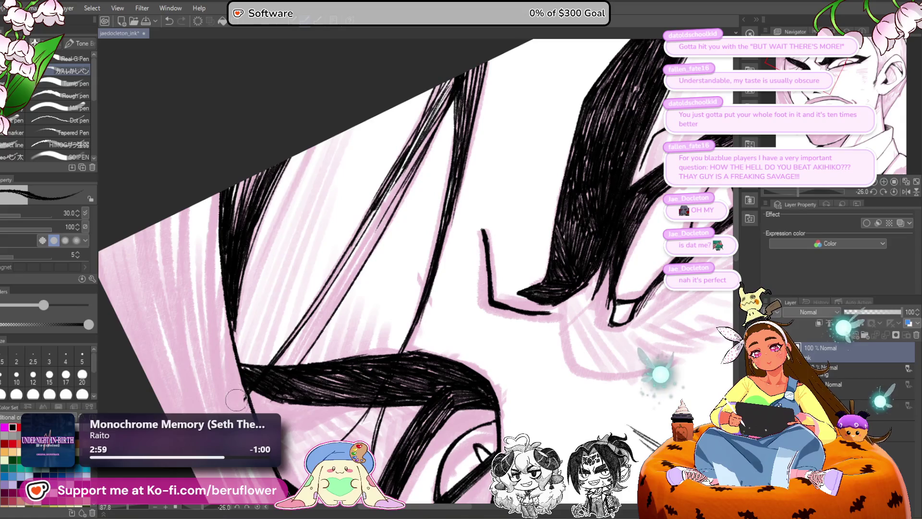
drag(240, 311, 252, 324)
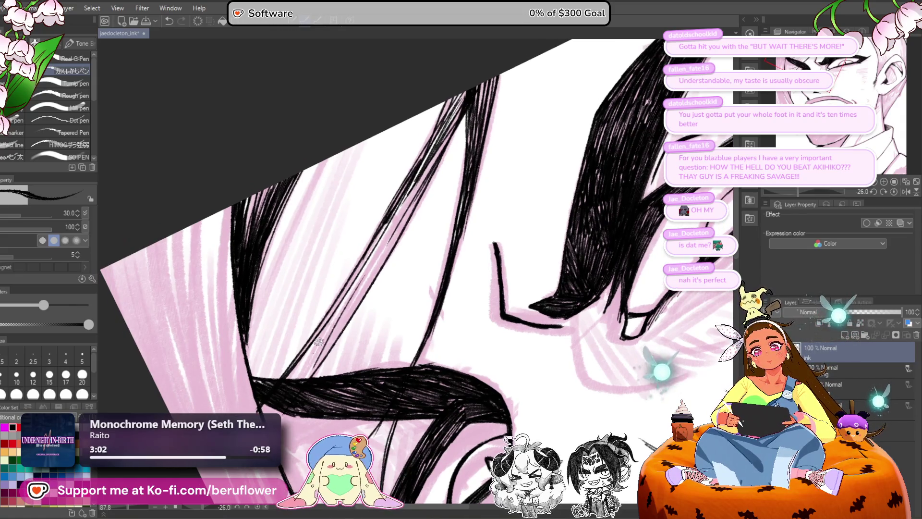
drag(265, 406, 304, 305)
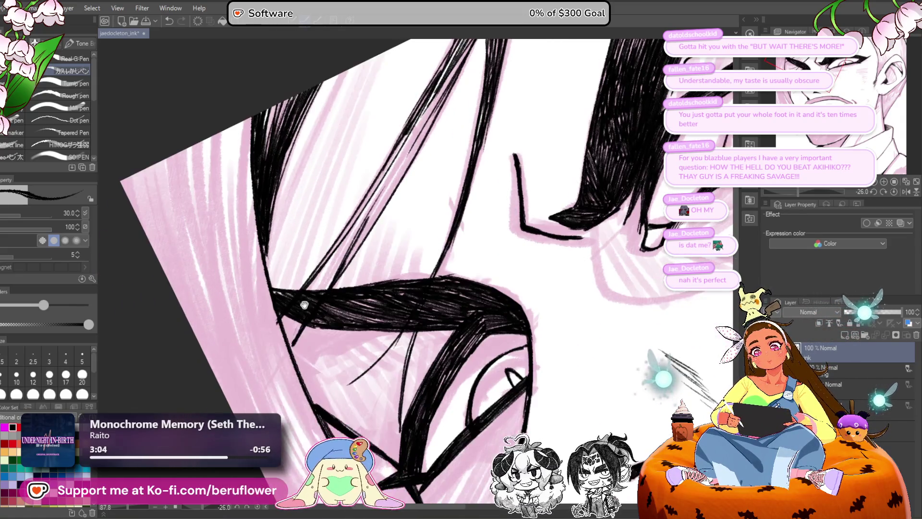
drag(425, 203, 378, 320)
mouse_move(438, 130)
mouse_down()
mouse_move(334, 324)
mouse_move(373, 230)
mouse_move(271, 413)
mouse_move(299, 351)
mouse_up()
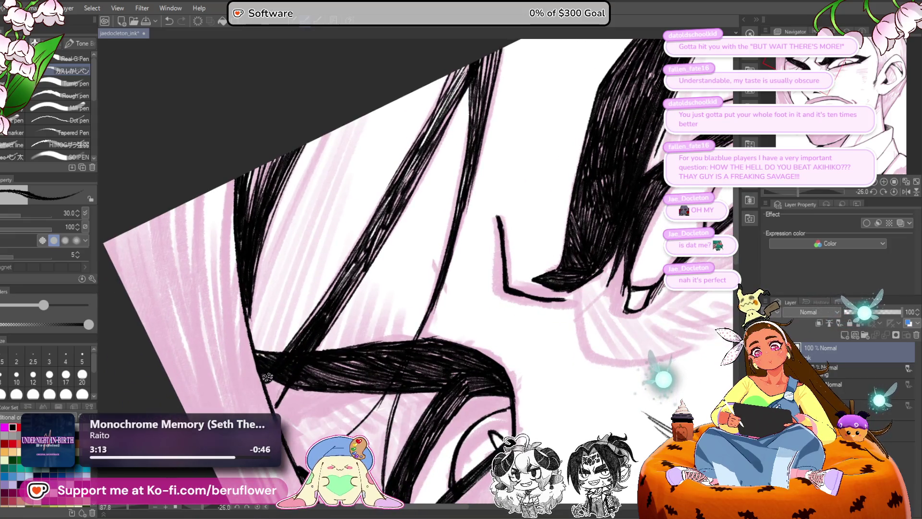
scroll(296, 353, down, 5)
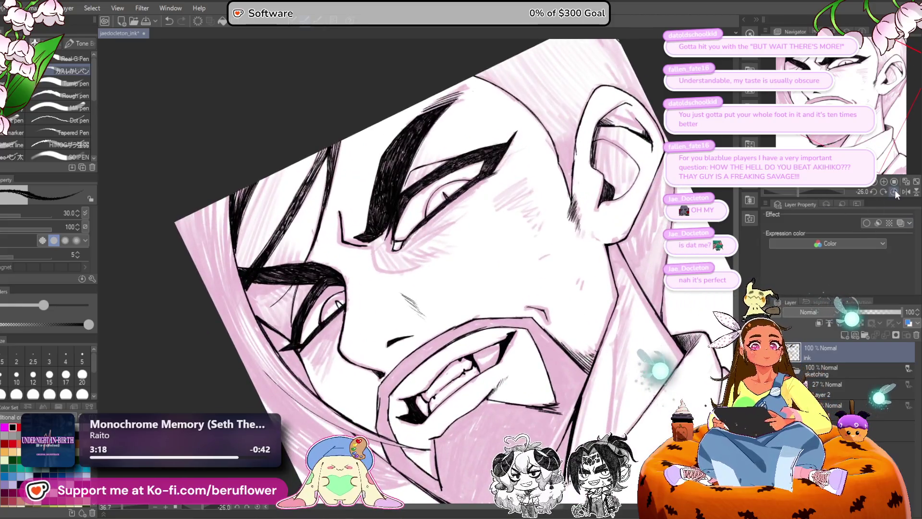
click(894, 190)
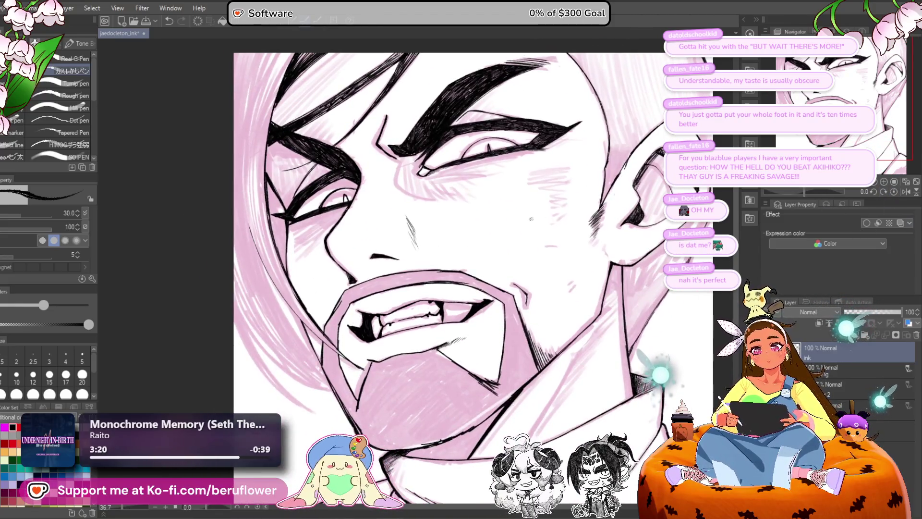
Step: Rotate the view 60° and ink a long hair strand down the face's side, redrawing it several times
drag(531, 218, 541, 271)
drag(805, 191, 817, 191)
scroll(220, 229, up, 4)
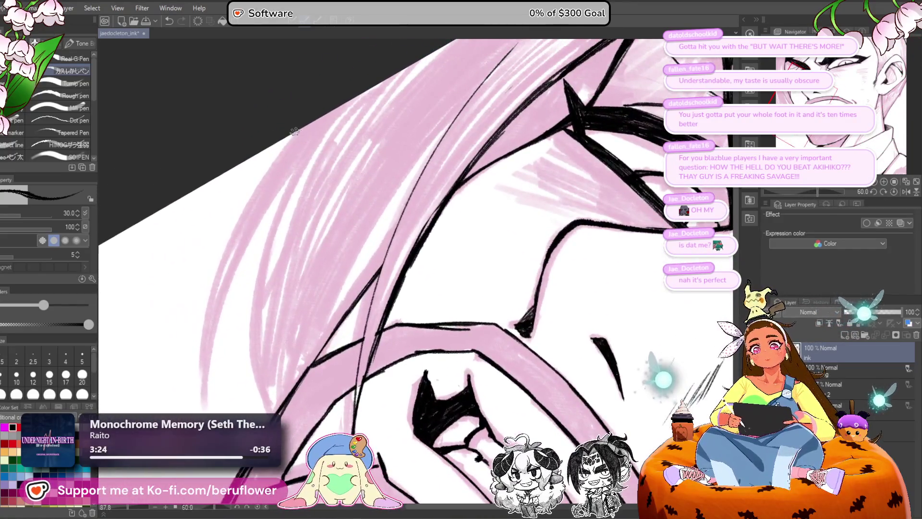
key(ctrl+z)
mouse_move(276, 143)
mouse_down()
mouse_move(201, 414)
mouse_move(340, 114)
mouse_up()
key(ctrl+z)
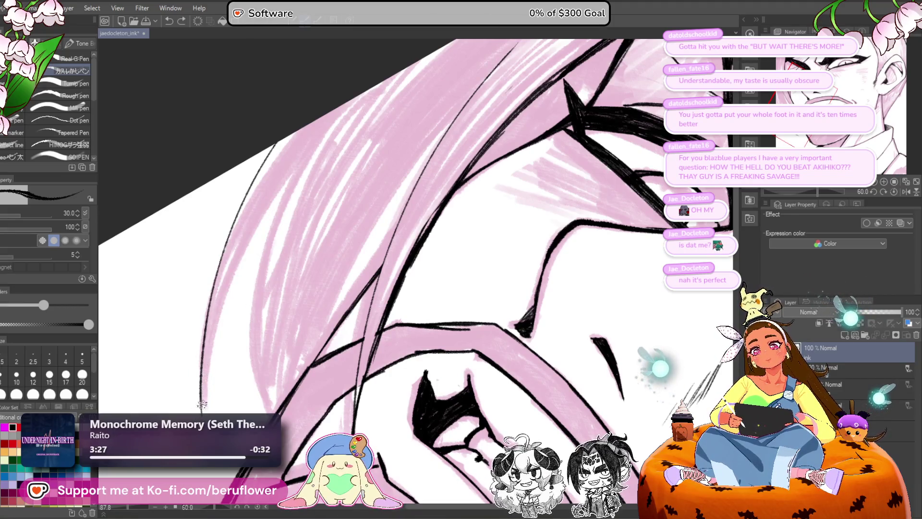
drag(197, 415, 314, 133)
key(ctrl+z)
drag(204, 384, 309, 150)
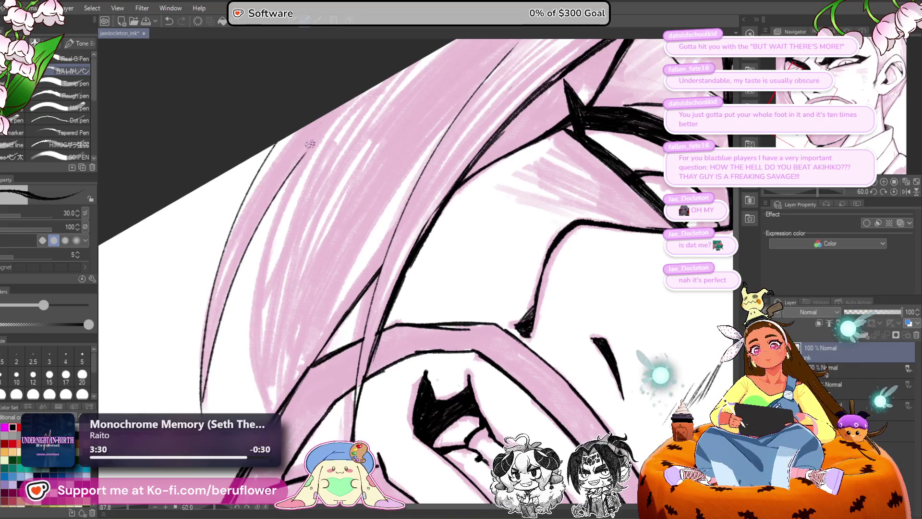
mouse_move(330, 114)
mouse_down()
mouse_move(257, 298)
mouse_move(255, 407)
mouse_up()
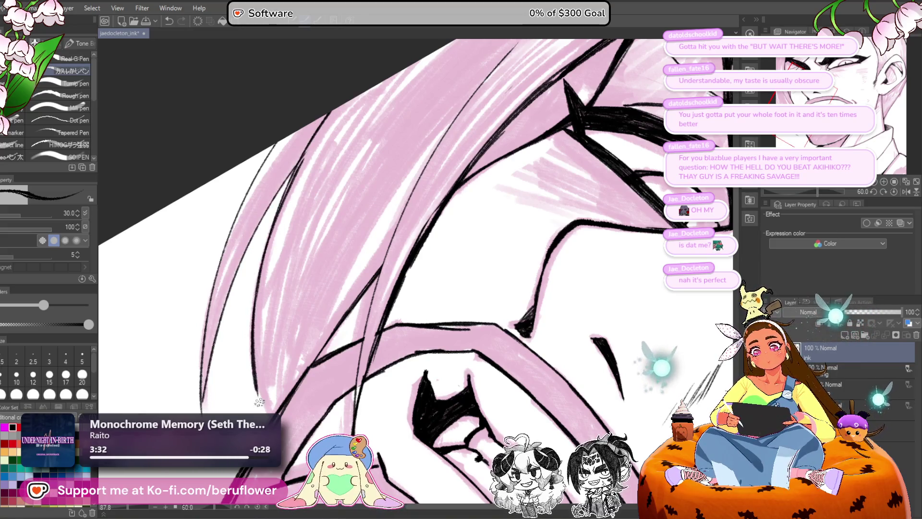
Step: Reset the view upright and hatch the eye's outer corner in black
drag(295, 336, 257, 384)
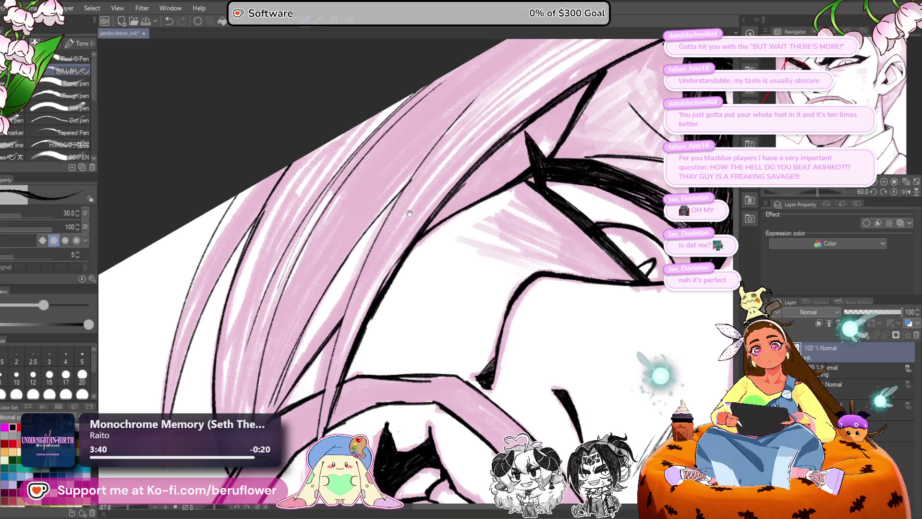
mouse_move(641, 27)
mouse_down()
mouse_move(586, 83)
mouse_move(468, 151)
mouse_up()
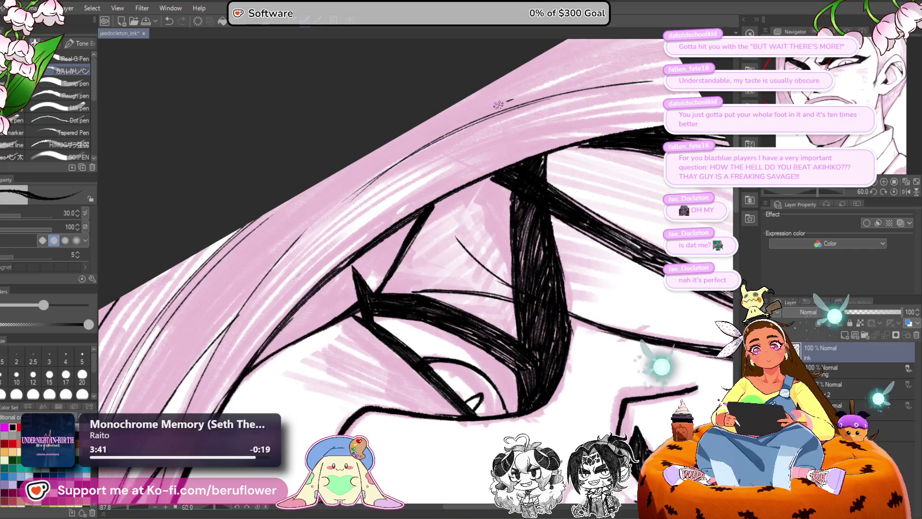
scroll(348, 199, down, 3)
drag(480, 374, 582, 196)
drag(556, 245, 636, 274)
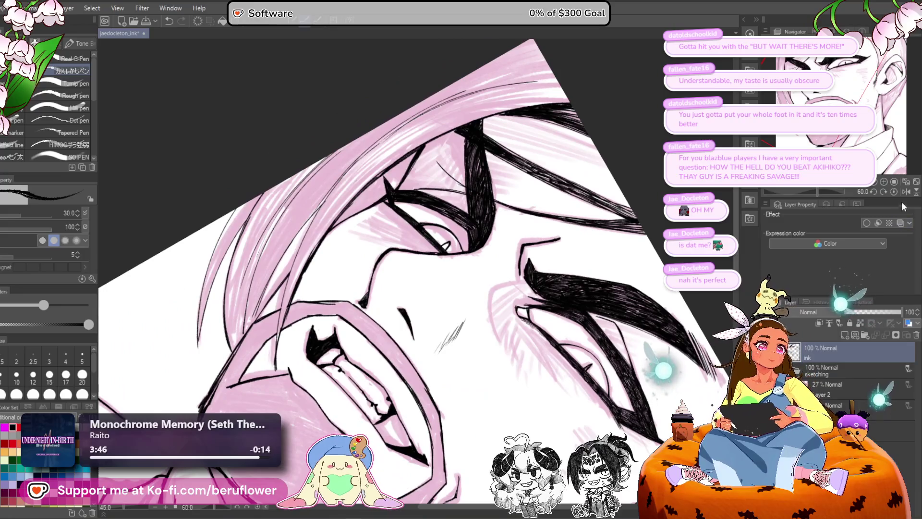
click(893, 192)
key(ctrl+minus)
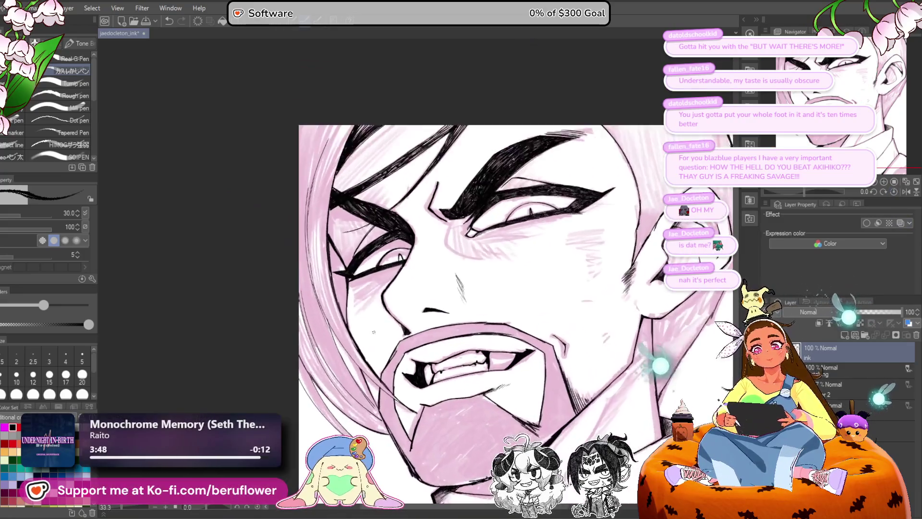
scroll(373, 332, up, 5)
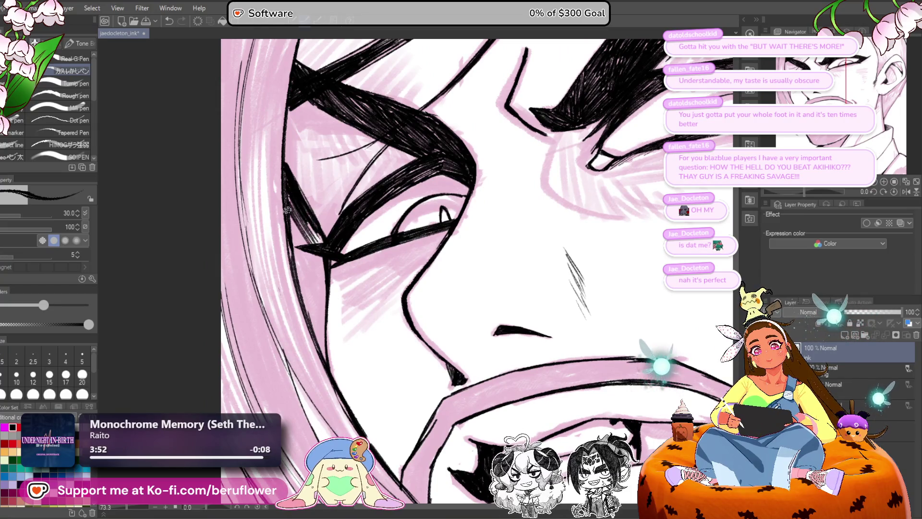
mouse_move(294, 226)
mouse_down()
mouse_move(316, 262)
mouse_move(326, 245)
mouse_move(303, 249)
mouse_move(308, 261)
mouse_move(305, 245)
mouse_up()
drag(311, 254, 326, 271)
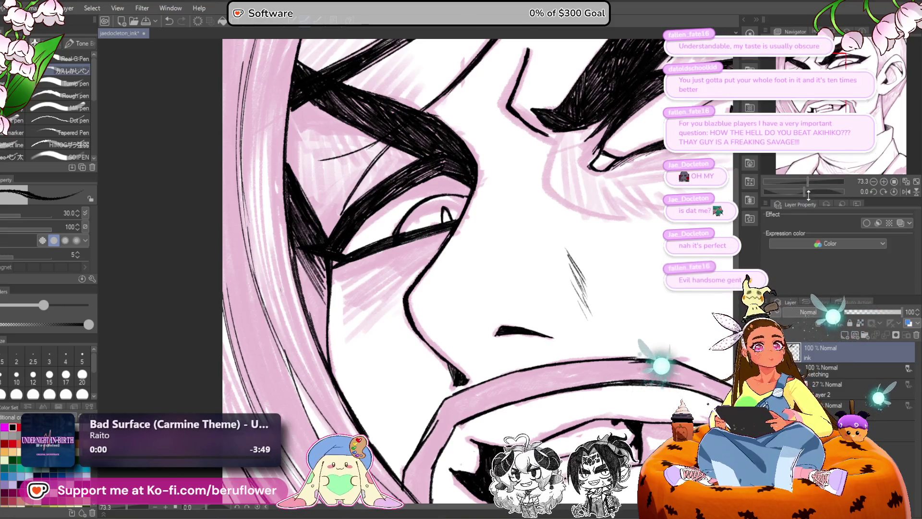
drag(804, 192, 816, 192)
mouse_move(435, 197)
mouse_down()
mouse_move(487, 199)
mouse_move(423, 192)
mouse_move(444, 182)
mouse_move(423, 178)
mouse_move(428, 169)
mouse_up()
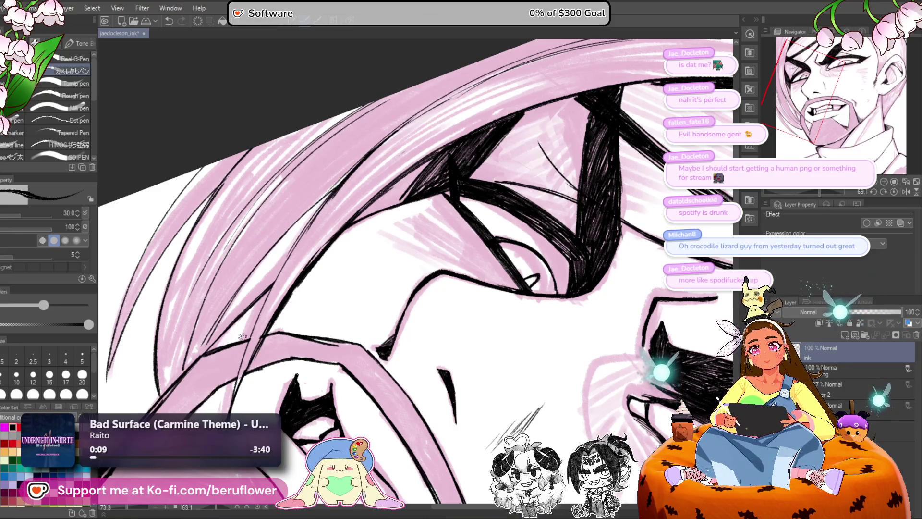
Step: Add black hatching to the dark shadow area above the eye
drag(458, 165, 456, 176)
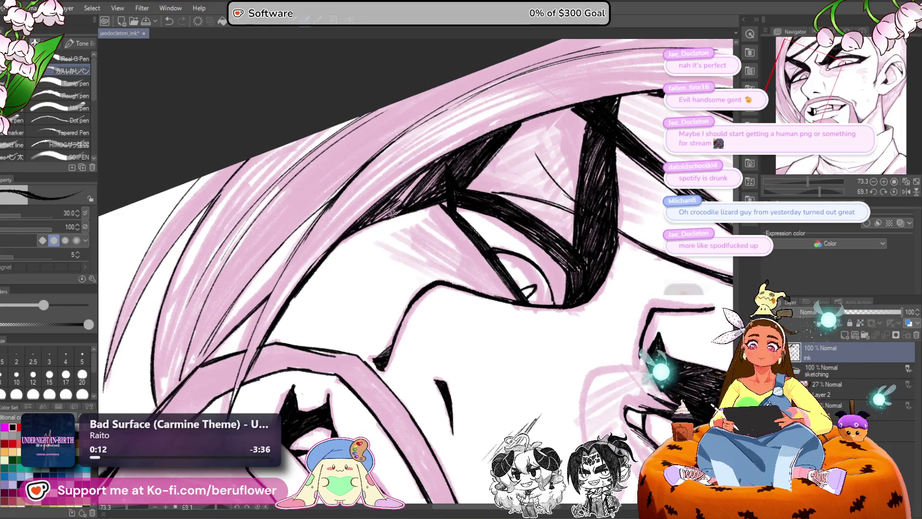
drag(431, 165, 421, 193)
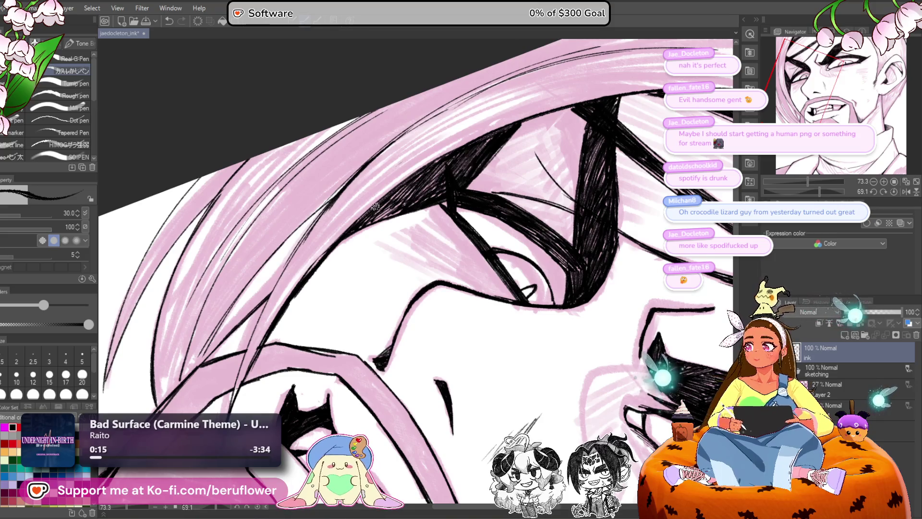
scroll(376, 207, up, 3)
Step: Adjust the canvas tilt and zoom, and recentre the view on the mouth
drag(811, 196, 815, 197)
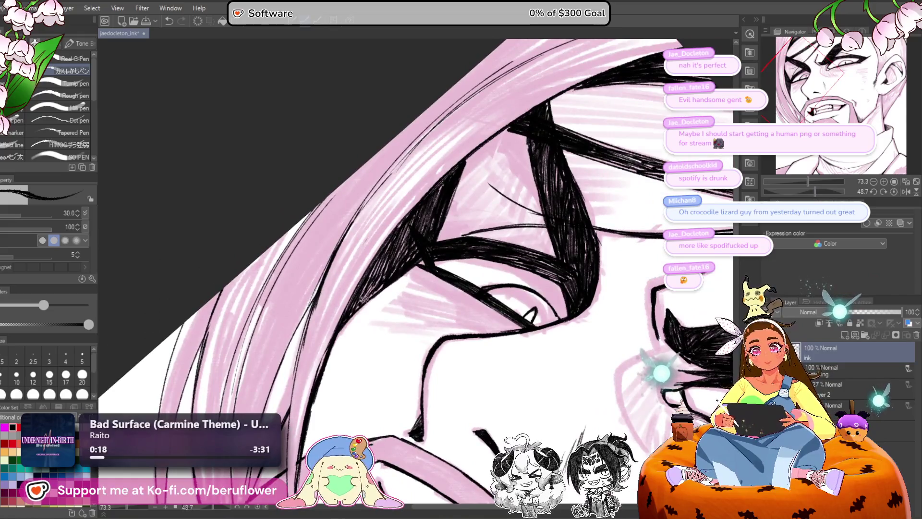
drag(367, 298, 387, 279)
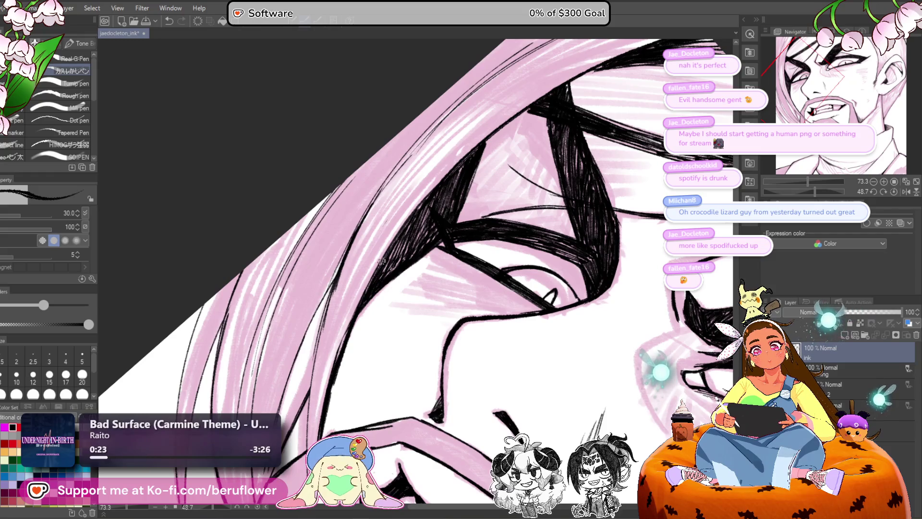
scroll(385, 242, down, 5)
scroll(486, 180, up, 3)
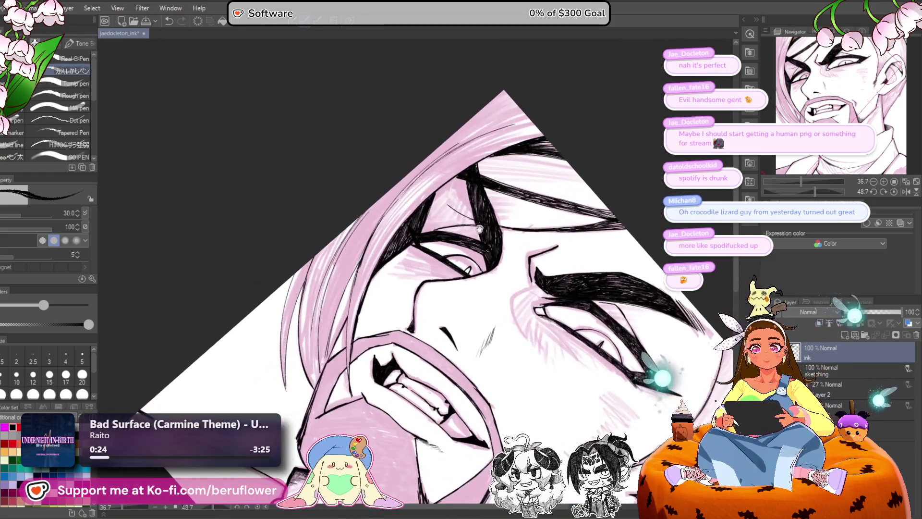
scroll(486, 180, up, 2)
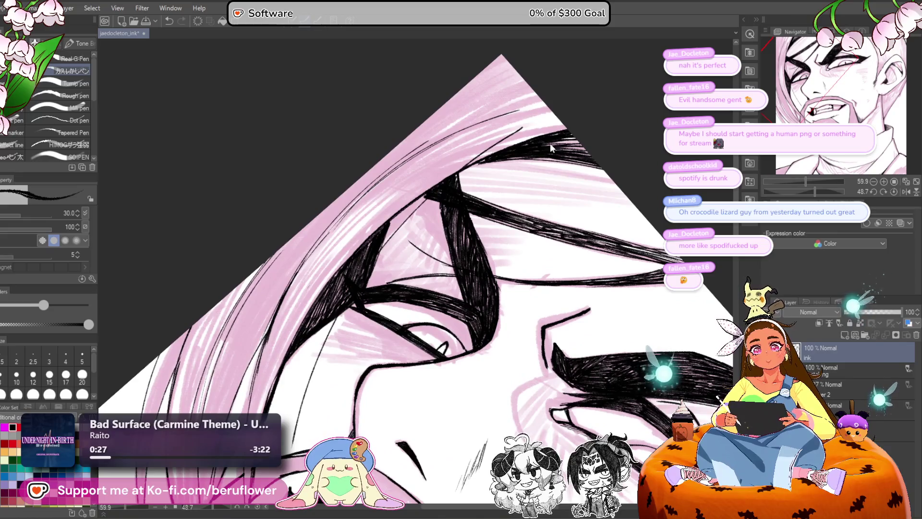
scroll(379, 251, down, 2)
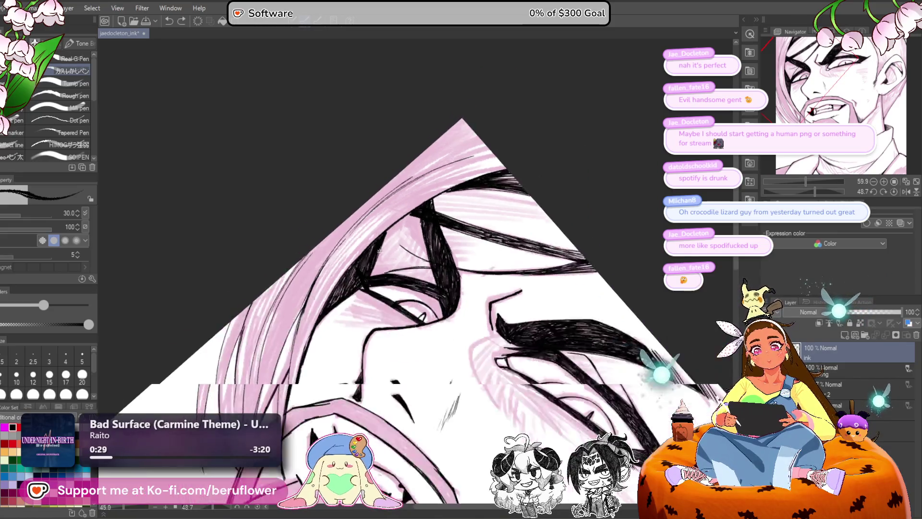
scroll(379, 251, up, 1)
mouse_move(355, 413)
mouse_down()
mouse_move(347, 267)
mouse_move(544, 356)
mouse_up()
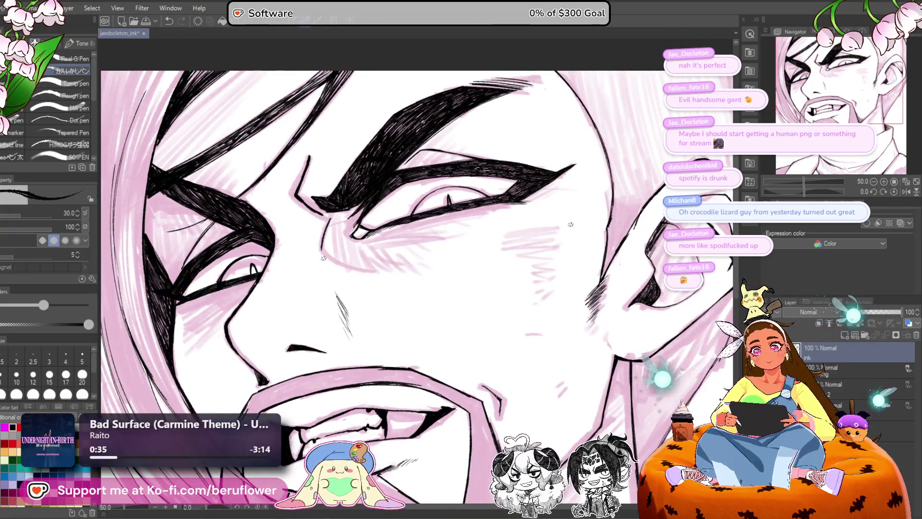
Step: Zoom in on the cheek and ink a thick line down along it
drag(529, 204, 599, 215)
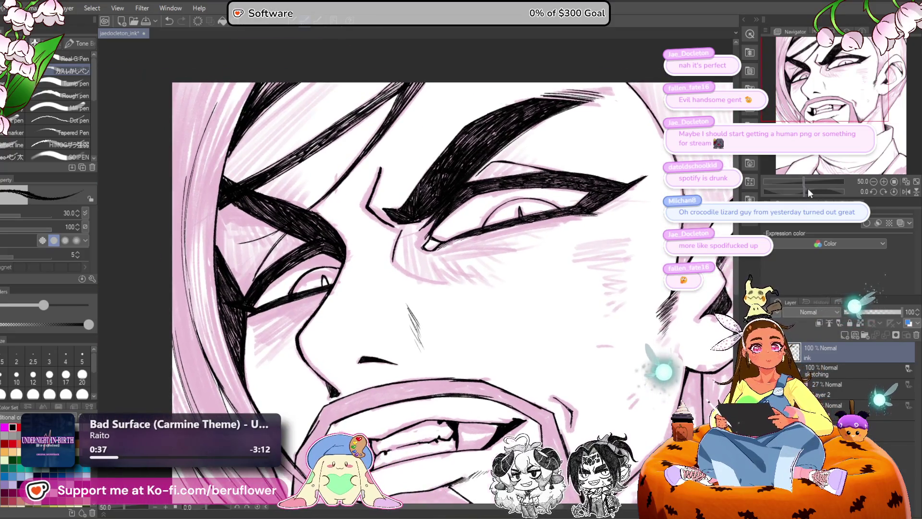
mouse_move(808, 188)
mouse_down()
mouse_move(785, 174)
mouse_move(523, 224)
mouse_up()
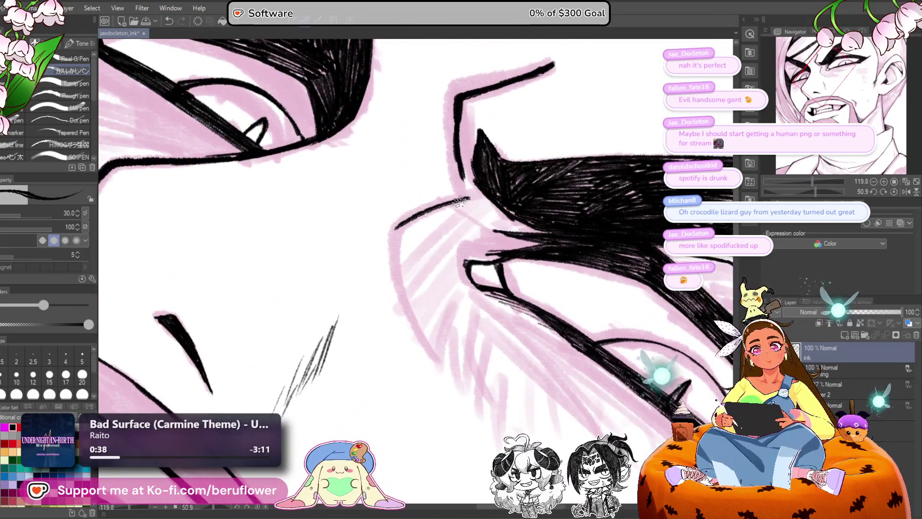
mouse_move(470, 196)
mouse_down()
mouse_move(405, 223)
mouse_move(390, 245)
mouse_move(403, 305)
mouse_up()
drag(395, 247, 409, 319)
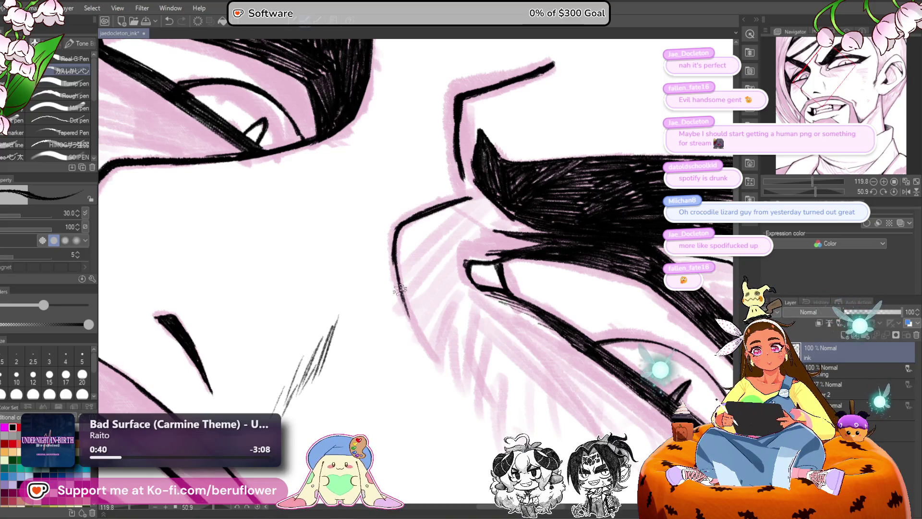
mouse_move(395, 274)
mouse_down()
mouse_move(429, 354)
mouse_move(425, 346)
mouse_up()
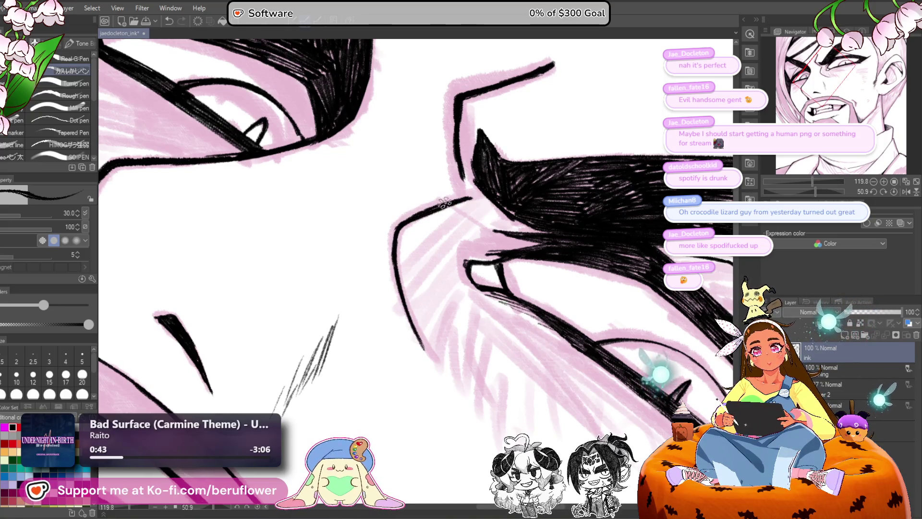
Step: Tilt and zoom the view, shrink the brush, and darken the lower eyelid line
scroll(401, 305, down, 4)
drag(401, 304, 387, 260)
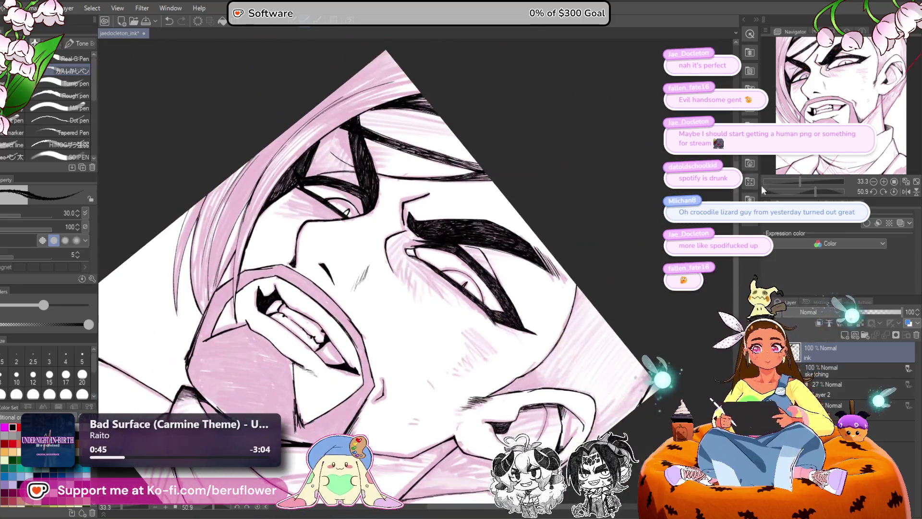
drag(814, 192, 797, 186)
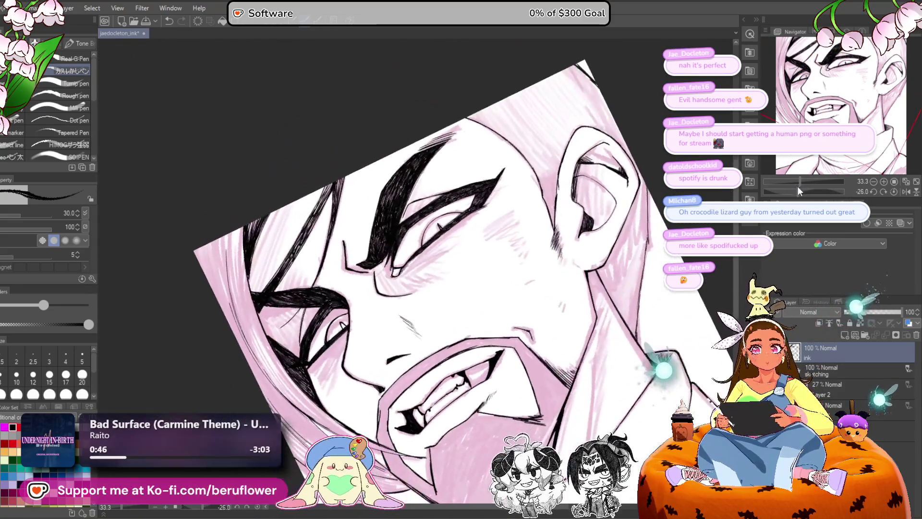
scroll(484, 236, up, 3)
scroll(484, 236, up, 2)
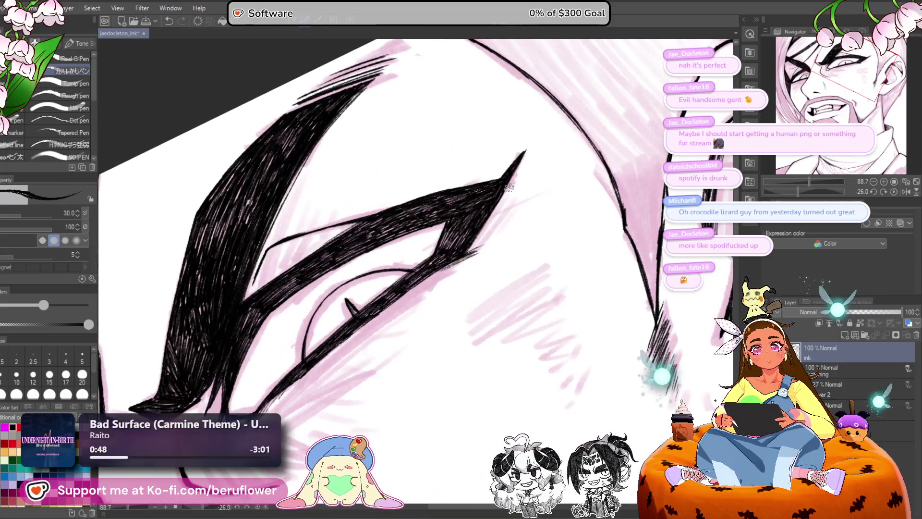
key(bracketleft)
key(bracketleft)
key(bracketleft)
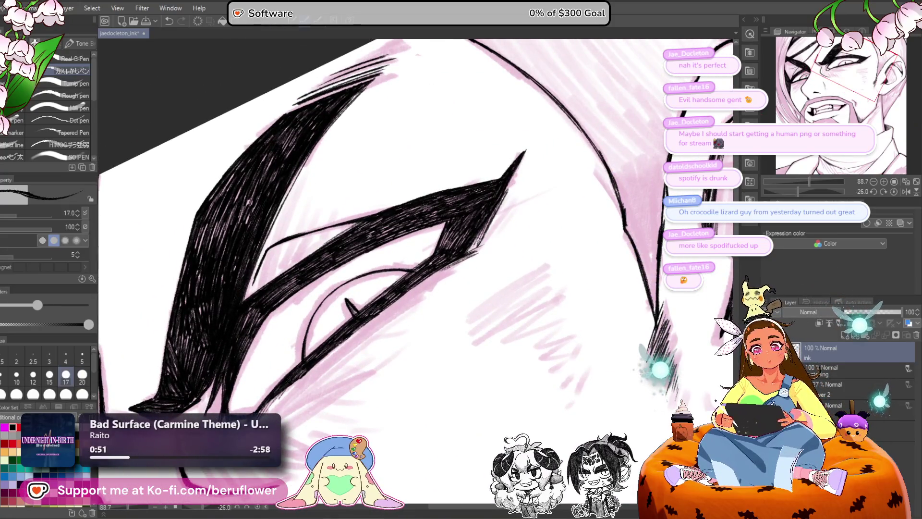
scroll(497, 230, down, 3)
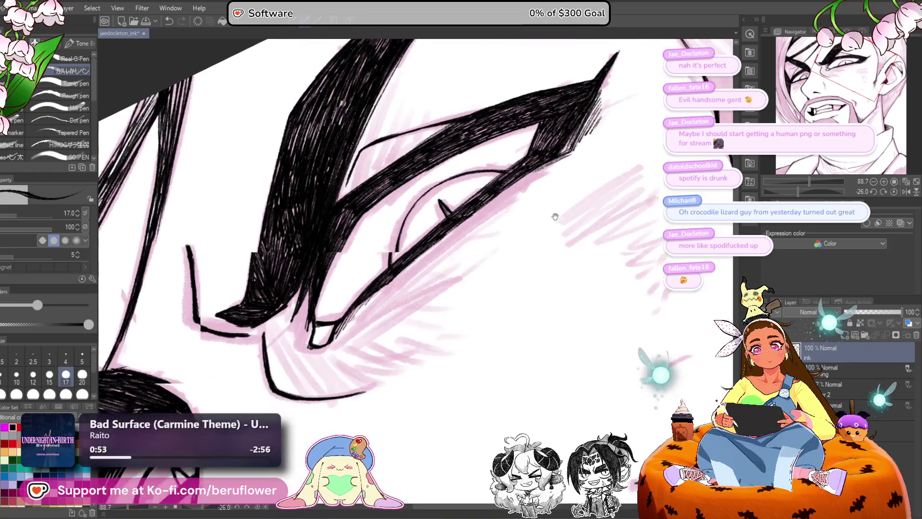
mouse_move(425, 257)
mouse_down()
mouse_move(358, 319)
mouse_move(370, 302)
mouse_move(420, 304)
mouse_move(411, 321)
mouse_up()
Step: Hatch short strokes along the lower lashes and below the lash line
drag(492, 220, 355, 337)
drag(406, 285, 345, 343)
drag(391, 302, 346, 351)
mouse_move(344, 366)
mouse_down()
mouse_move(358, 347)
mouse_move(350, 286)
mouse_move(356, 321)
mouse_up()
drag(353, 266, 361, 323)
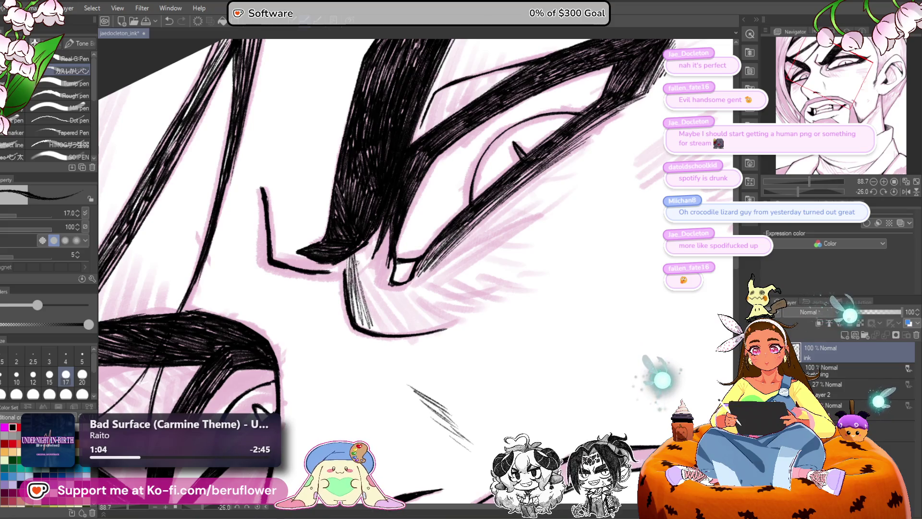
mouse_move(368, 248)
mouse_down()
mouse_move(373, 307)
mouse_move(384, 288)
mouse_up()
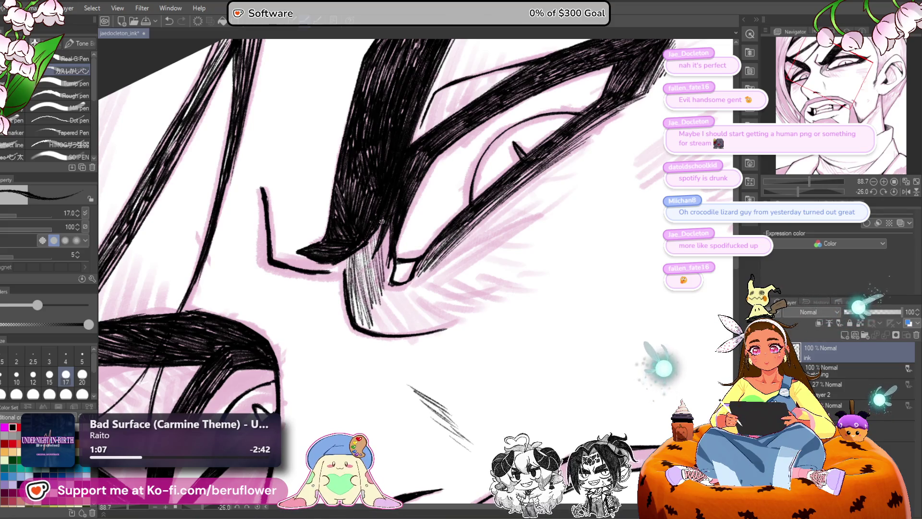
mouse_move(391, 230)
mouse_down()
mouse_move(387, 279)
mouse_move(399, 322)
mouse_up()
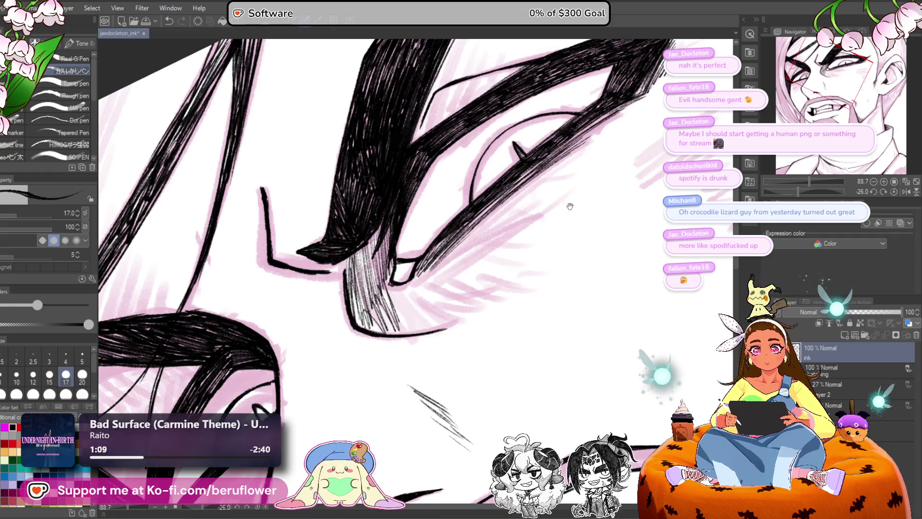
Step: Zoom in closer and ink a stroke along the brow edge, redoing misplaced attempts
mouse_move(809, 181)
mouse_down()
mouse_move(778, 181)
mouse_move(815, 181)
mouse_move(818, 191)
mouse_up()
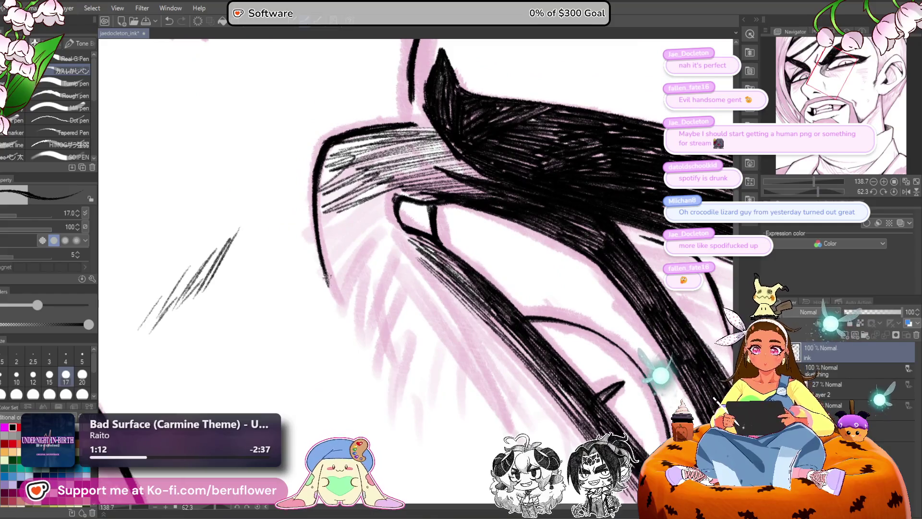
drag(327, 283, 361, 374)
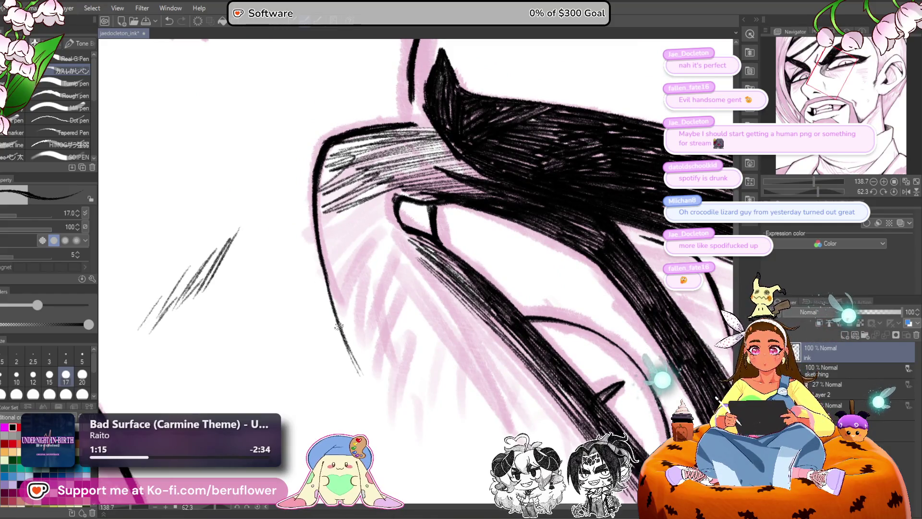
key(ctrl+z)
key(ctrl+z)
drag(322, 264, 356, 361)
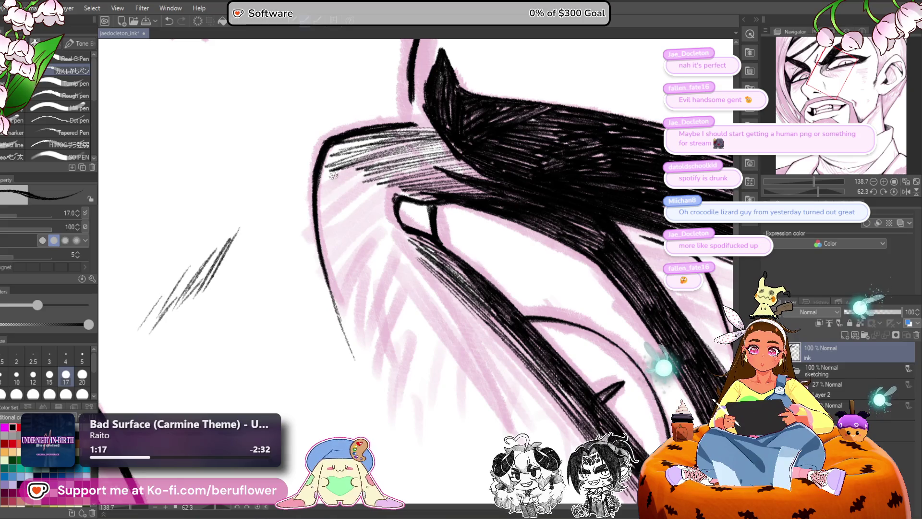
key(ctrl+z)
drag(329, 297, 360, 390)
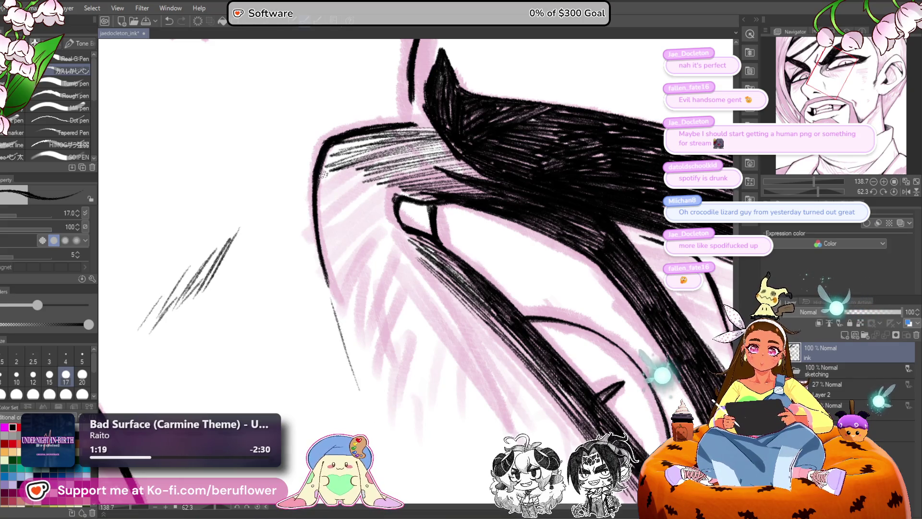
Step: Darken the brow edge and hatch the shadow underneath it
mouse_move(318, 226)
mouse_down()
mouse_move(331, 146)
mouse_move(326, 173)
mouse_up()
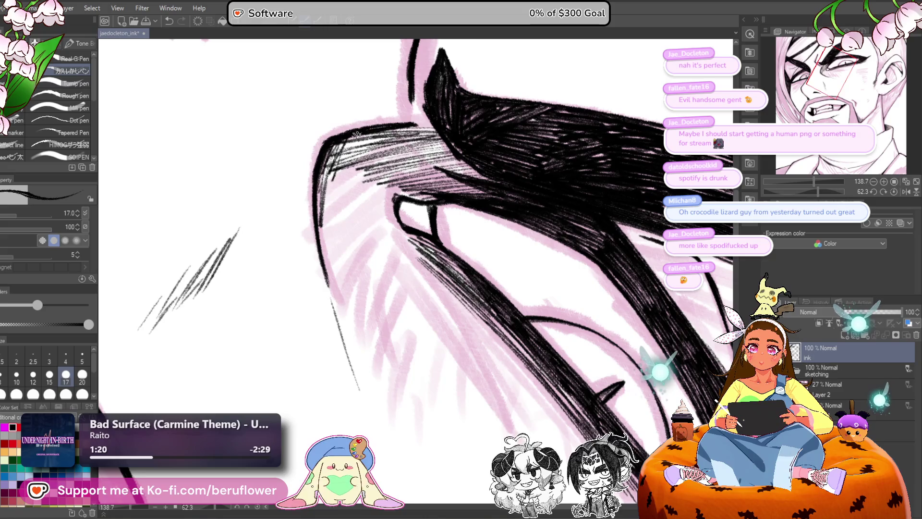
drag(319, 262, 341, 160)
mouse_move(331, 245)
mouse_down()
mouse_move(358, 151)
mouse_move(379, 144)
mouse_up()
mouse_move(362, 257)
mouse_down()
mouse_move(382, 173)
mouse_move(393, 234)
mouse_up()
drag(401, 266, 390, 214)
drag(409, 268, 406, 250)
mouse_move(334, 302)
mouse_down()
mouse_move(327, 219)
mouse_move(331, 238)
mouse_up()
drag(349, 336, 342, 223)
drag(362, 358, 353, 264)
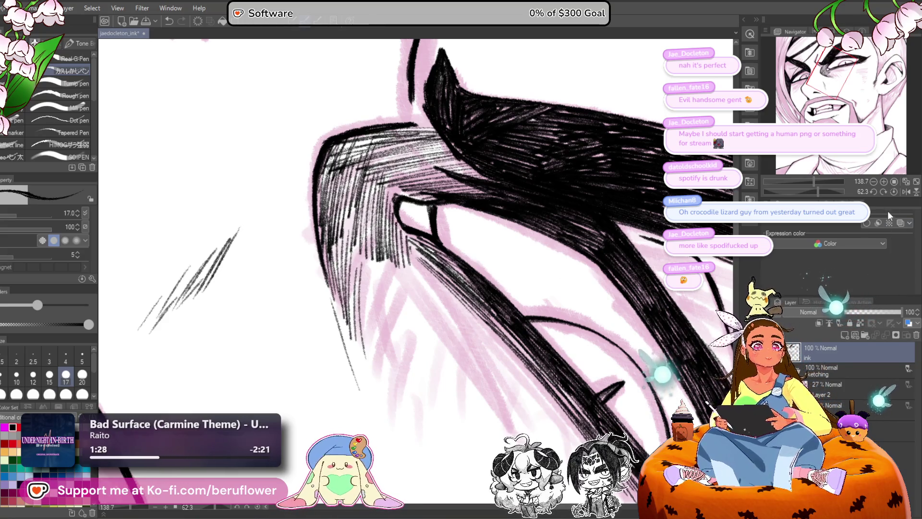
Step: Straighten the view and hatch past and along the lower tip of the brow
key(at)
drag(361, 307, 441, 350)
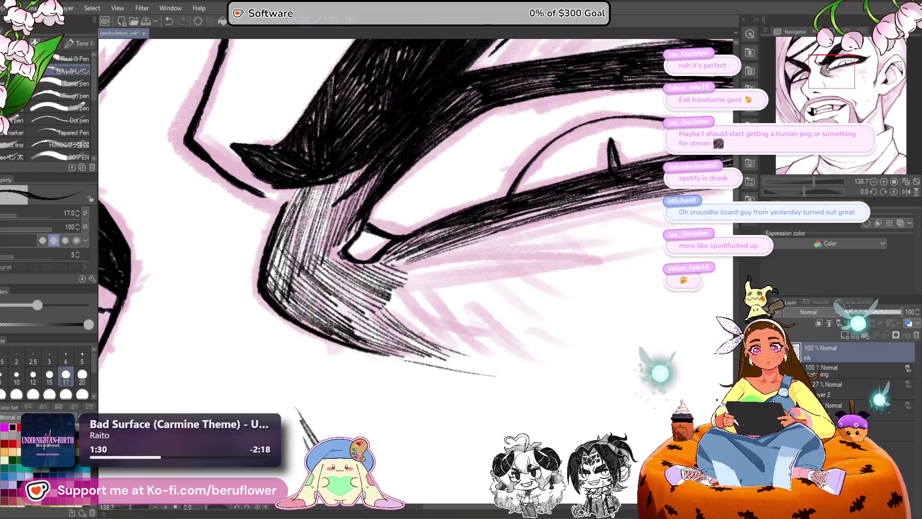
drag(396, 308, 492, 362)
mouse_move(645, 331)
mouse_down()
mouse_move(619, 323)
mouse_move(588, 201)
mouse_up()
drag(356, 295, 375, 350)
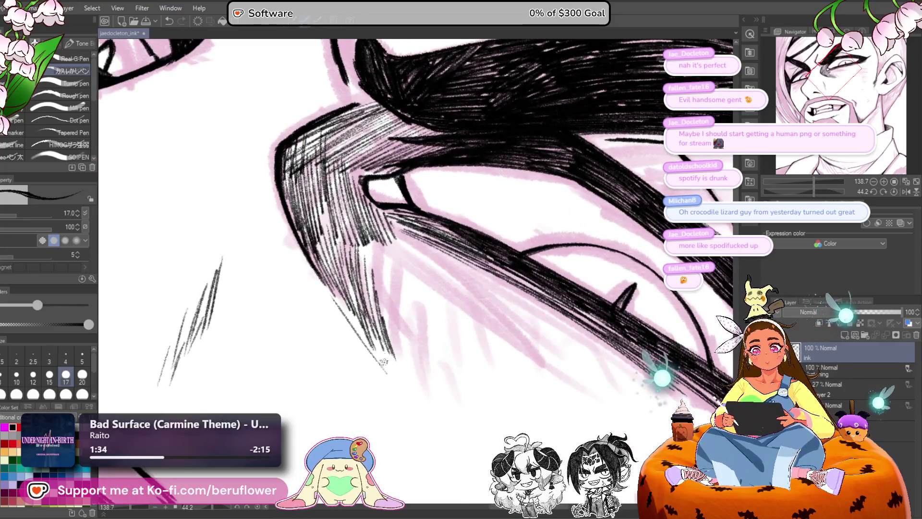
drag(367, 314, 391, 372)
mouse_move(355, 294)
mouse_down()
mouse_move(380, 358)
mouse_move(353, 314)
mouse_up()
Step: Extend dense hatching further down along the brow tip
drag(362, 243, 385, 331)
drag(379, 281, 401, 351)
drag(386, 303, 413, 365)
drag(398, 319, 424, 369)
drag(369, 308, 390, 365)
drag(377, 331, 405, 375)
drag(411, 344, 443, 401)
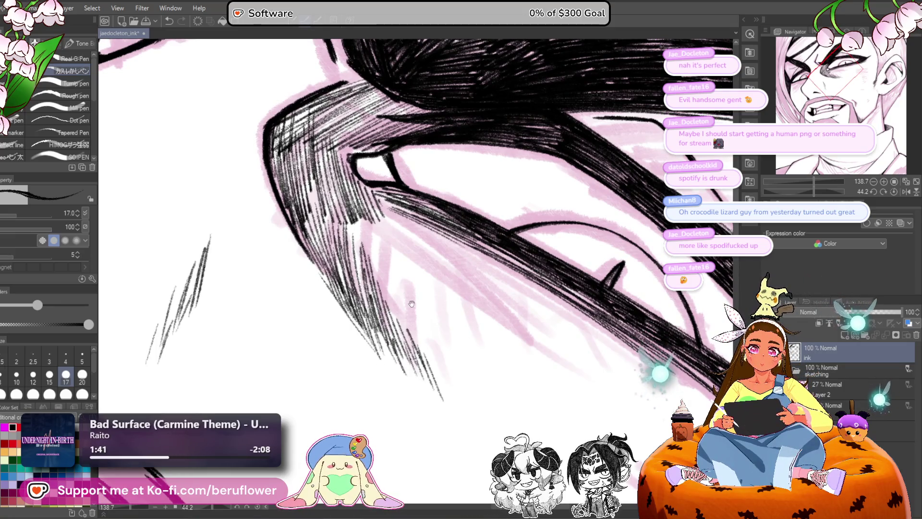
Step: Fill in final hatching near the tip, then reset rotation and zoom out to 50%
drag(349, 221, 369, 284)
drag(361, 206, 387, 309)
drag(372, 221, 399, 324)
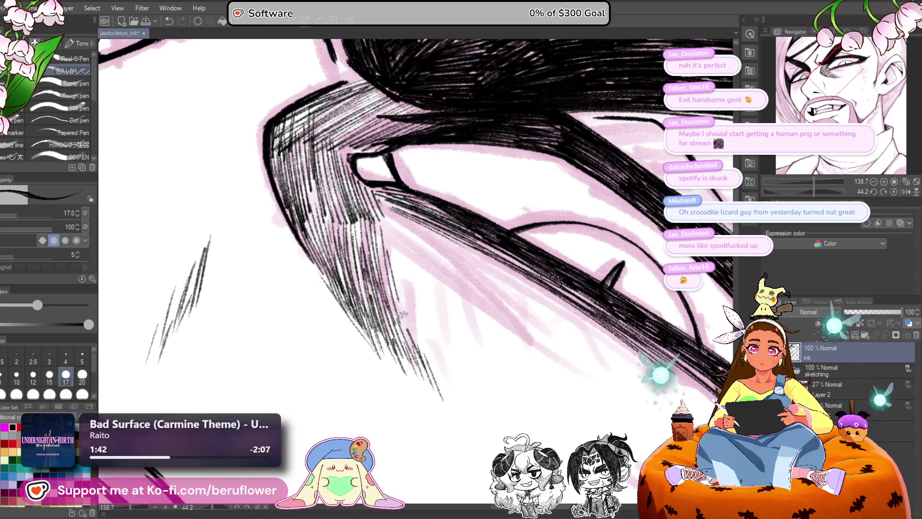
drag(394, 271, 409, 324)
click(891, 191)
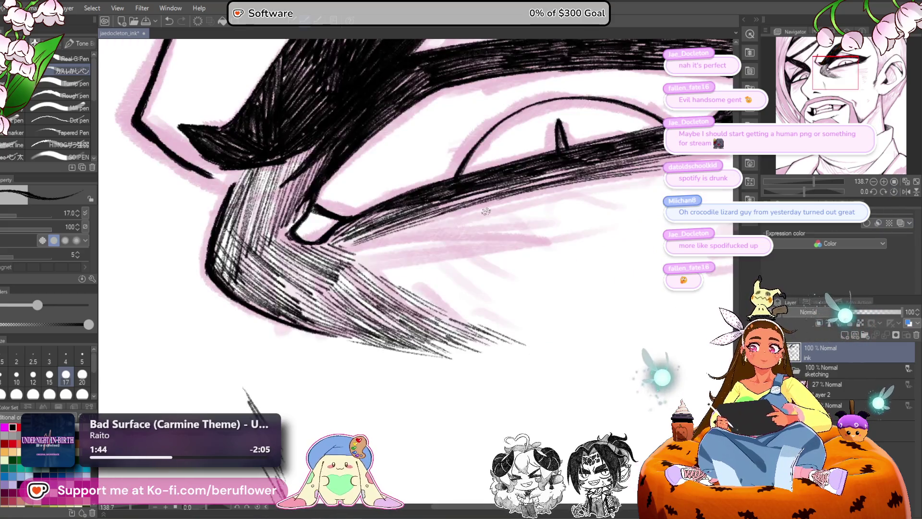
key(ctrl+minus)
key(ctrl+minus)
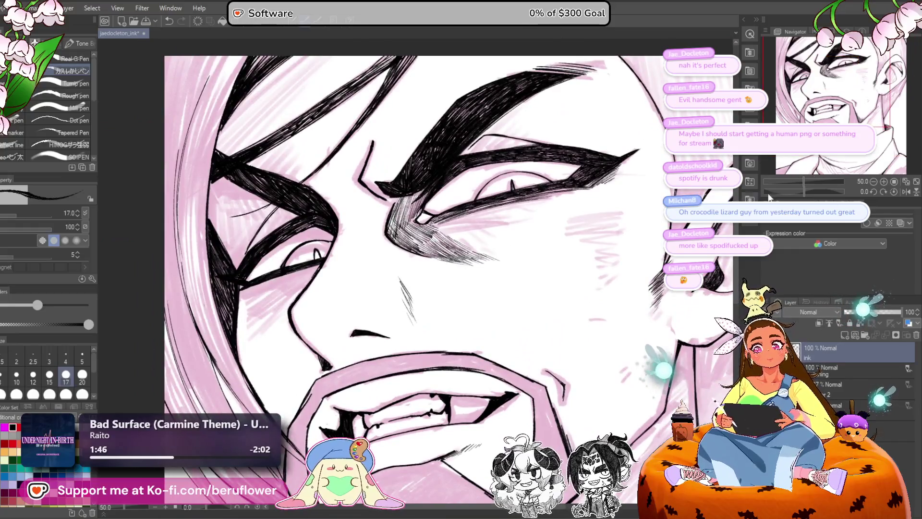
Step: Tilt the canvas, zoom to 165%, and start diagonal hatching beside the eye
drag(803, 192, 814, 197)
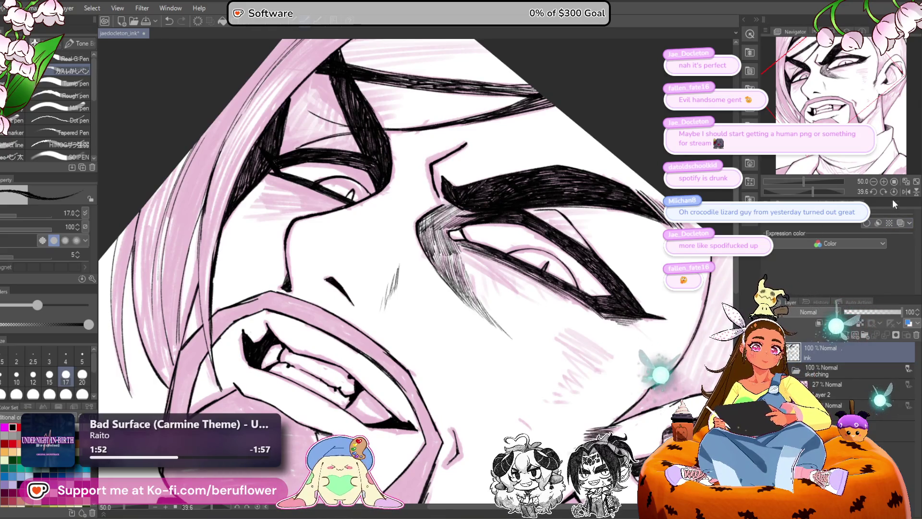
drag(812, 191, 795, 192)
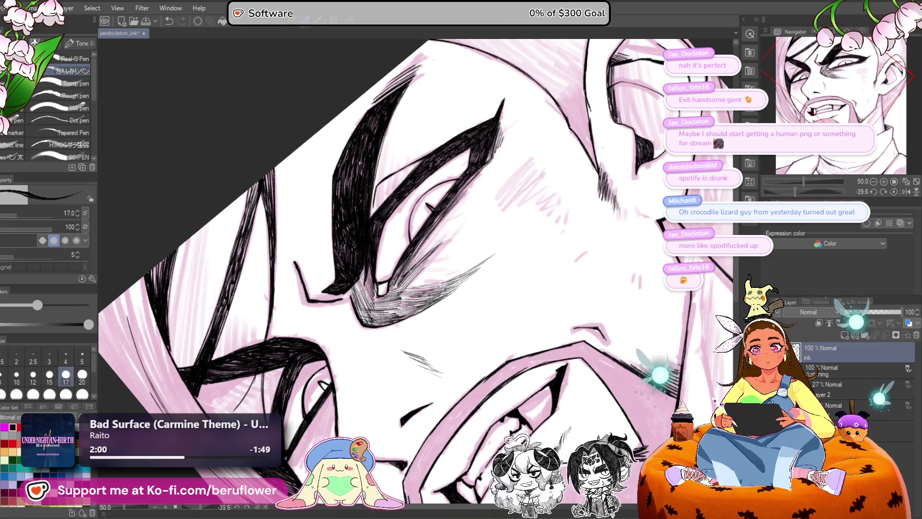
scroll(480, 216, up, 5)
drag(390, 311, 483, 209)
drag(426, 256, 534, 170)
drag(446, 246, 523, 179)
Step: Add more diagonal hatching beside the eye and around its outer corner
drag(428, 288, 517, 188)
drag(396, 325, 498, 207)
drag(480, 192, 403, 290)
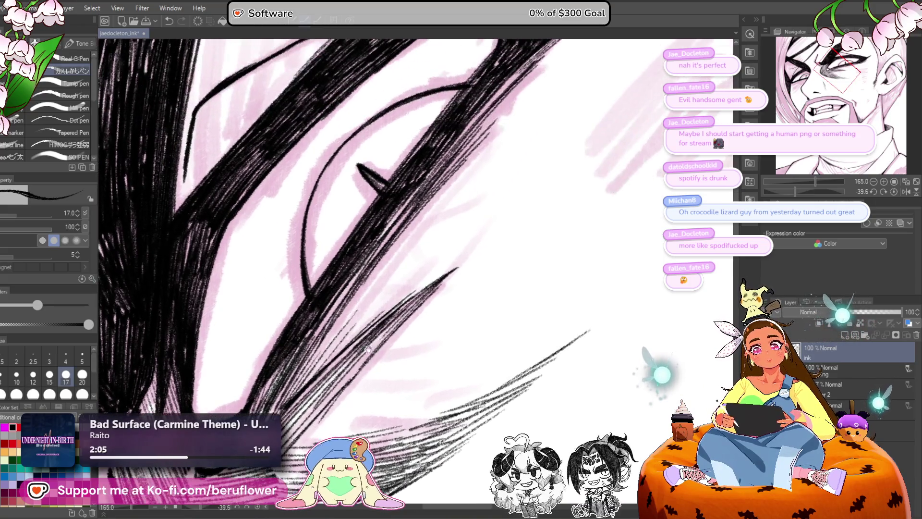
mouse_move(331, 343)
mouse_down()
mouse_move(456, 178)
mouse_move(453, 269)
mouse_up()
drag(307, 368, 408, 231)
mouse_move(281, 404)
mouse_down()
mouse_move(346, 309)
mouse_move(363, 307)
mouse_move(300, 377)
mouse_move(319, 352)
mouse_up()
Step: Darken the brow below the eye corner with layered hatching
drag(281, 407, 325, 339)
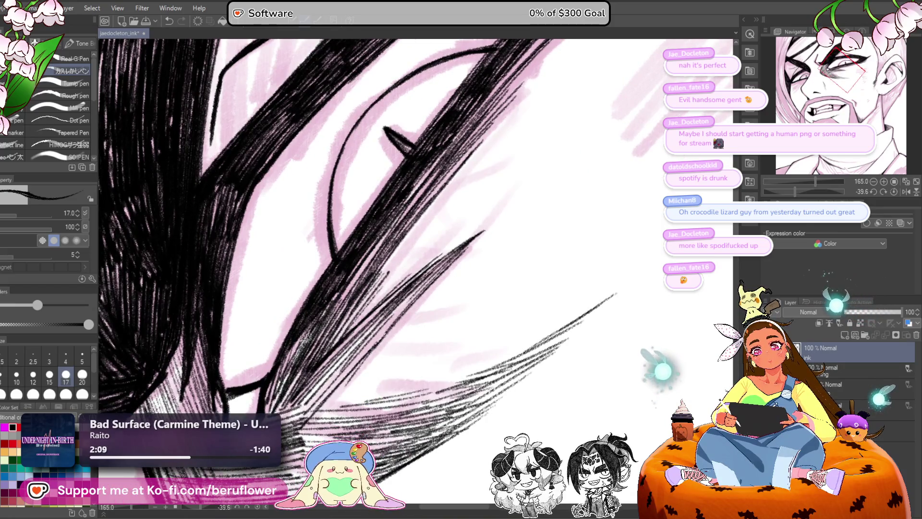
drag(287, 382, 321, 313)
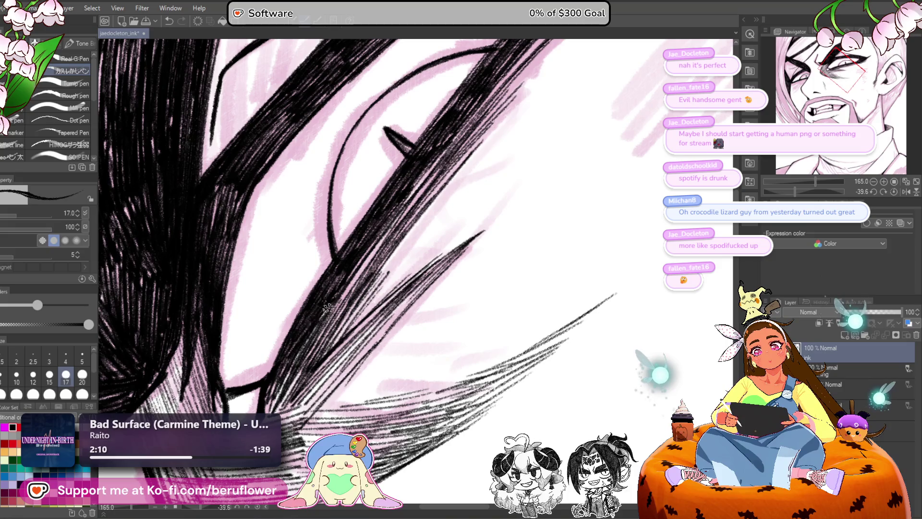
drag(295, 362, 382, 246)
mouse_move(317, 327)
mouse_down()
mouse_move(375, 249)
mouse_move(369, 256)
mouse_up()
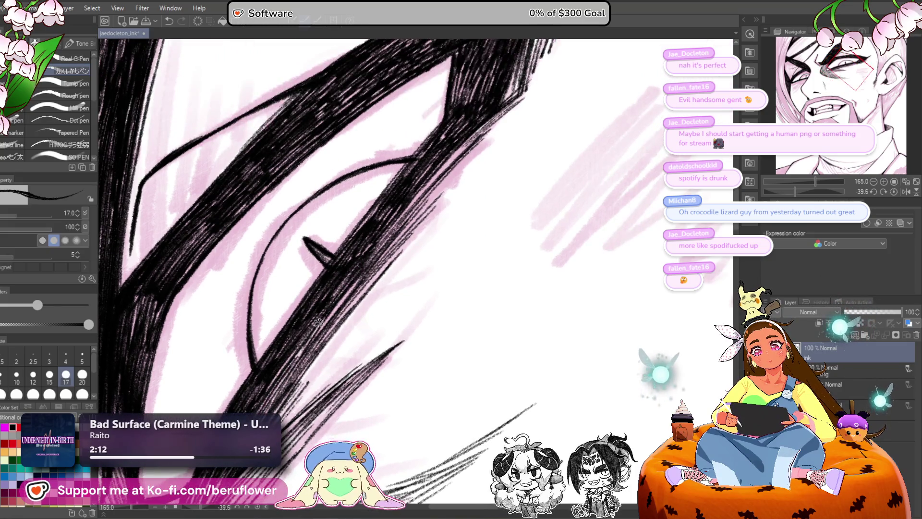
drag(301, 359, 364, 269)
drag(317, 336, 366, 274)
drag(283, 380, 320, 324)
Step: Thicken the hatching beside the eye and fill the remaining gaps
mouse_move(368, 269)
mouse_down()
mouse_move(430, 201)
mouse_move(425, 209)
mouse_up()
drag(353, 302, 434, 211)
drag(344, 317, 428, 223)
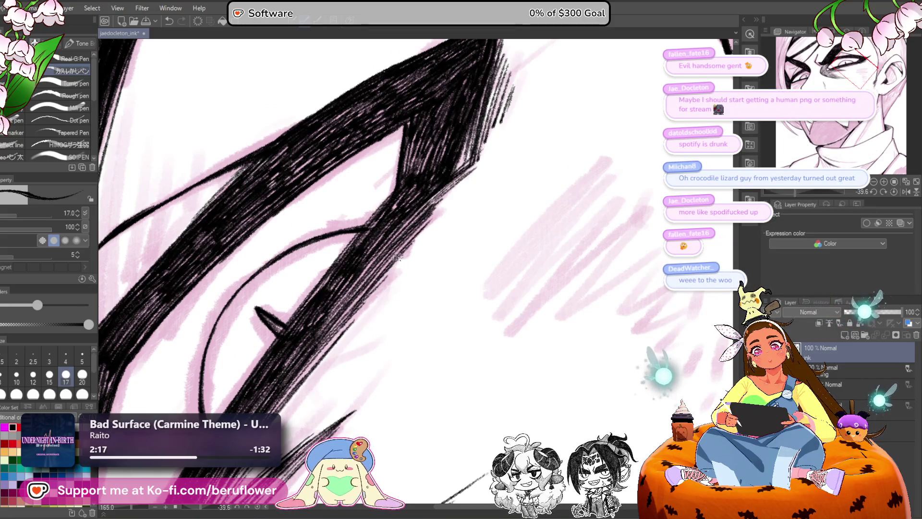
drag(307, 384, 379, 274)
mouse_move(300, 357)
mouse_down()
mouse_move(386, 244)
mouse_move(331, 320)
mouse_up()
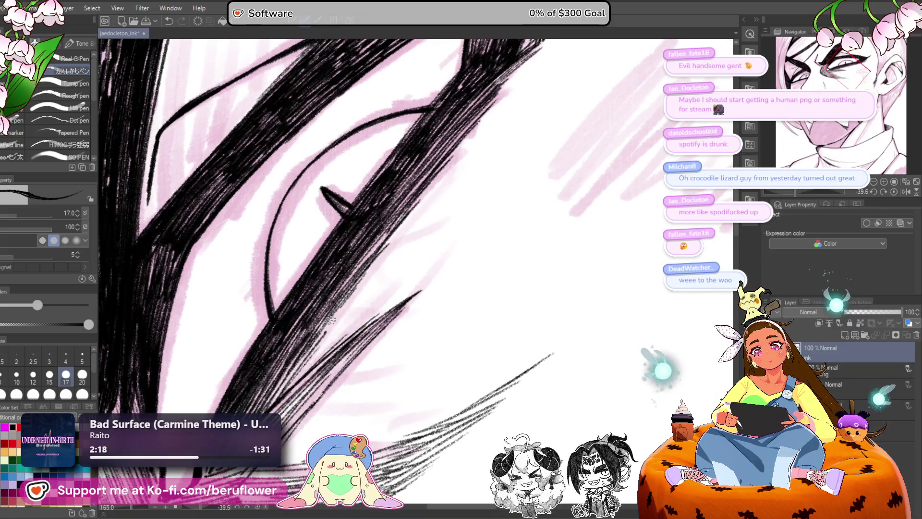
mouse_move(288, 389)
mouse_down()
mouse_move(336, 309)
mouse_move(334, 339)
mouse_up()
scroll(331, 320, down, 5)
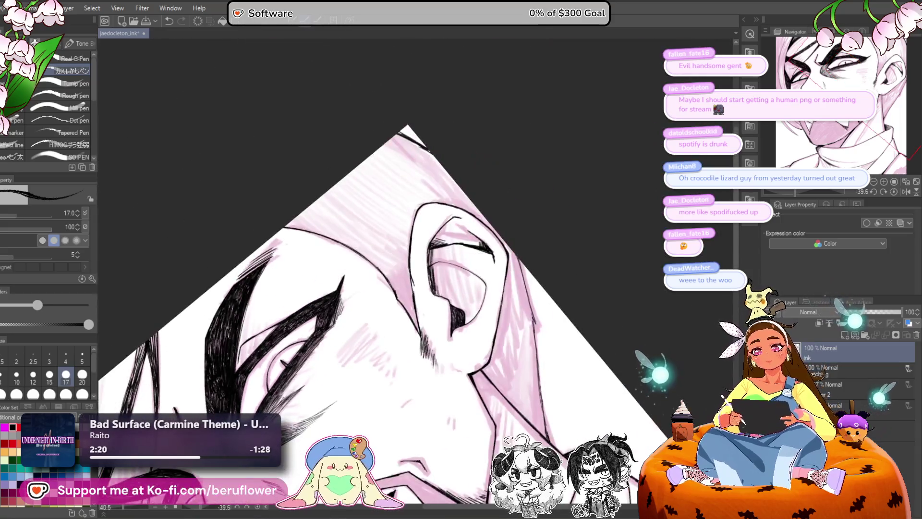
mouse_move(365, 476)
mouse_down()
mouse_move(392, 365)
mouse_move(523, 326)
mouse_up()
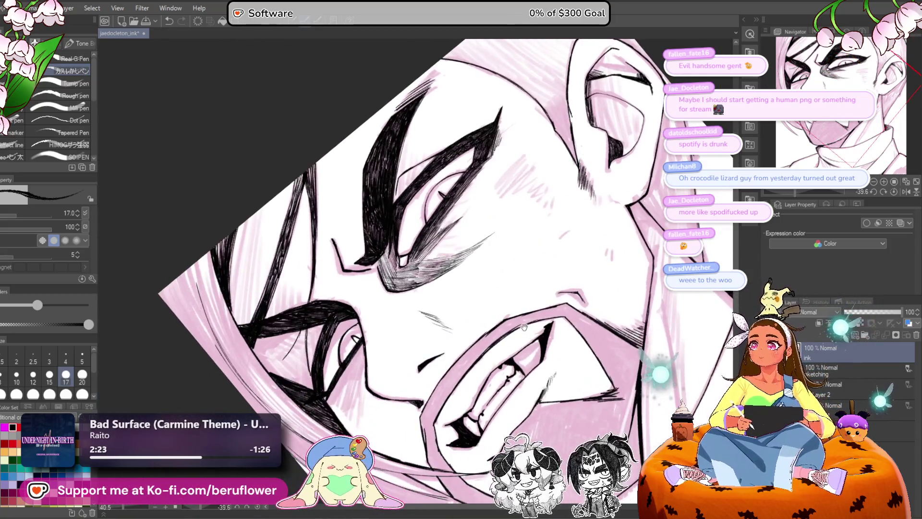
drag(564, 360, 530, 356)
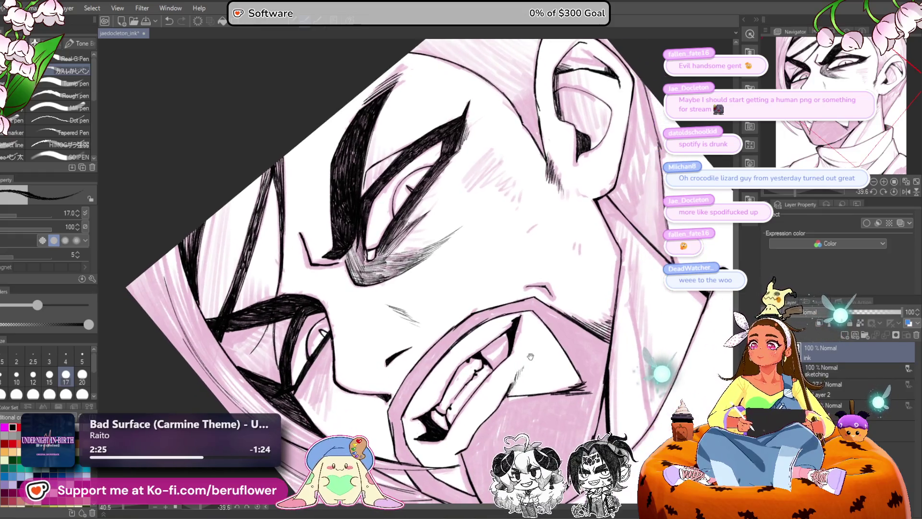
click(894, 191)
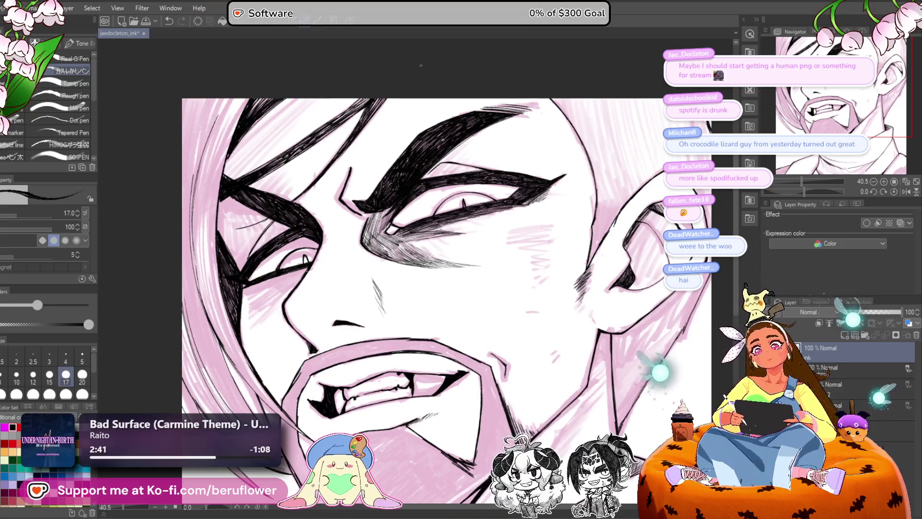
scroll(421, 66, down, 3)
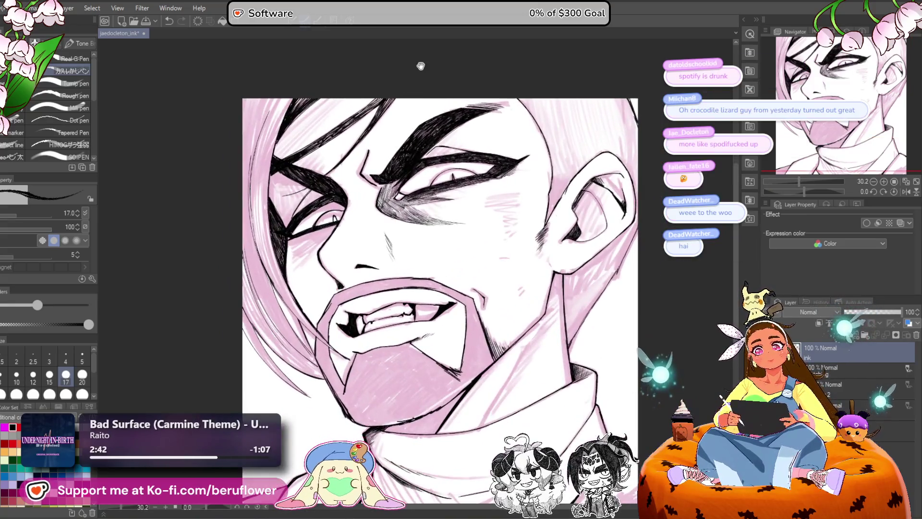
drag(420, 65, 468, 94)
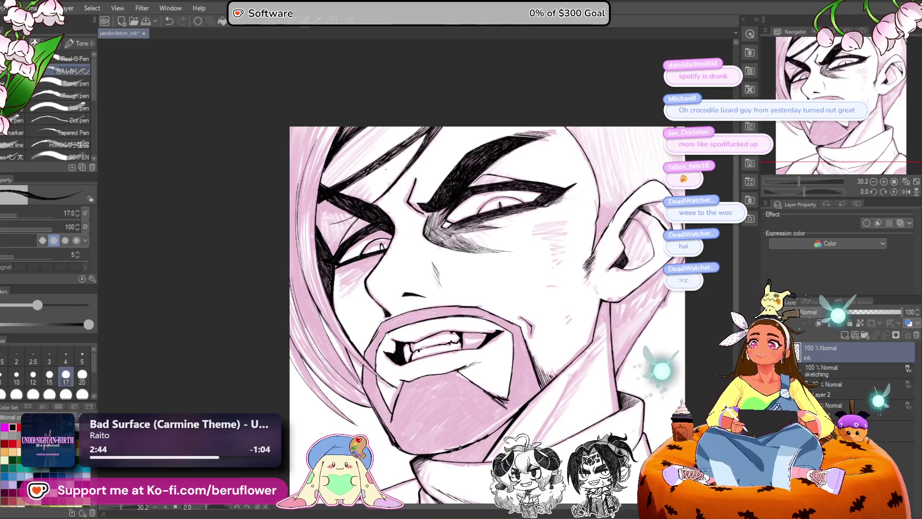
scroll(355, 176, up, 4)
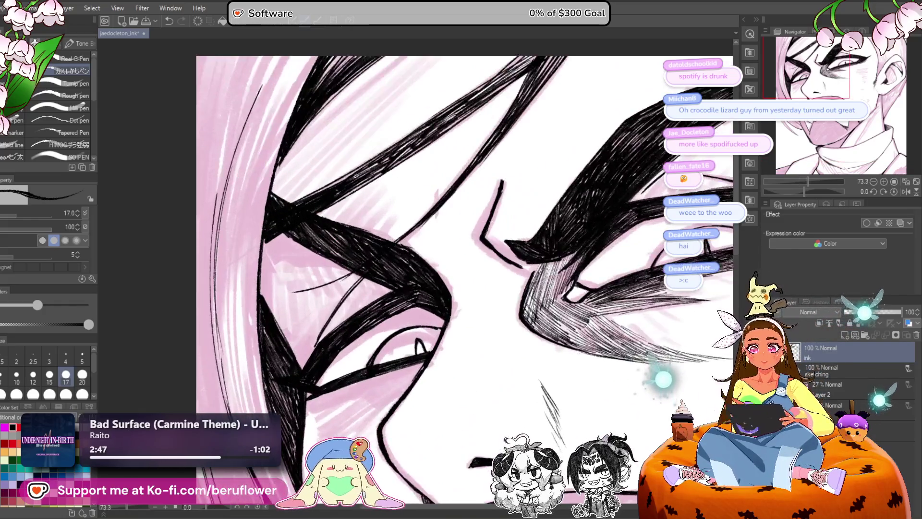
drag(370, 190, 355, 235)
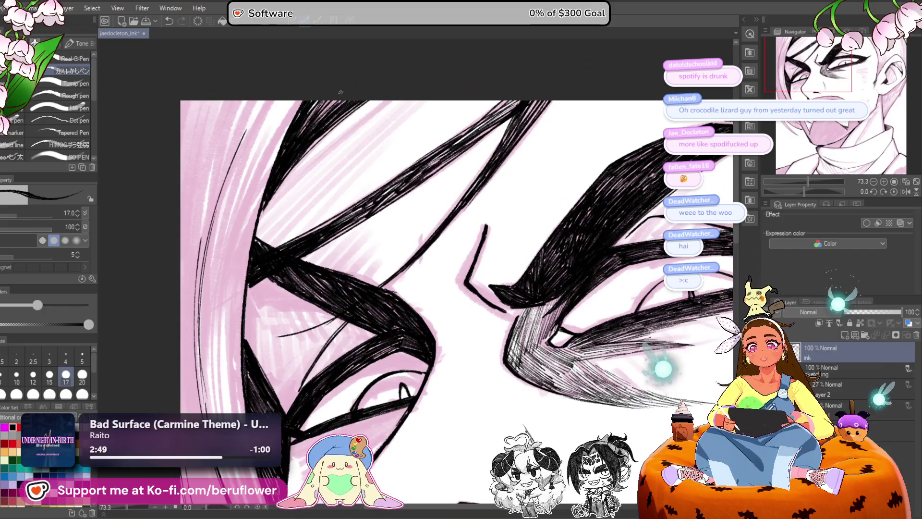
scroll(301, 143, down, 4)
mouse_move(565, 338)
mouse_down()
mouse_move(545, 291)
mouse_move(530, 323)
mouse_move(507, 300)
mouse_move(485, 331)
mouse_move(464, 338)
mouse_up()
drag(567, 394, 524, 453)
scroll(523, 454, up, 5)
drag(509, 336, 529, 376)
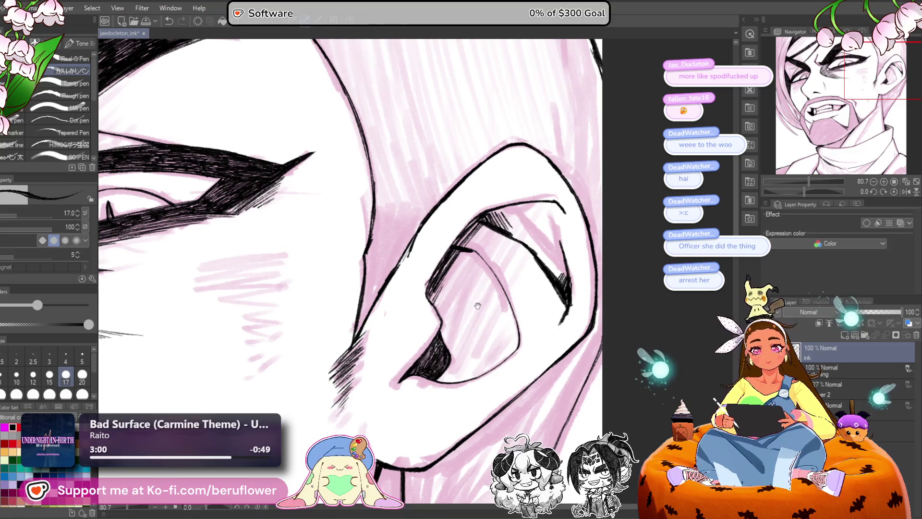
Step: Ink a line along the inner ear and hatch its inner and lower shadow
drag(441, 275, 431, 298)
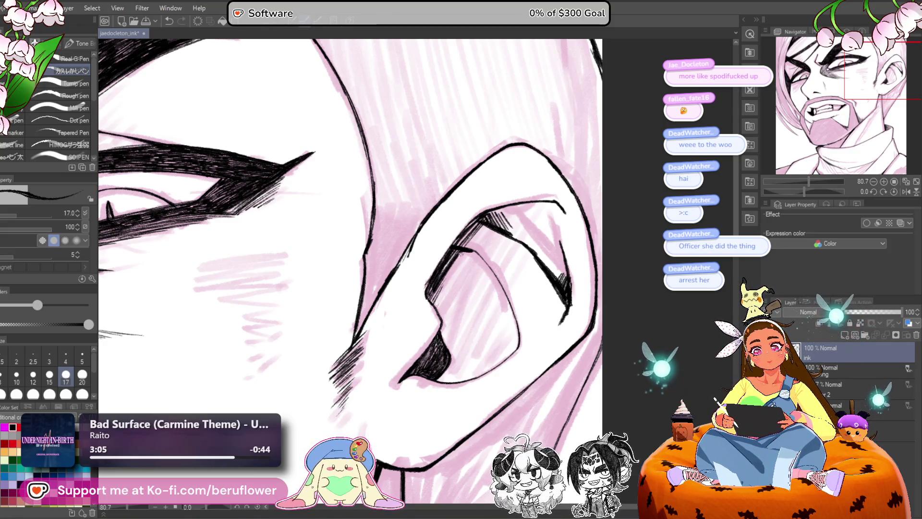
mouse_move(462, 255)
mouse_down()
mouse_move(438, 306)
mouse_move(442, 321)
mouse_up()
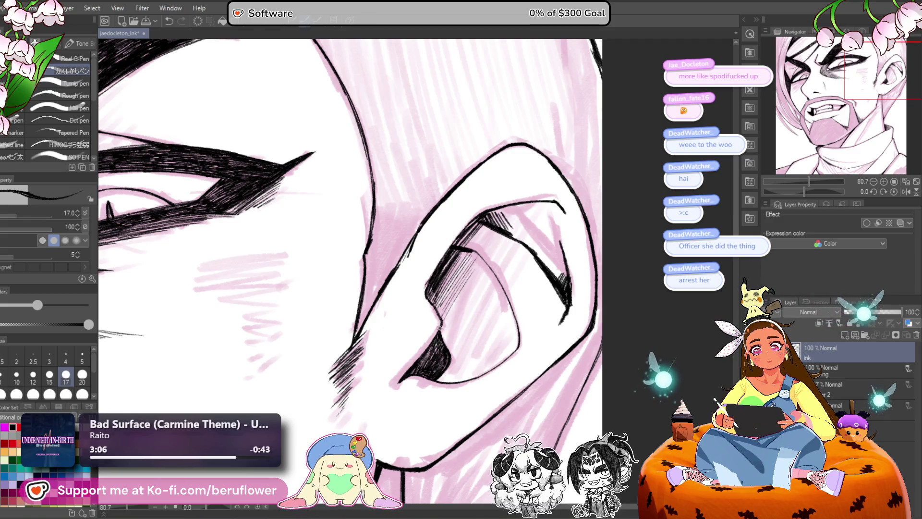
mouse_move(470, 273)
mouse_down()
mouse_move(435, 338)
mouse_move(442, 336)
mouse_up()
drag(469, 291, 435, 350)
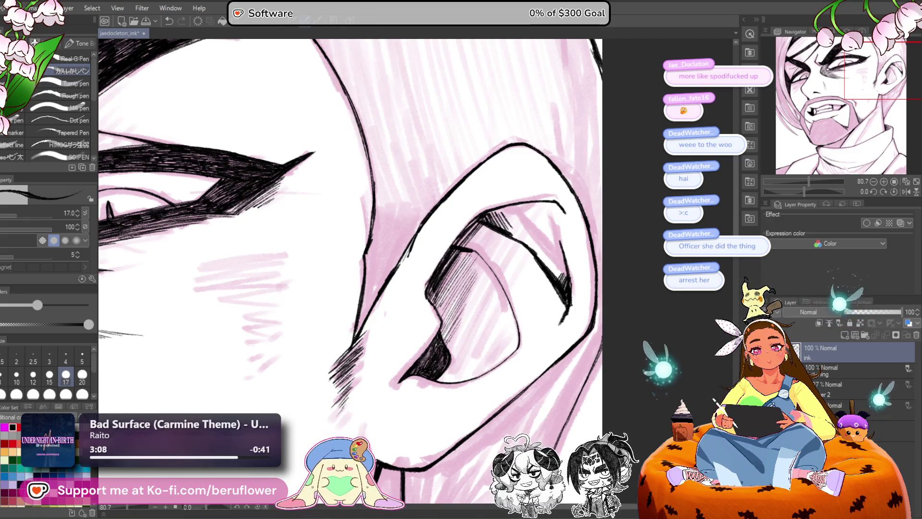
scroll(464, 305, down, 2)
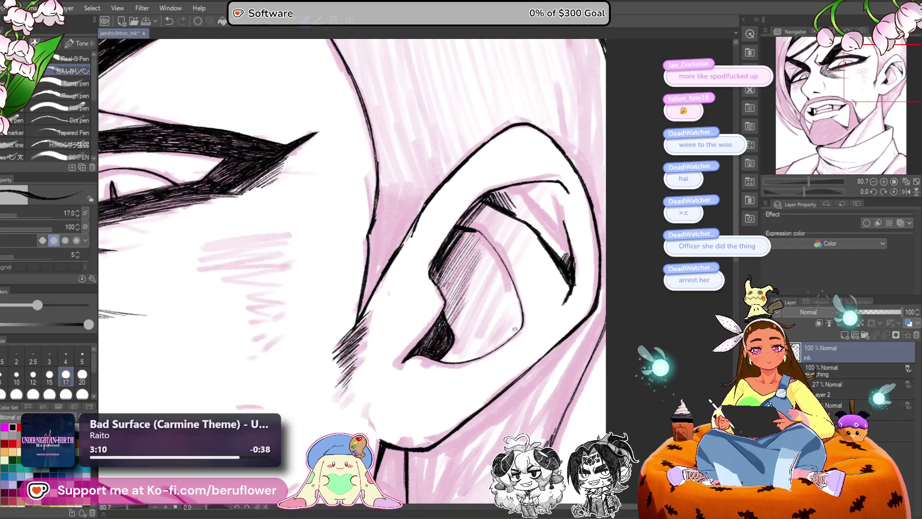
drag(514, 321, 462, 358)
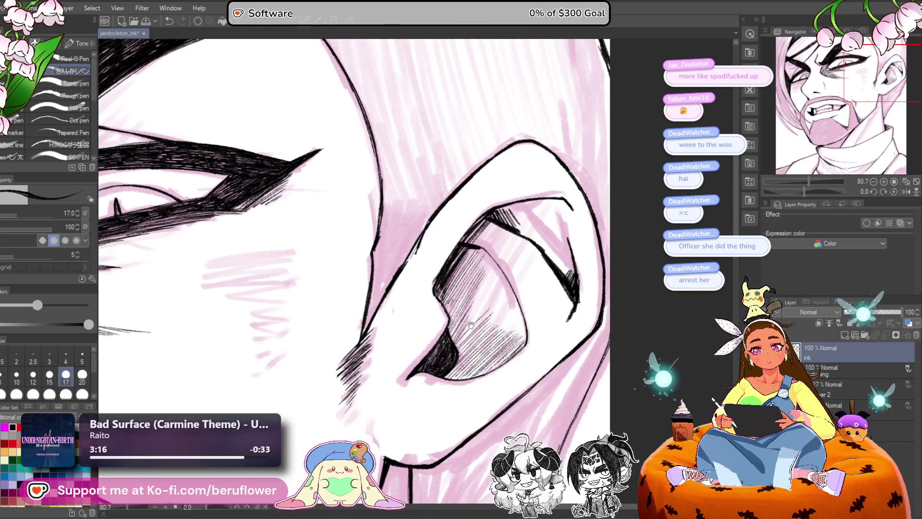
scroll(467, 308, up, 2)
mouse_move(489, 296)
mouse_down()
mouse_move(500, 290)
mouse_move(504, 300)
mouse_move(505, 333)
mouse_up()
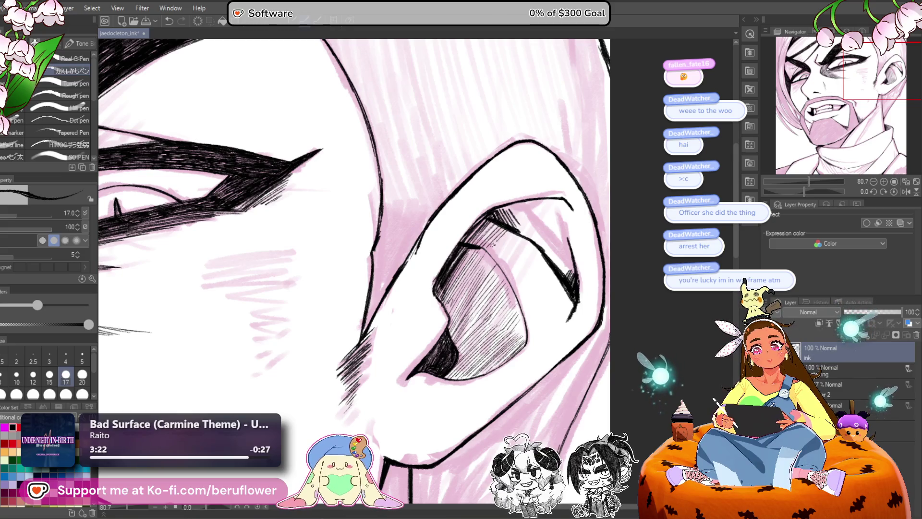
Step: Hatch the ear's upper inner line on a tilted canvas, then reset upright and add more hatching
drag(817, 191, 789, 190)
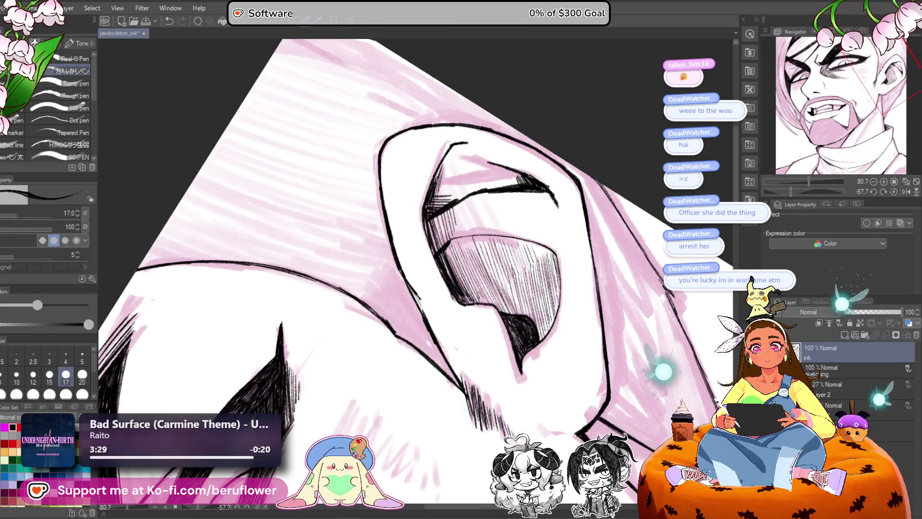
drag(440, 180, 453, 150)
click(893, 192)
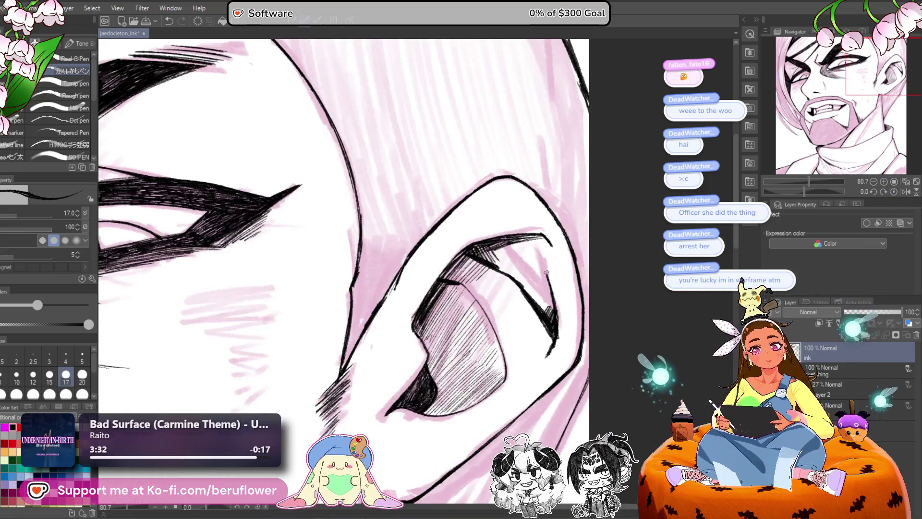
drag(521, 359, 555, 264)
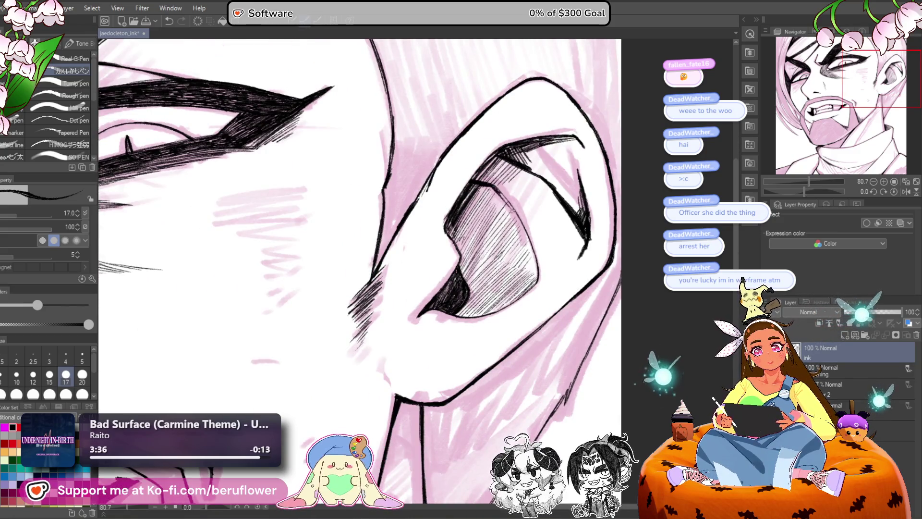
mouse_move(501, 220)
mouse_down()
mouse_move(520, 192)
mouse_move(511, 188)
mouse_up()
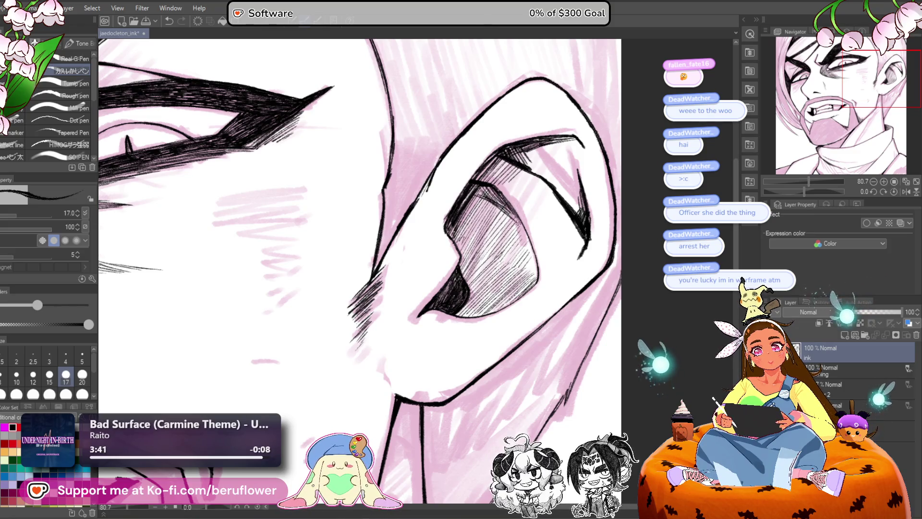
drag(502, 225, 524, 201)
drag(501, 208, 508, 200)
scroll(456, 161, down, 5)
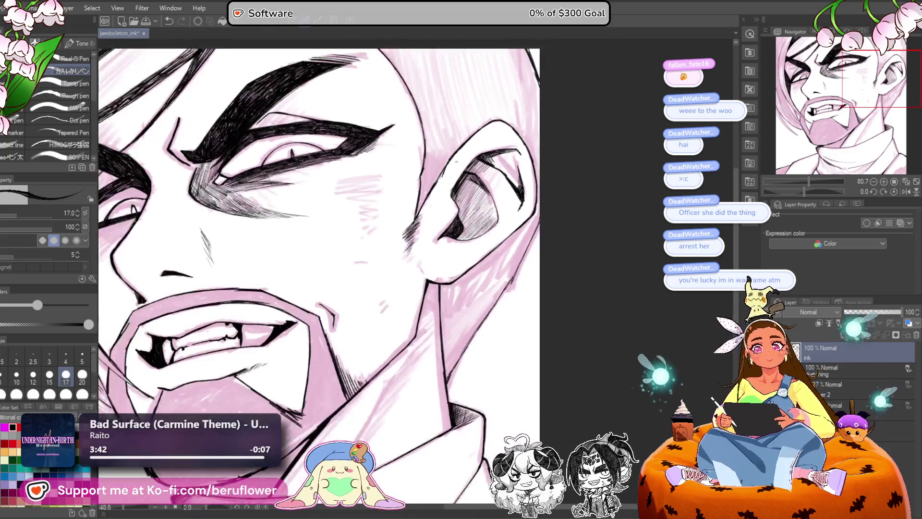
Step: Tilt and zoom in, then build up dark hatching strokes in the shading near the ear
scroll(456, 162, up, 2)
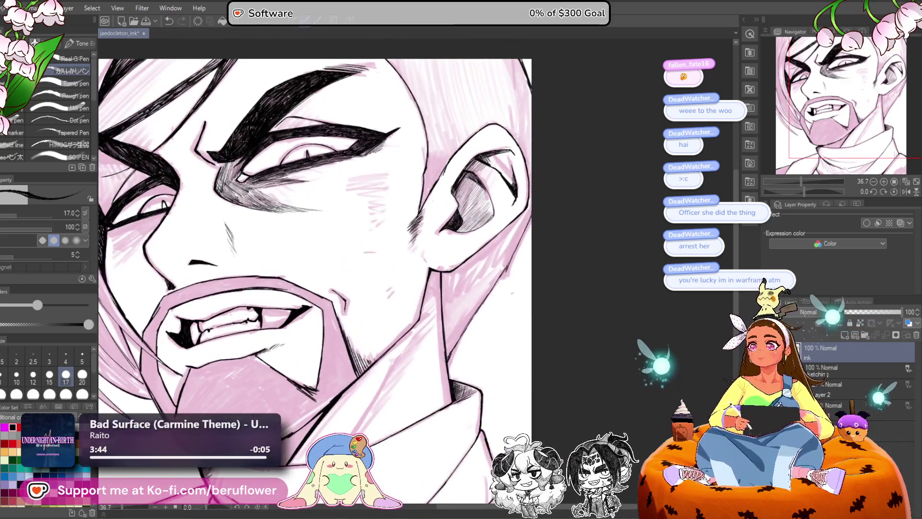
drag(512, 293, 432, 307)
scroll(351, 305, up, 4)
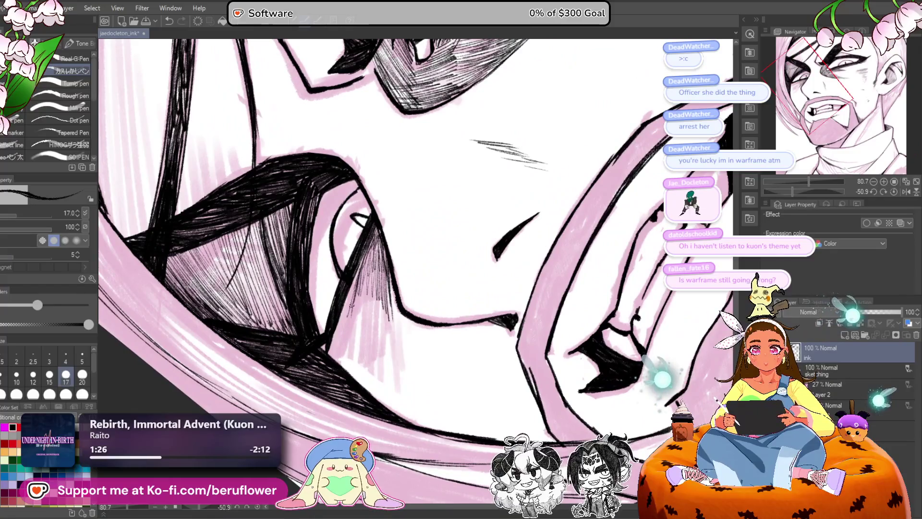
drag(363, 283, 351, 314)
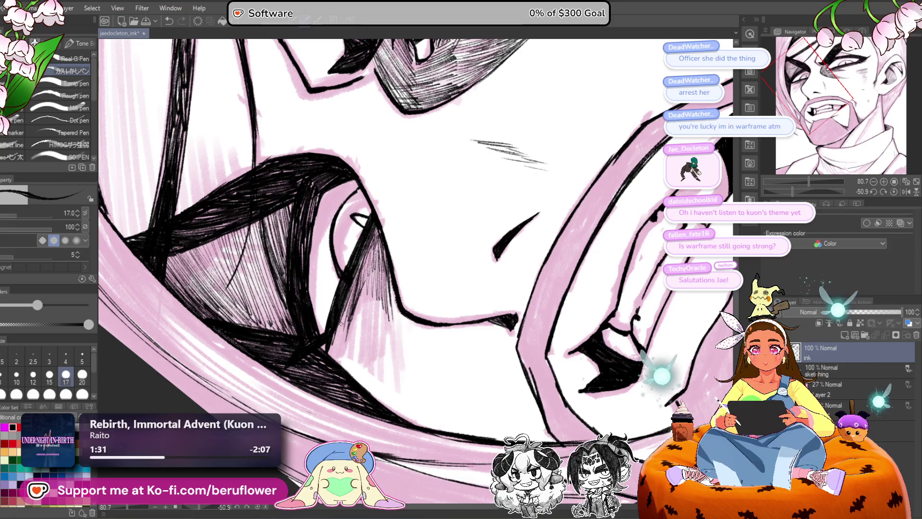
drag(351, 297, 333, 352)
drag(351, 301, 330, 360)
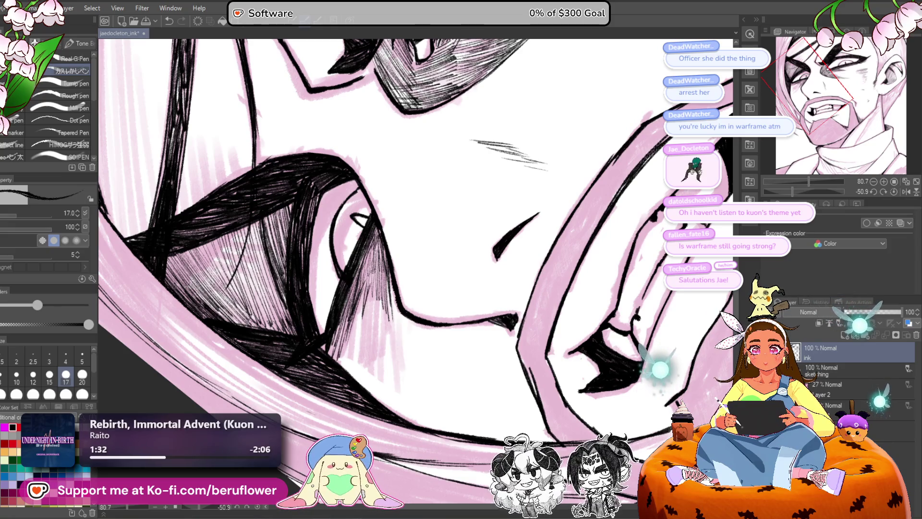
drag(379, 240, 357, 368)
drag(378, 293, 371, 379)
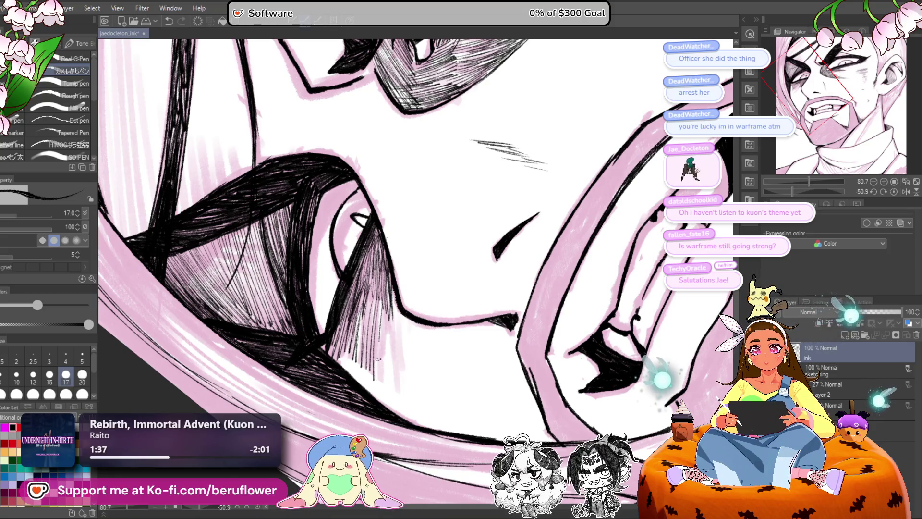
drag(389, 319, 384, 386)
scroll(388, 341, down, 5)
scroll(388, 341, up, 3)
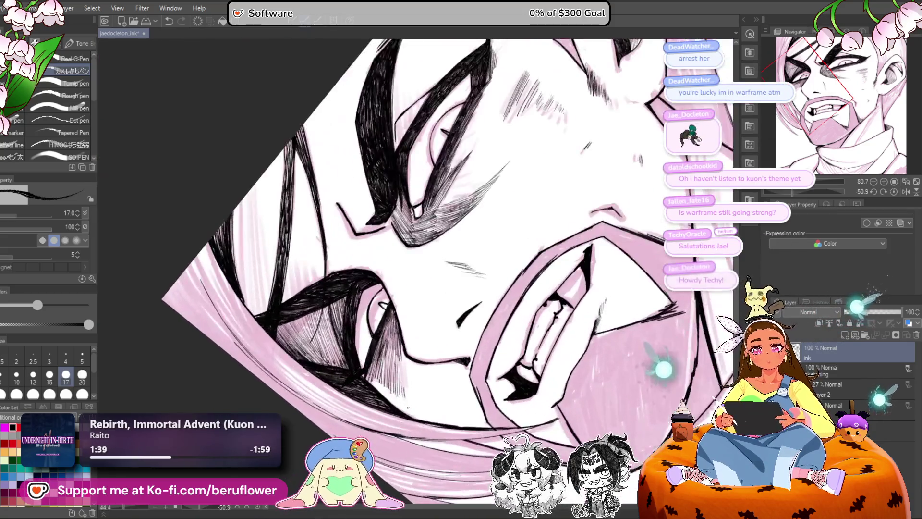
Step: Reset the rotation and hatch the cheek shadow below the eye
key(at)
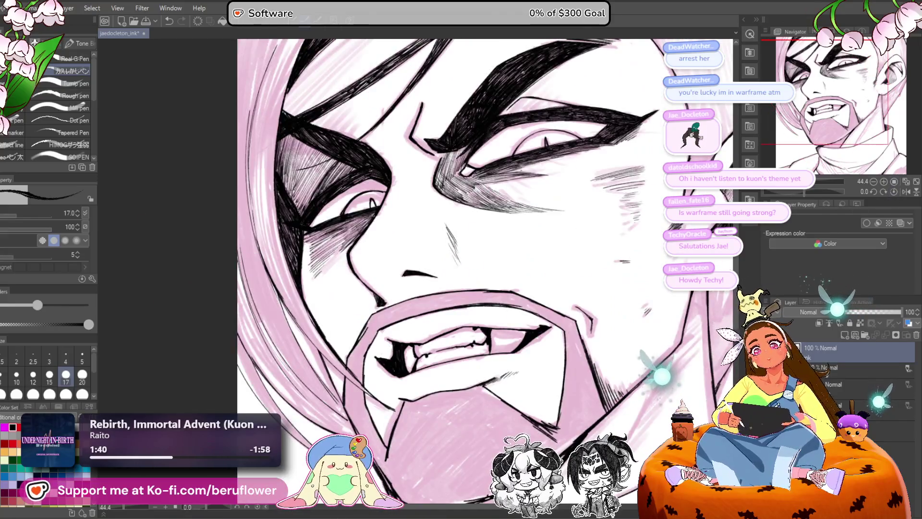
scroll(322, 297, up, 5)
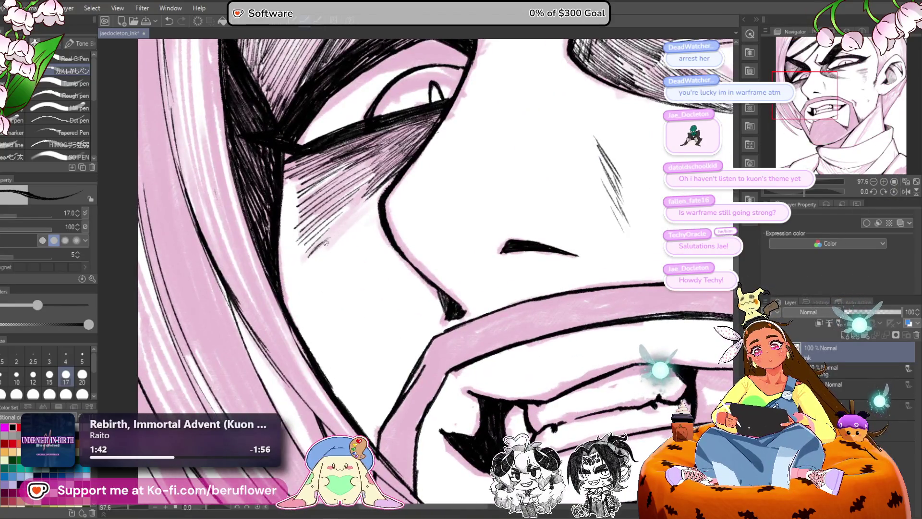
drag(326, 243, 300, 274)
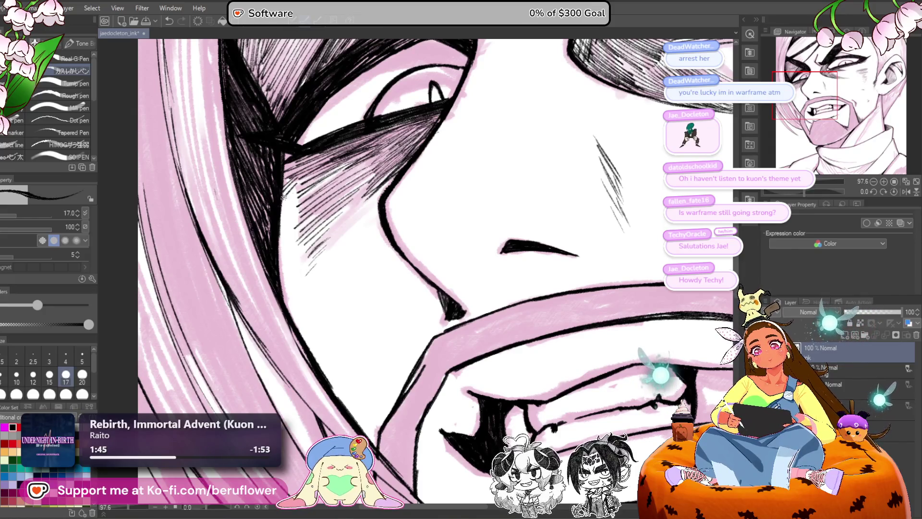
mouse_move(297, 204)
mouse_down()
mouse_move(288, 252)
mouse_move(295, 245)
mouse_up()
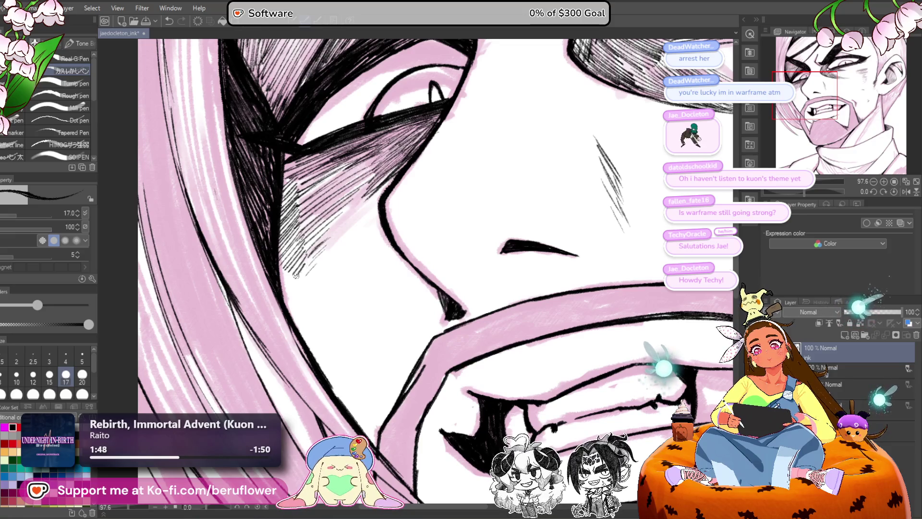
scroll(296, 274, down, 5)
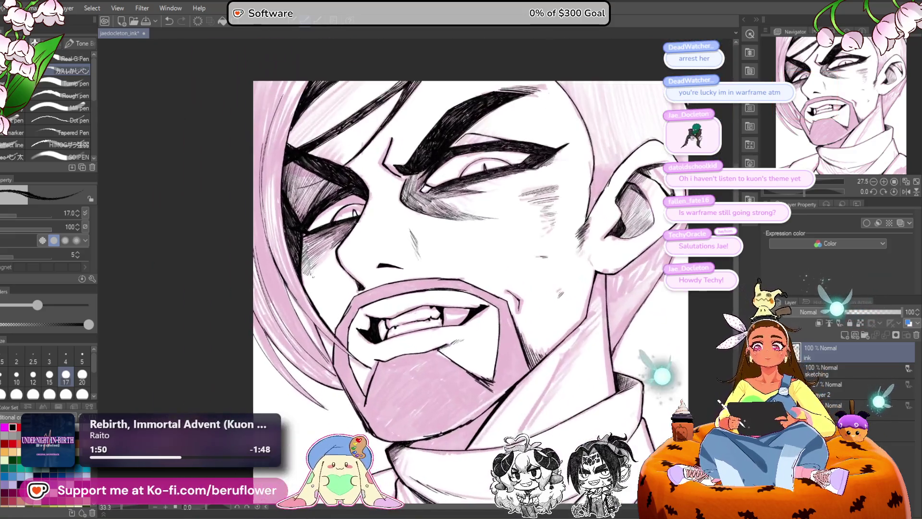
Step: Zoom in on the eyes and brows and hatch fine ink strokes into the pink hair
scroll(387, 269, up, 3)
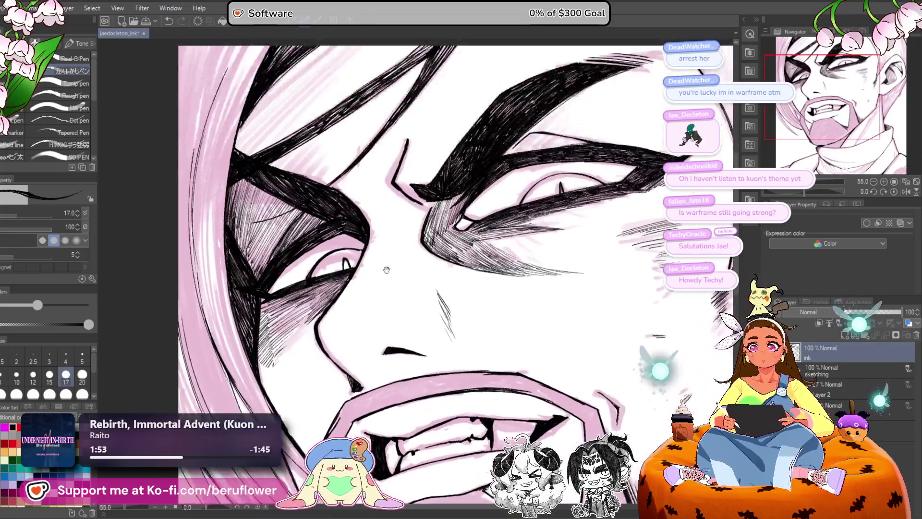
drag(387, 270, 394, 320)
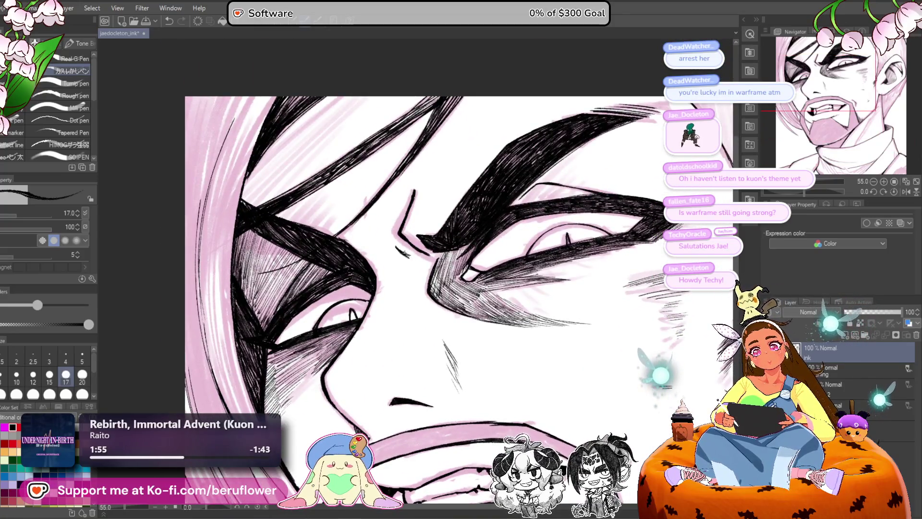
scroll(420, 247, down, 2)
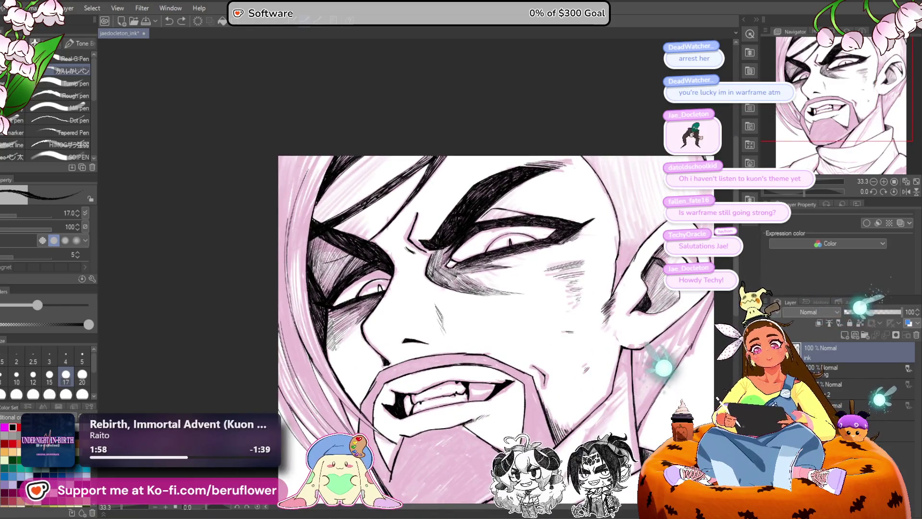
scroll(397, 255, up, 4)
scroll(496, 255, down, 2)
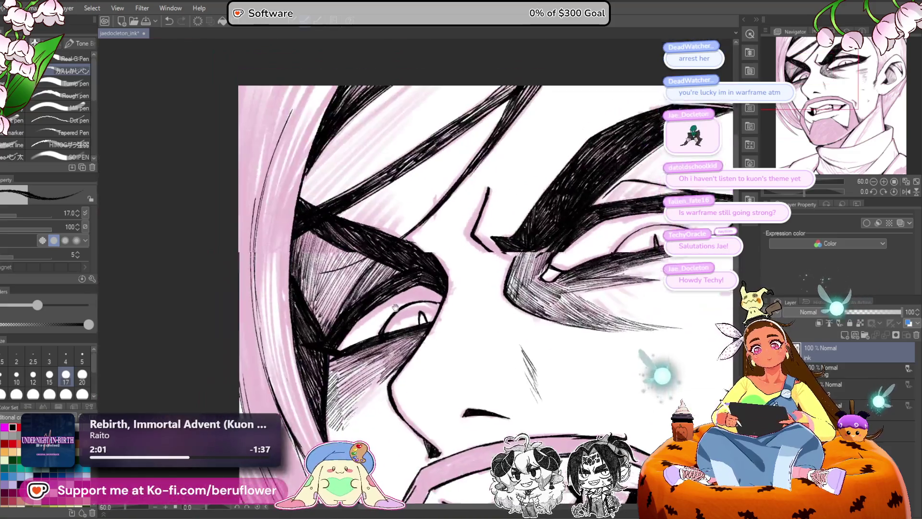
drag(394, 306, 373, 407)
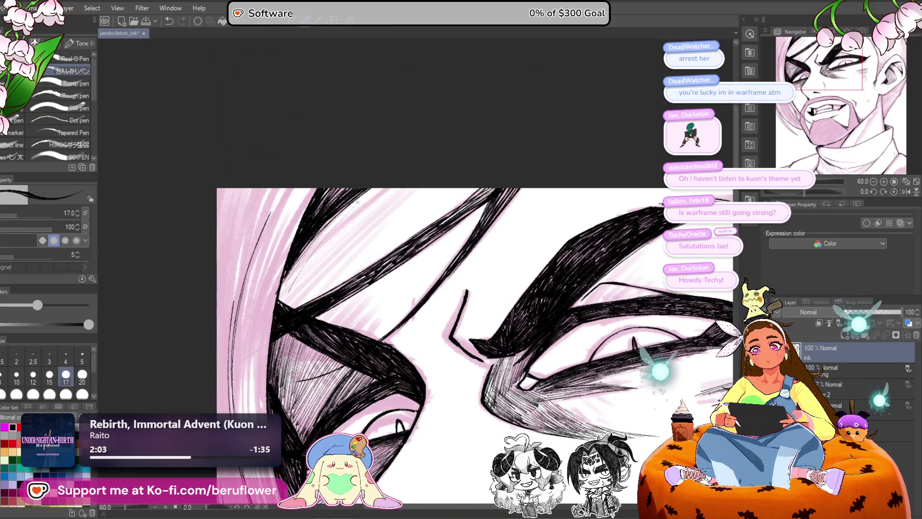
mouse_move(381, 187)
mouse_down()
mouse_move(295, 279)
mouse_move(360, 197)
mouse_move(307, 247)
mouse_up()
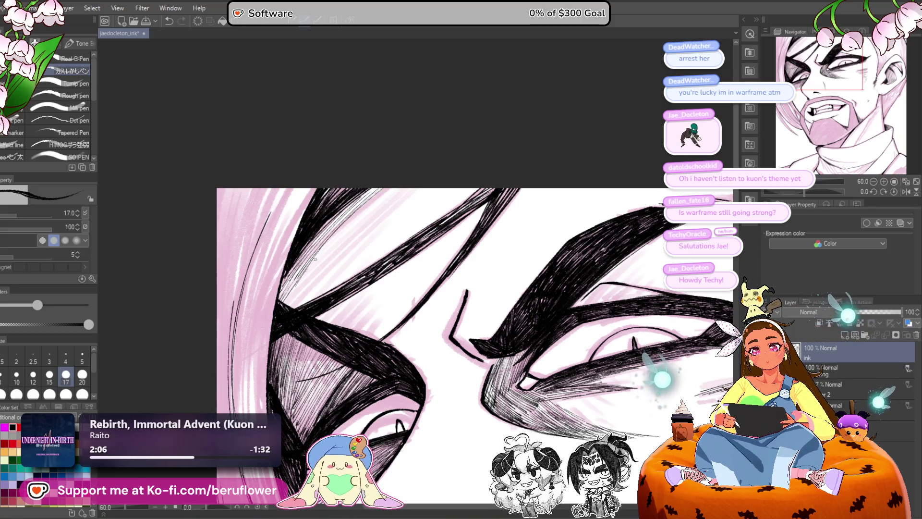
drag(386, 193, 317, 264)
drag(375, 202, 300, 281)
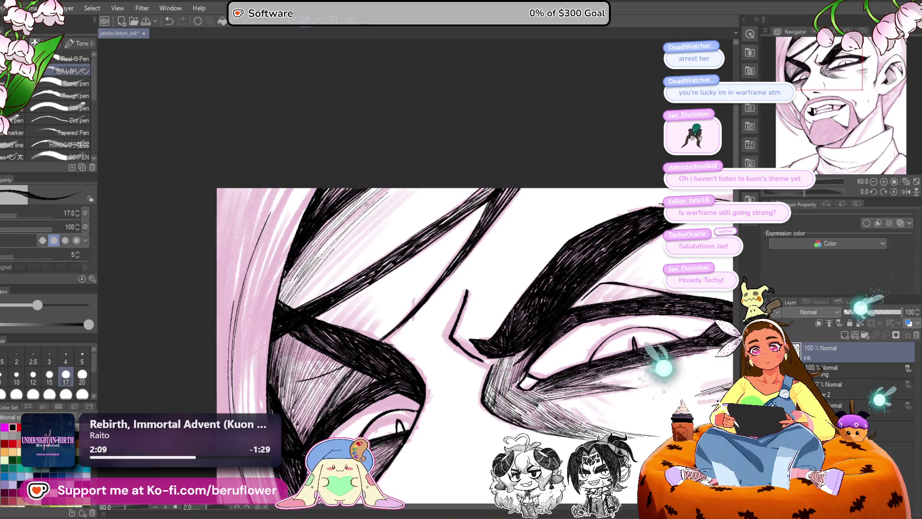
drag(353, 220, 311, 263)
drag(350, 221, 317, 256)
Step: Build up denser, darker hatching in the hair beside the brows, then zoom out to the whole face
drag(384, 206, 293, 303)
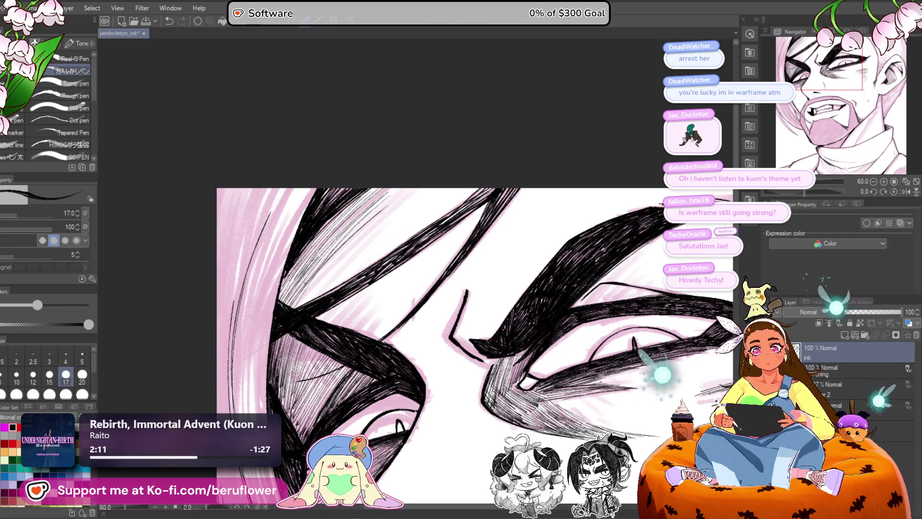
drag(367, 226, 291, 307)
drag(355, 242, 297, 306)
drag(346, 272, 324, 293)
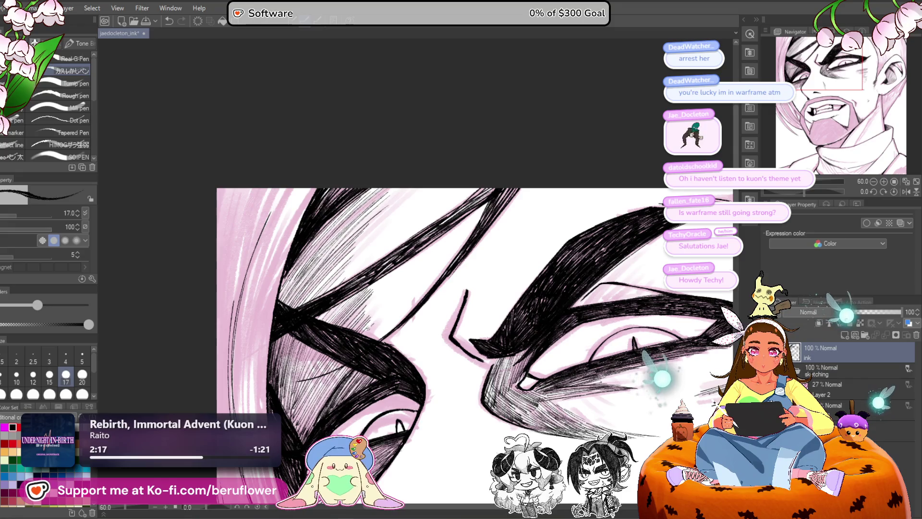
mouse_move(376, 325)
mouse_down()
mouse_move(364, 335)
mouse_move(373, 338)
mouse_move(322, 342)
mouse_up()
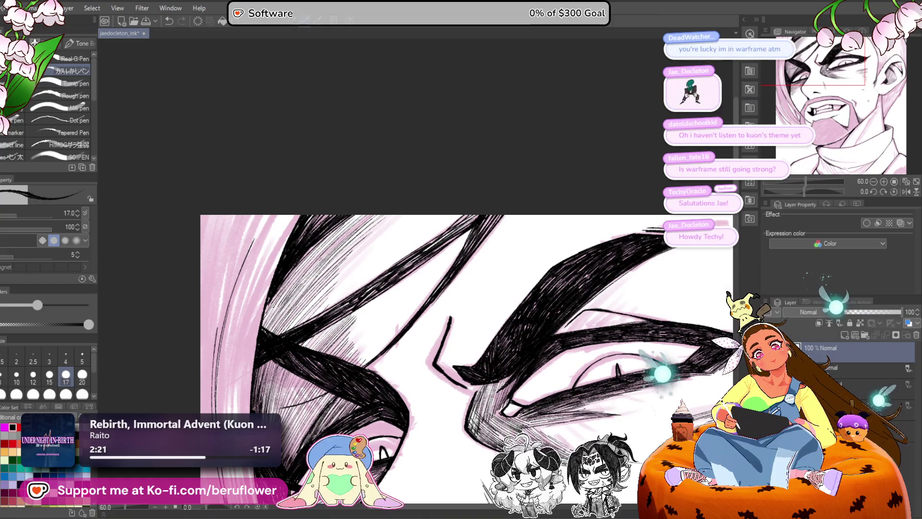
drag(379, 223, 326, 278)
drag(365, 245, 300, 314)
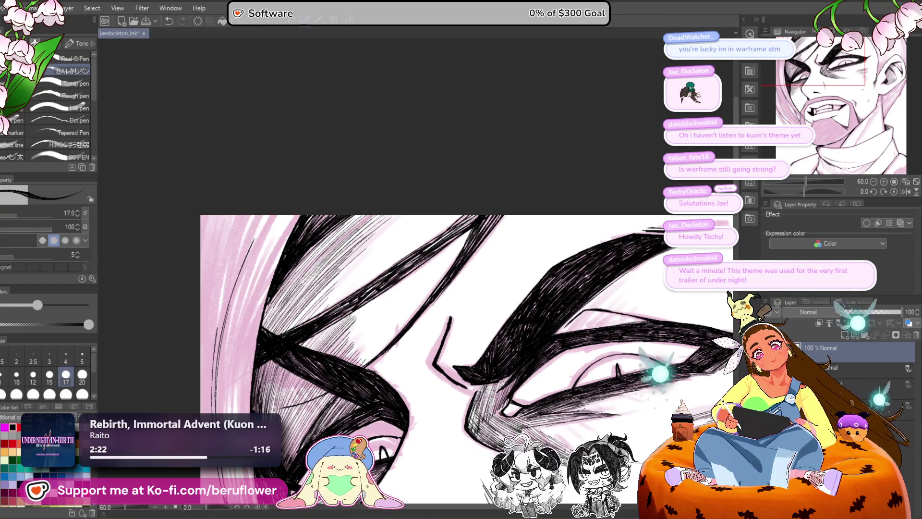
mouse_move(355, 261)
mouse_down()
mouse_move(290, 329)
mouse_move(307, 320)
mouse_up()
scroll(358, 276, down, 4)
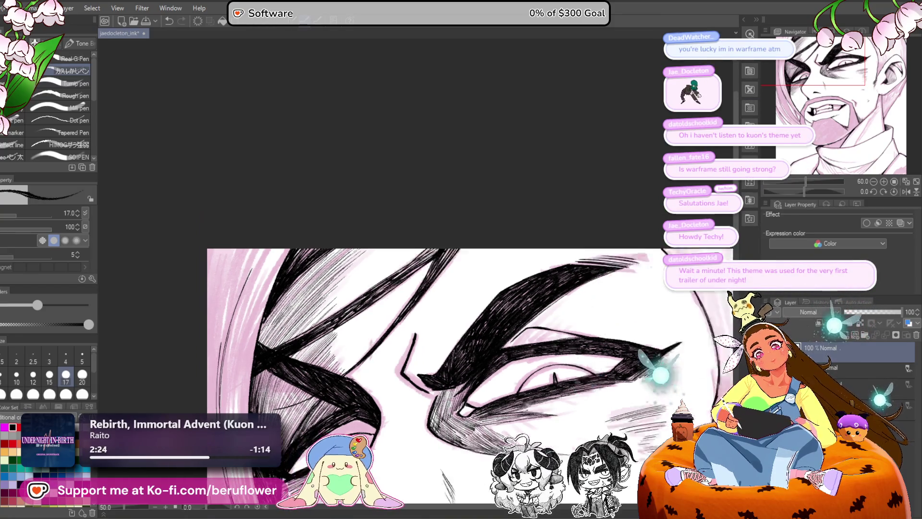
drag(429, 386, 512, 172)
scroll(512, 172, up, 4)
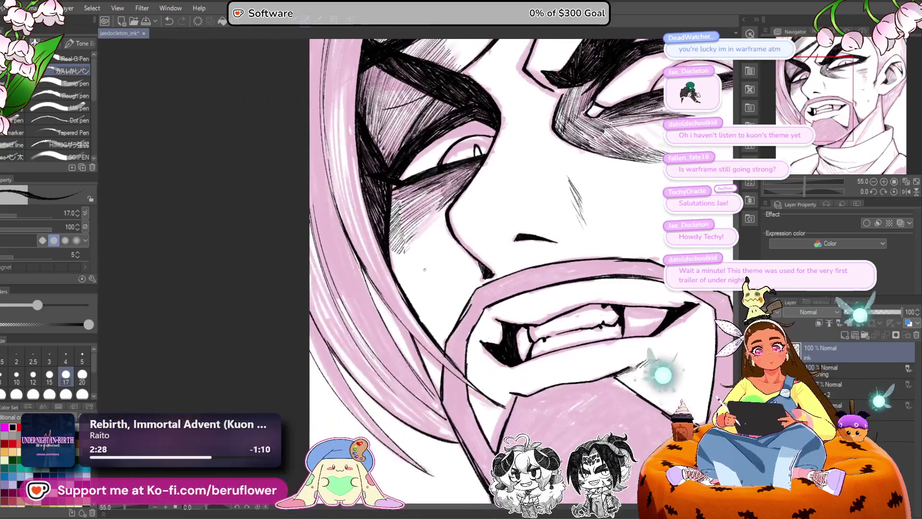
Step: With a larger brush (size 40), ink a heavy line below the beard and hatch along the collar
mouse_move(458, 303)
mouse_down()
mouse_move(448, 293)
mouse_move(346, 293)
mouse_up()
scroll(448, 293, down, 3)
scroll(501, 346, up, 2)
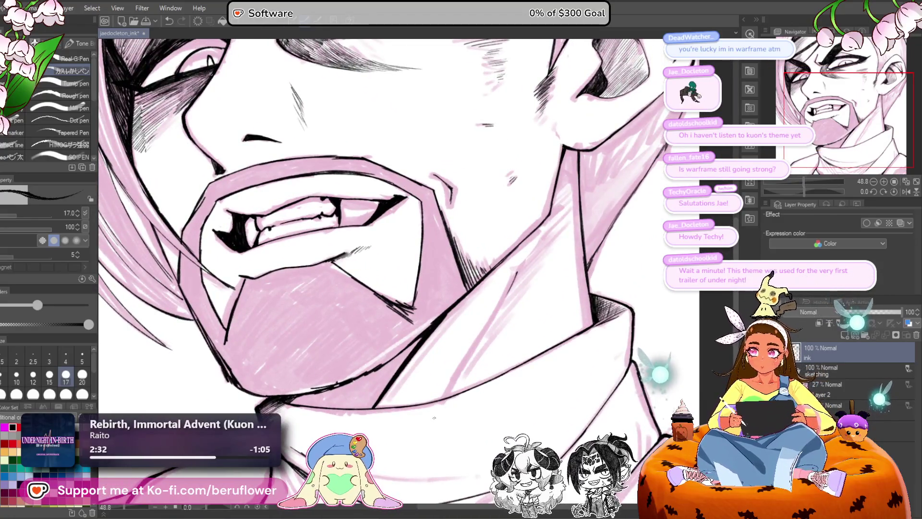
key(bracketright)
key(bracketright)
key(bracketright)
drag(517, 272, 451, 390)
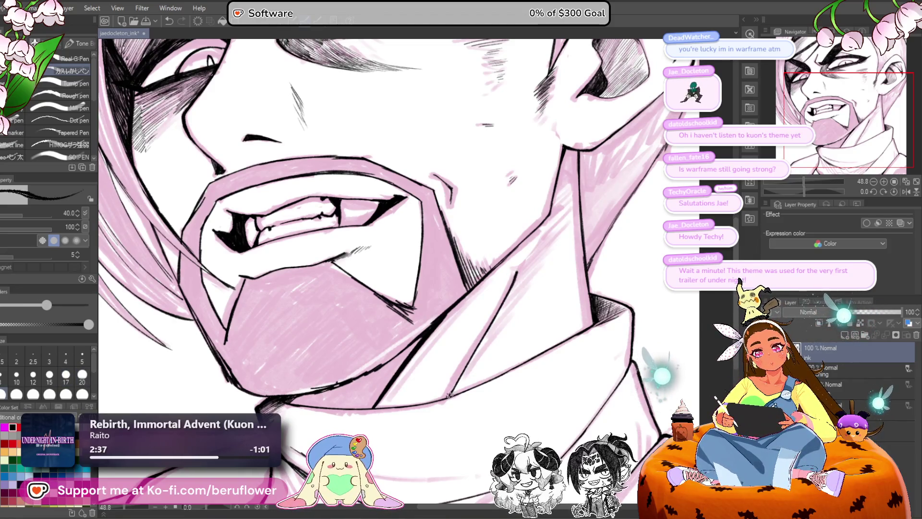
scroll(449, 395, up, 2)
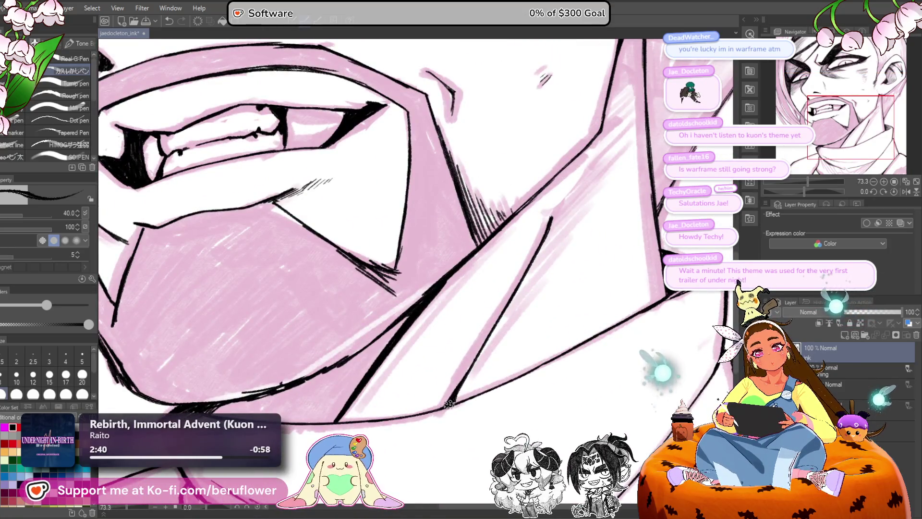
scroll(449, 404, down, 2)
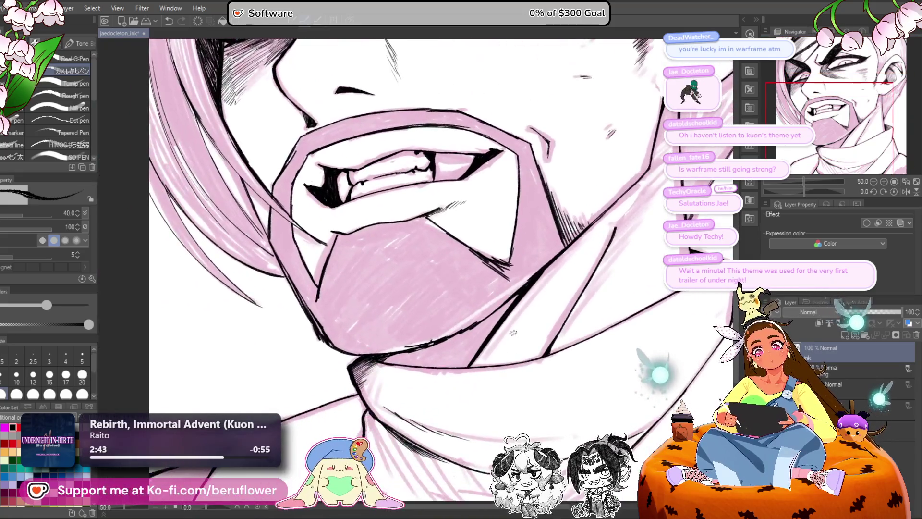
scroll(513, 332, up, 3)
drag(528, 256, 473, 317)
mouse_move(504, 278)
mouse_down()
mouse_move(442, 339)
mouse_move(453, 339)
mouse_move(449, 358)
mouse_up()
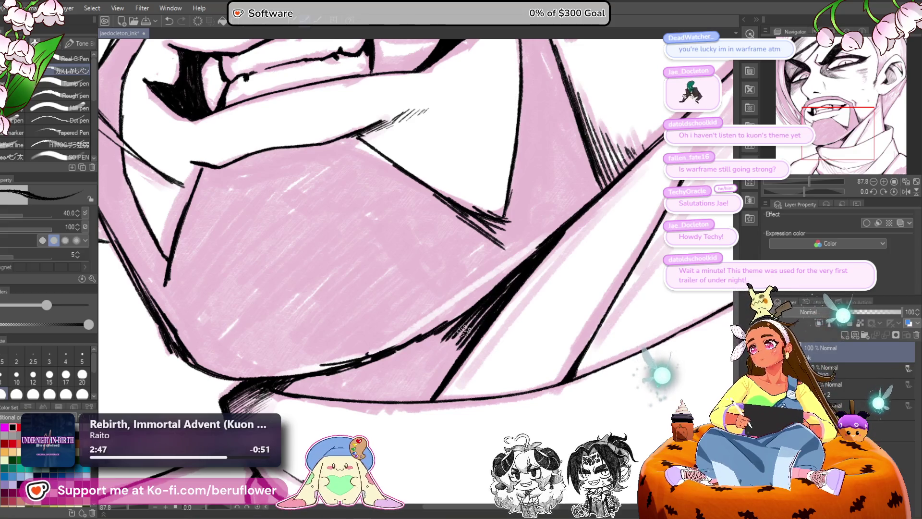
Step: At brush size 17, darken the diagonal jaw line and hatch the shadow under the beard
key(bracketleft)
key(bracketleft)
key(bracketleft)
key(bracketleft)
key(bracketleft)
key(bracketleft)
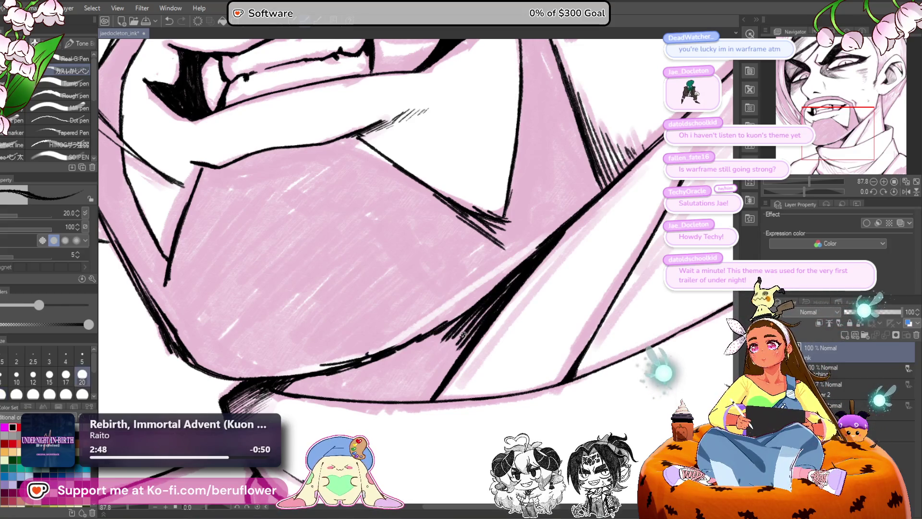
key(bracketright)
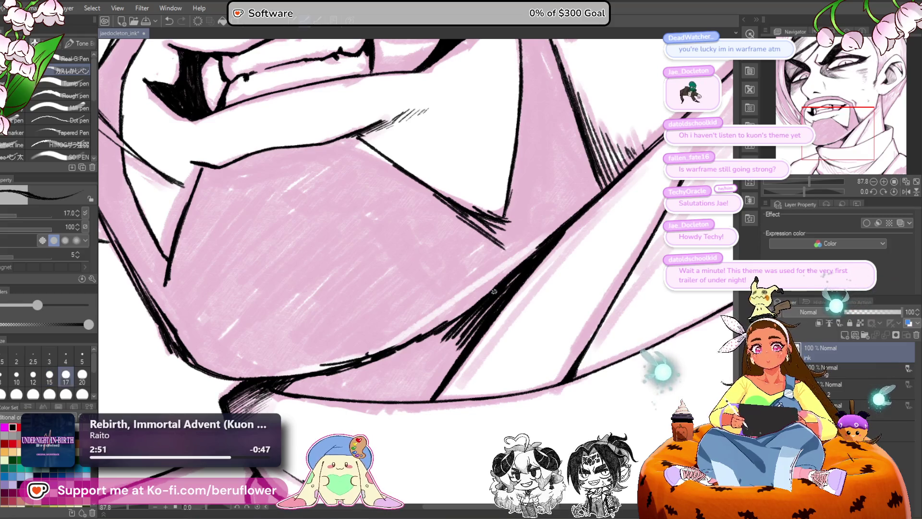
mouse_move(508, 283)
mouse_down()
mouse_move(427, 387)
mouse_move(462, 327)
mouse_up()
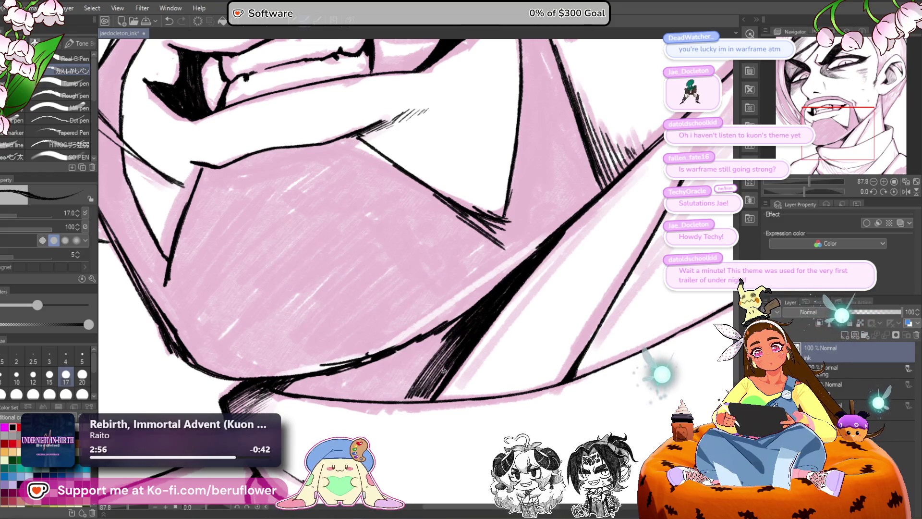
drag(442, 383, 408, 400)
mouse_move(474, 305)
mouse_down()
mouse_move(478, 313)
mouse_move(426, 357)
mouse_move(415, 362)
mouse_move(407, 339)
mouse_move(464, 318)
mouse_move(420, 348)
mouse_up()
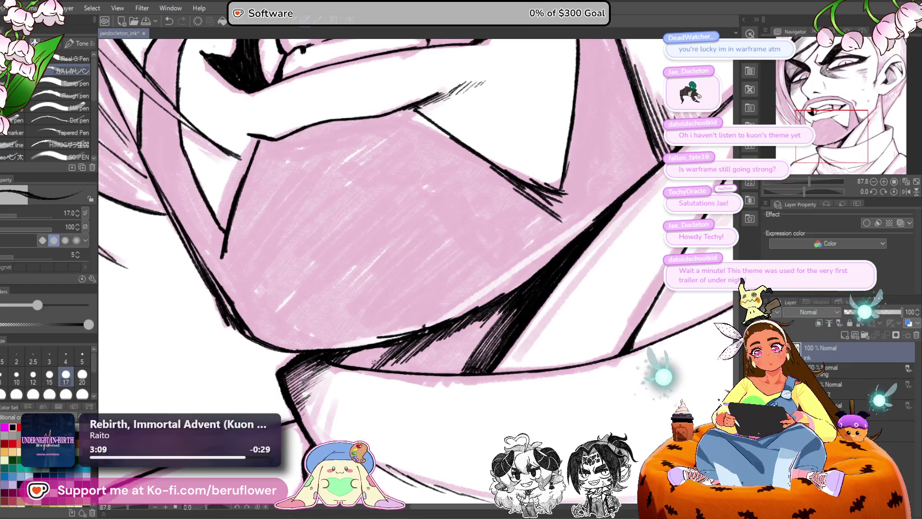
mouse_move(366, 364)
mouse_down()
mouse_move(373, 354)
mouse_move(349, 353)
mouse_up()
mouse_move(496, 320)
mouse_down()
mouse_move(474, 319)
mouse_move(377, 360)
mouse_move(485, 326)
mouse_move(475, 339)
mouse_up()
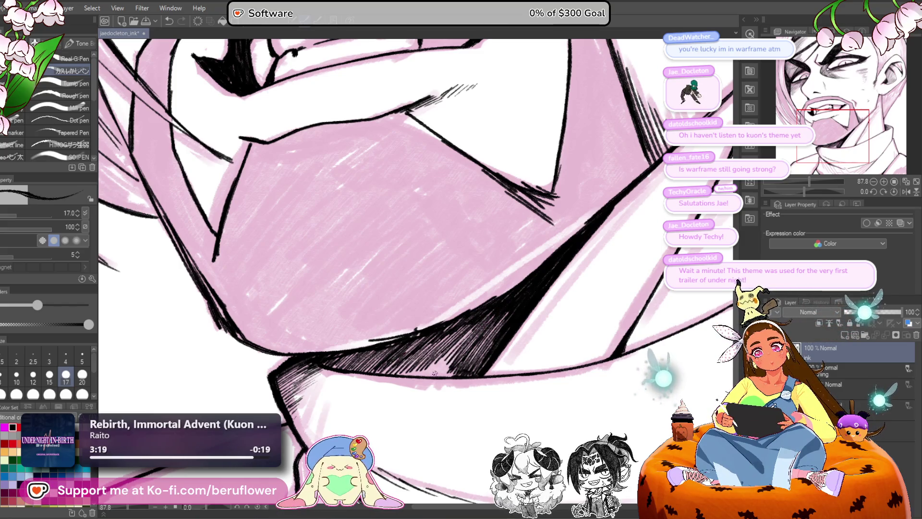
mouse_move(434, 373)
mouse_down()
mouse_move(449, 351)
mouse_move(394, 360)
mouse_move(445, 366)
mouse_up()
mouse_move(470, 337)
mouse_down()
mouse_move(434, 375)
mouse_move(464, 359)
mouse_up()
scroll(485, 332, down, 1)
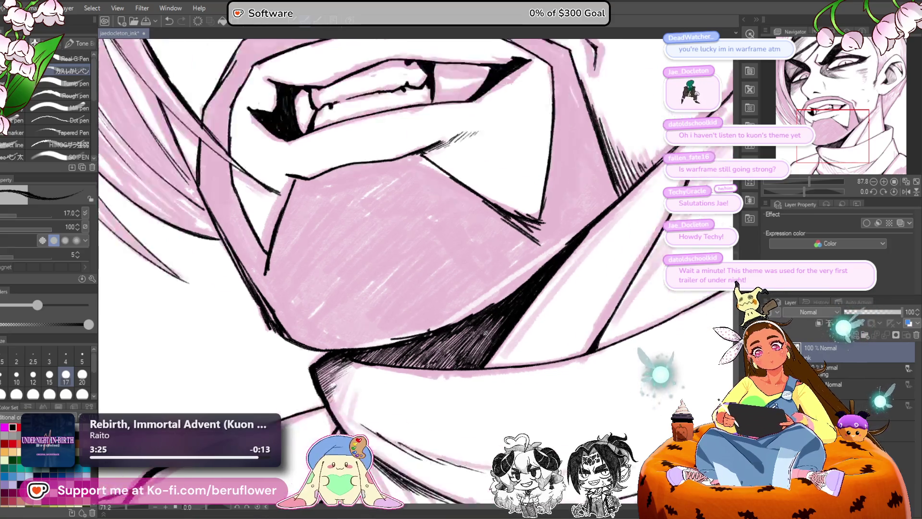
Step: Thicken the ink along the ear edge and where the jaw meets the neck, resetting canvas rotation
scroll(485, 332, down, 2)
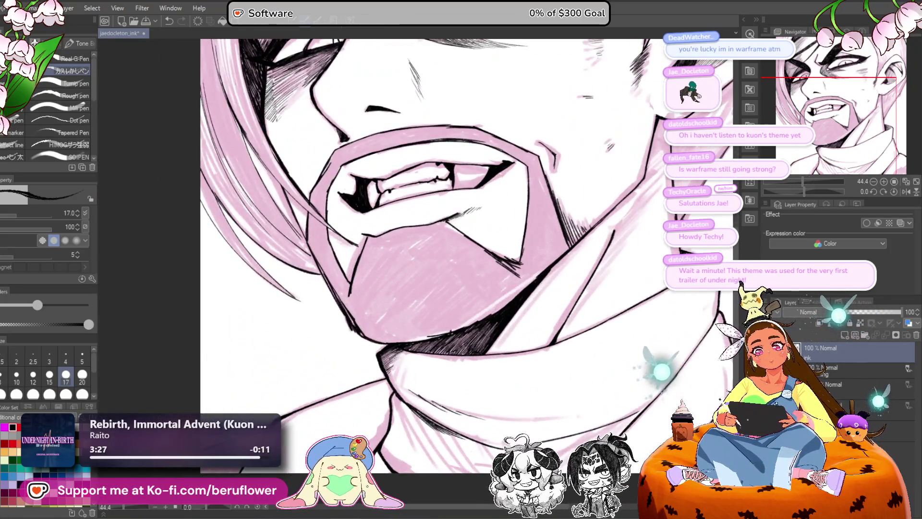
scroll(573, 314, down, 2)
scroll(573, 314, up, 1)
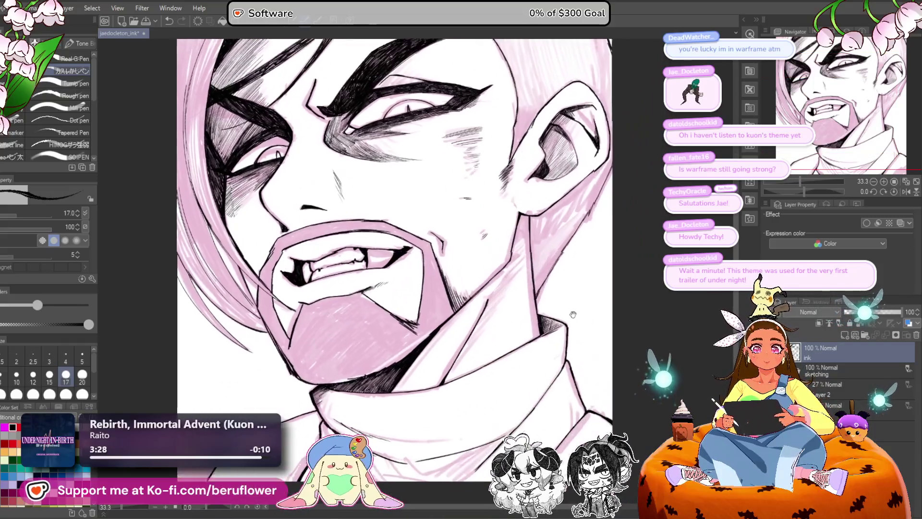
drag(573, 314, 599, 261)
mouse_move(593, 317)
mouse_down()
mouse_move(552, 401)
mouse_move(616, 303)
mouse_up()
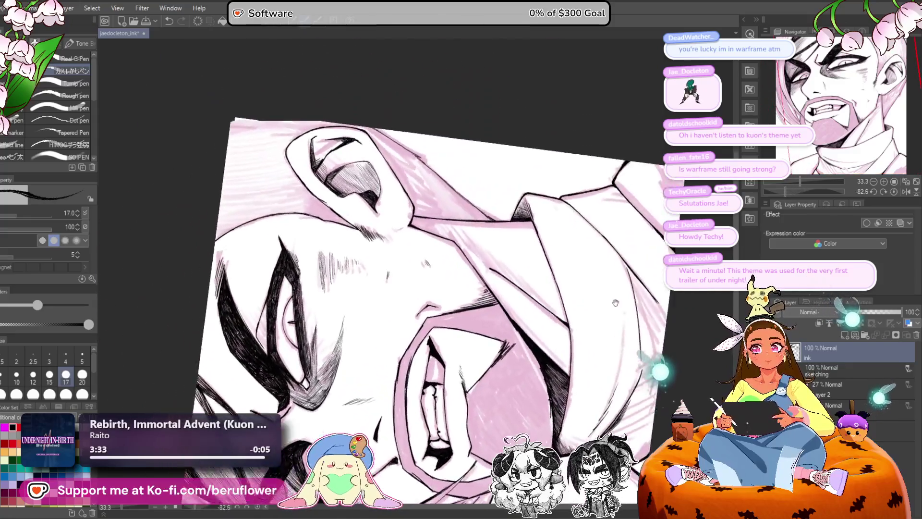
scroll(449, 287, up, 5)
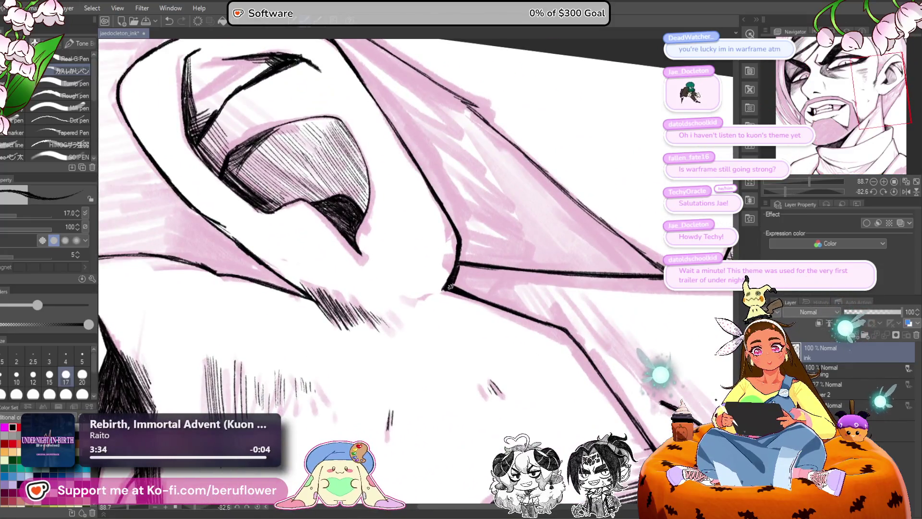
mouse_move(450, 286)
mouse_down()
mouse_move(460, 267)
mouse_move(458, 288)
mouse_move(515, 303)
mouse_move(517, 315)
mouse_up()
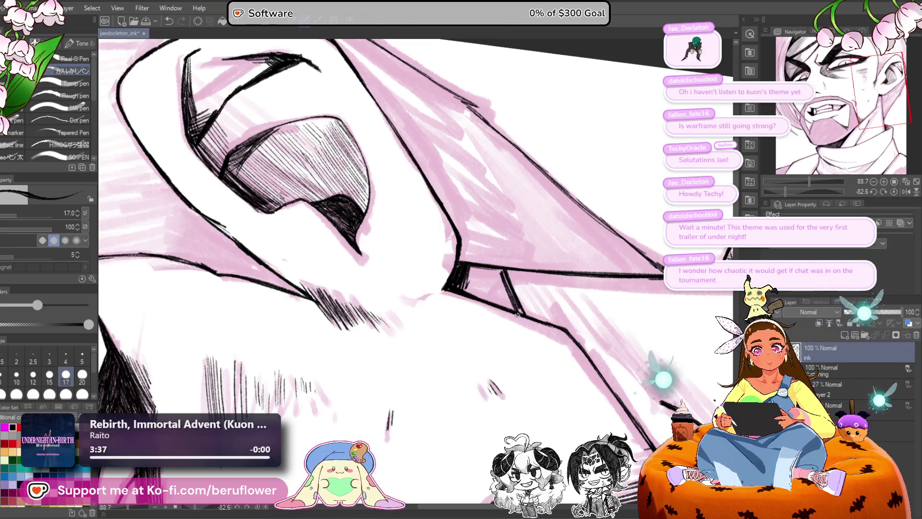
click(894, 192)
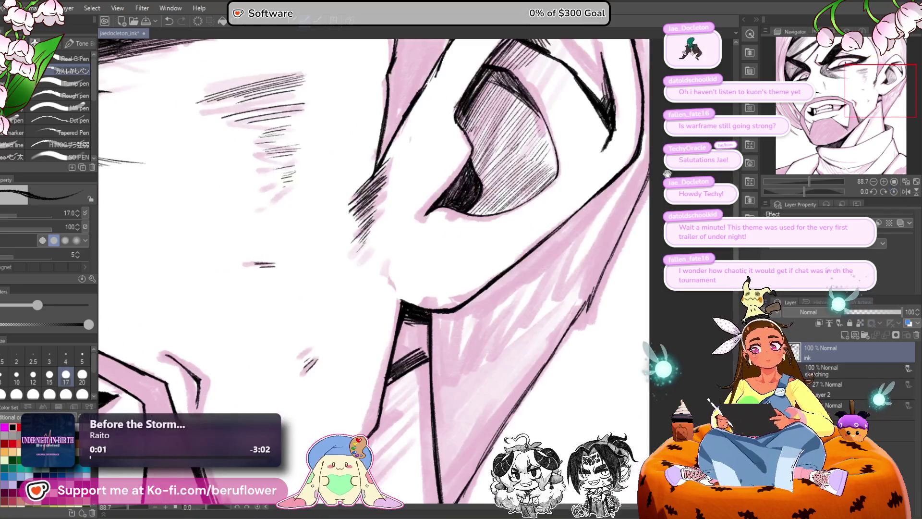
mouse_move(429, 323)
mouse_down()
mouse_move(427, 355)
mouse_move(425, 331)
mouse_move(458, 289)
mouse_up()
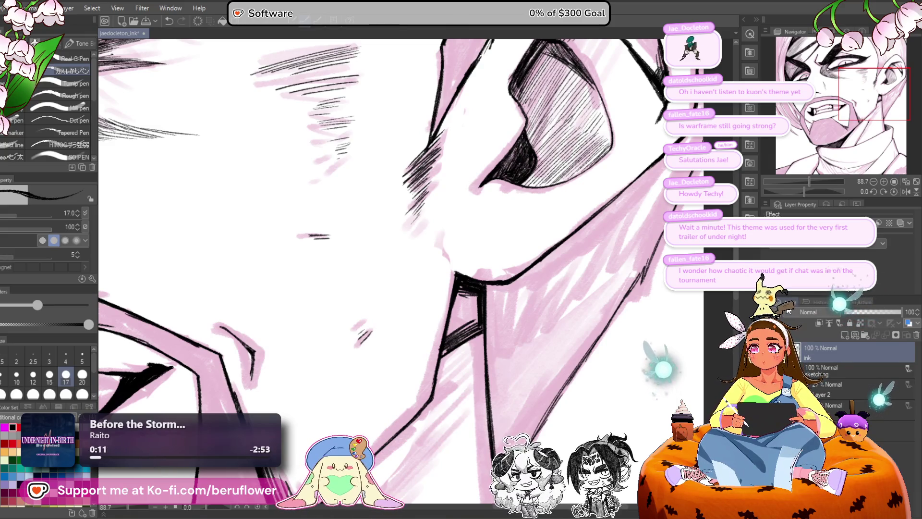
Step: Fill the wedge under the ear and the neck shadow with dense dark hatching
drag(803, 190, 797, 192)
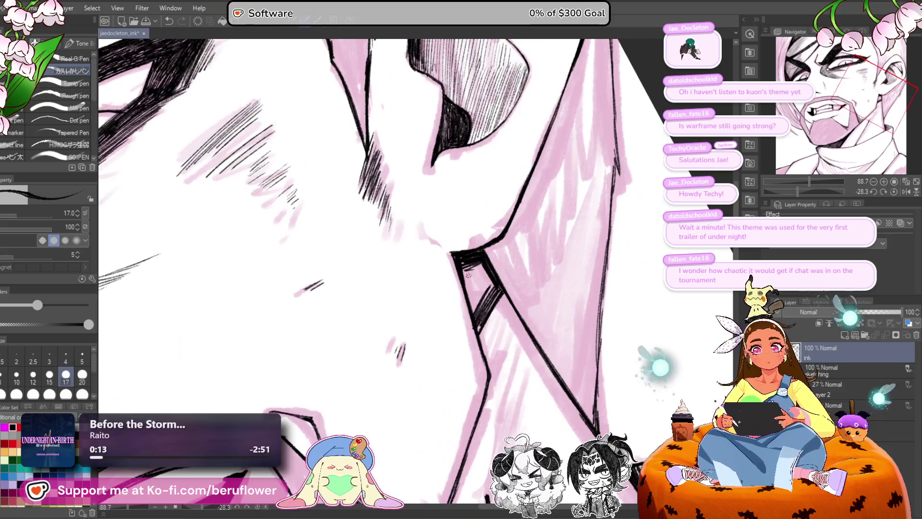
mouse_move(475, 300)
mouse_down()
mouse_move(473, 262)
mouse_move(485, 306)
mouse_move(479, 333)
mouse_up()
mouse_move(499, 287)
mouse_down()
mouse_move(486, 317)
mouse_move(487, 302)
mouse_move(496, 309)
mouse_move(486, 322)
mouse_move(492, 338)
mouse_up()
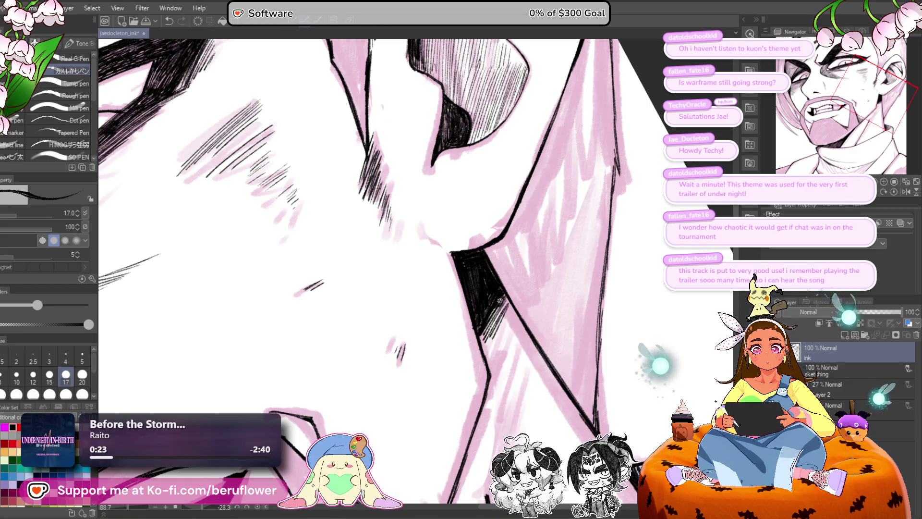
mouse_move(507, 295)
mouse_down()
mouse_move(489, 332)
mouse_move(507, 298)
mouse_move(492, 336)
mouse_move(513, 314)
mouse_move(518, 349)
mouse_up()
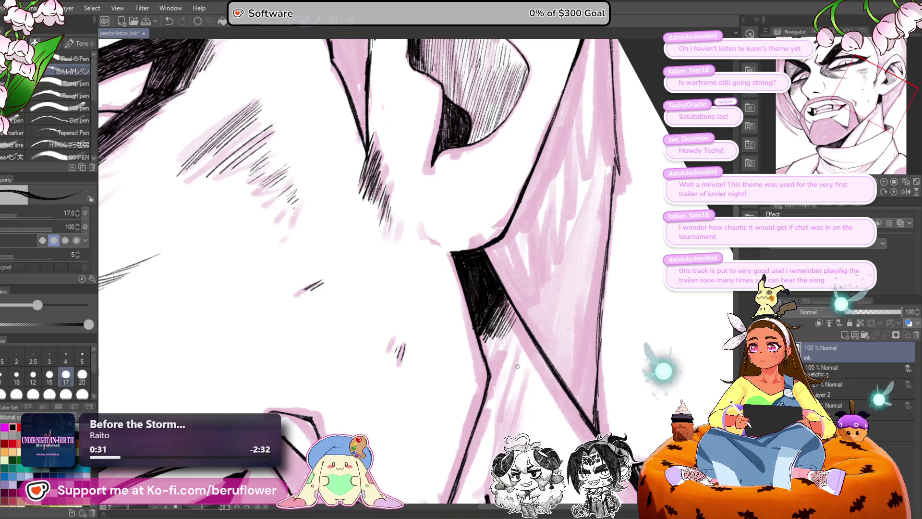
drag(514, 368, 519, 313)
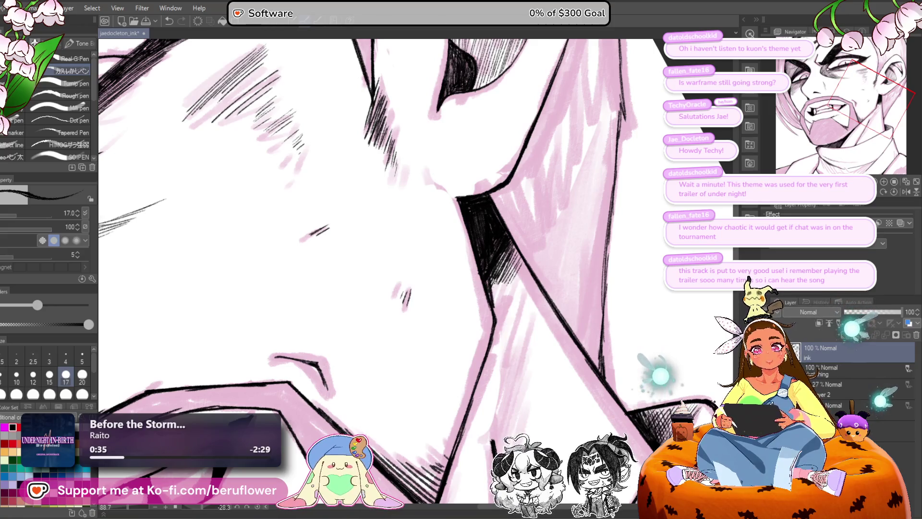
mouse_move(509, 268)
mouse_down()
mouse_move(494, 291)
mouse_move(507, 303)
mouse_up()
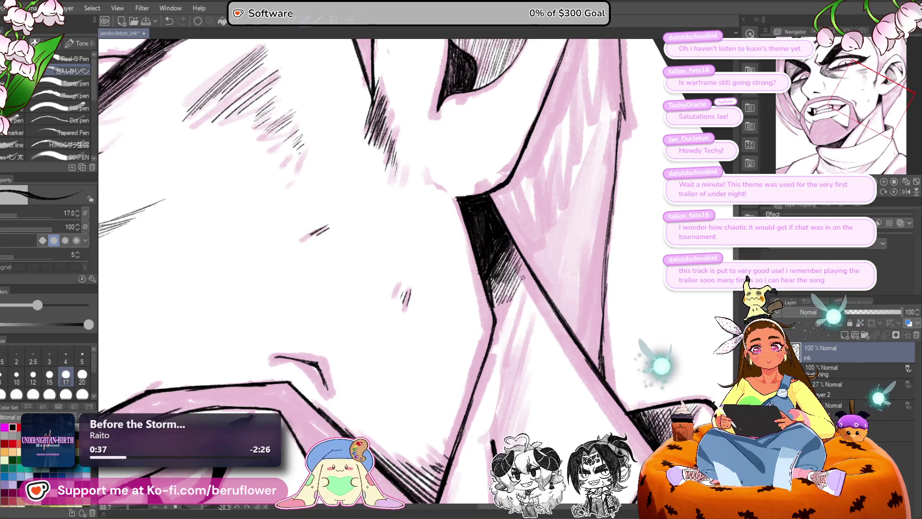
drag(524, 262, 503, 299)
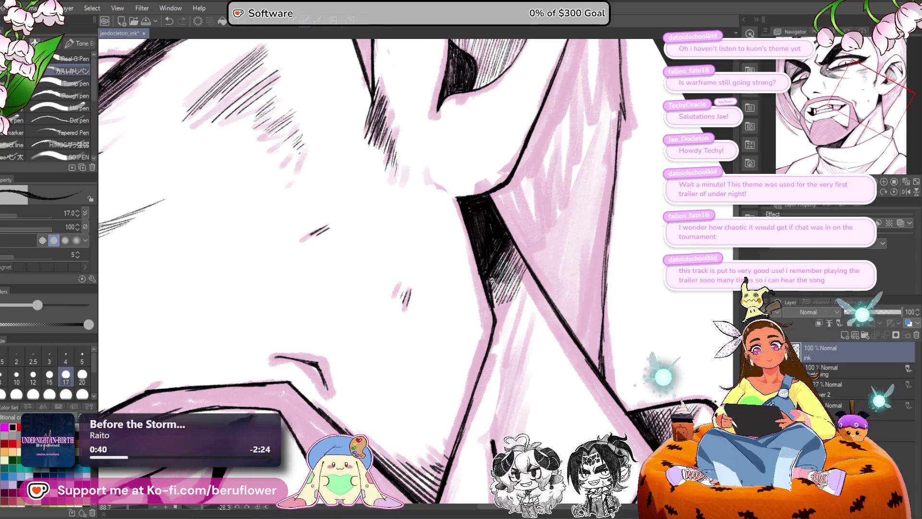
scroll(491, 280, down, 5)
scroll(491, 280, up, 4)
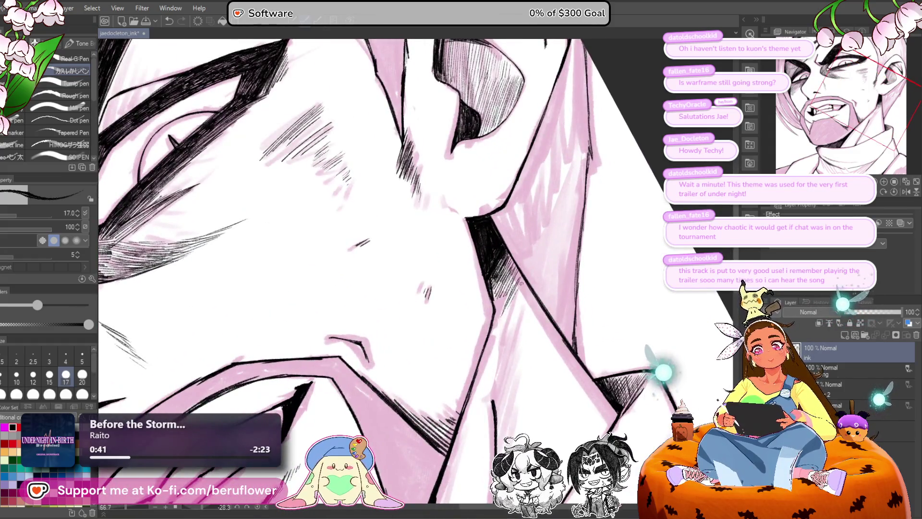
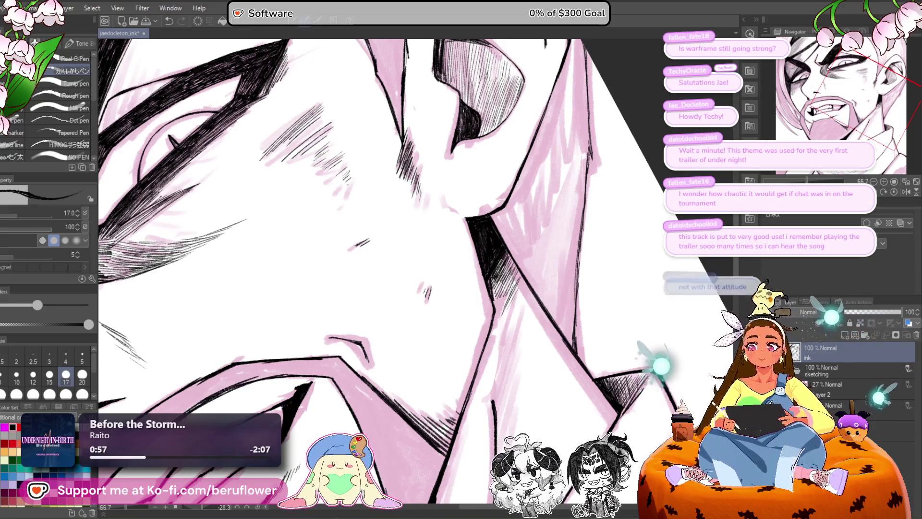
Step: Straighten the view and hatch the shadow along the jaw's diagonal line
drag(625, 259, 616, 146)
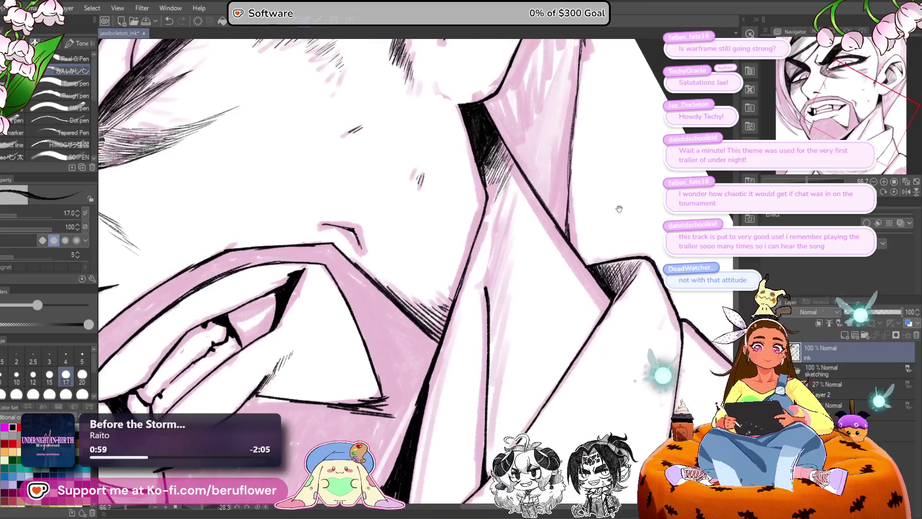
click(890, 193)
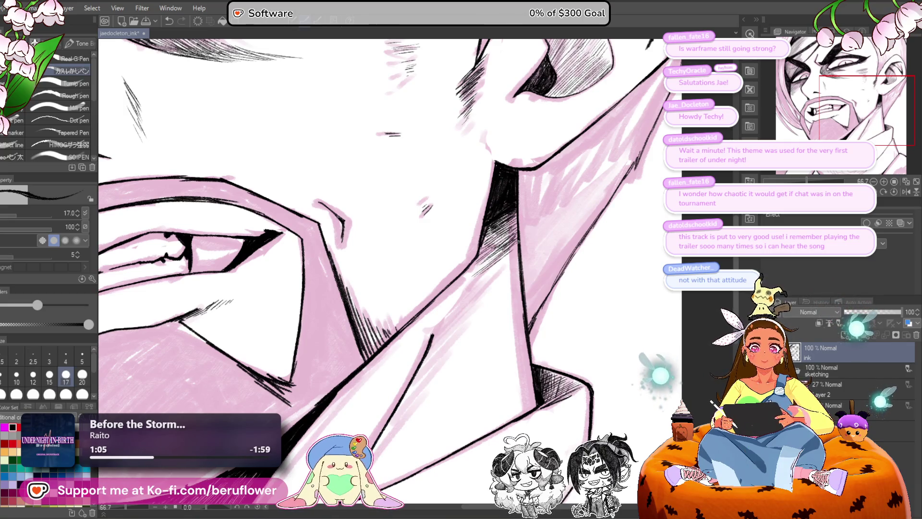
drag(502, 270, 510, 231)
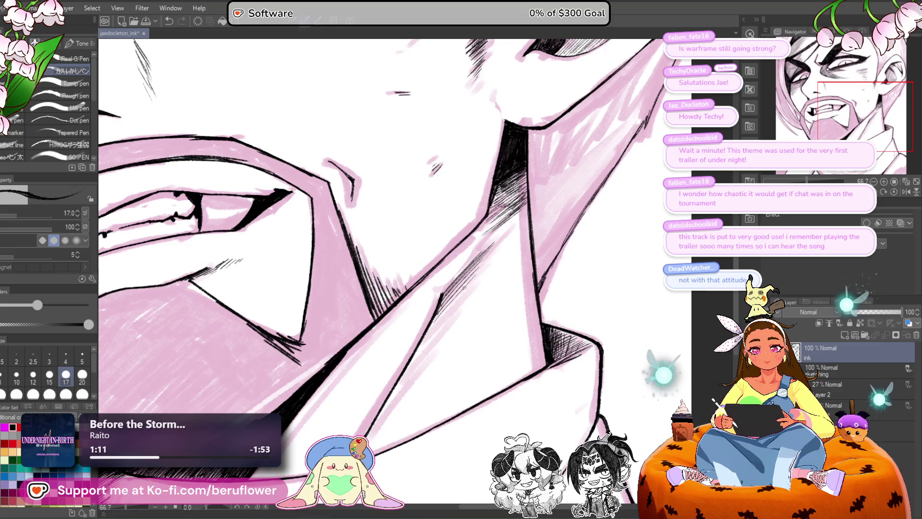
drag(456, 305, 399, 380)
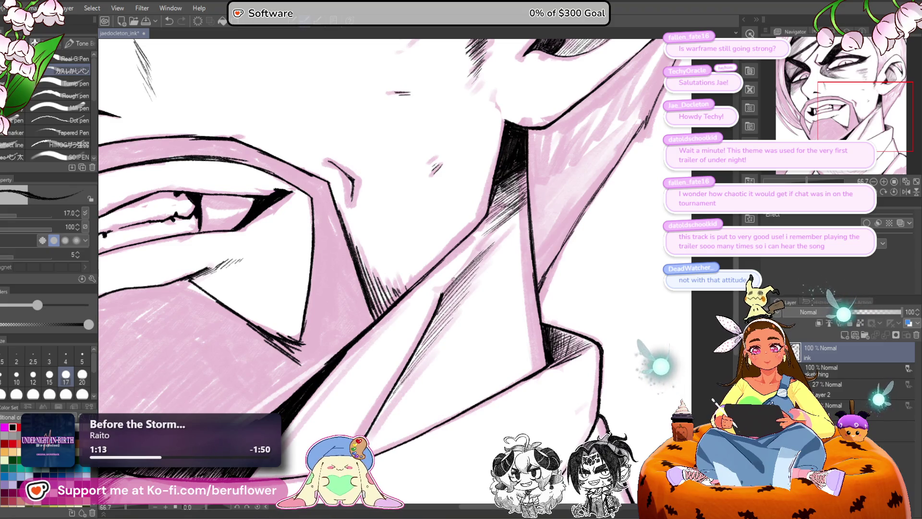
drag(453, 277, 480, 248)
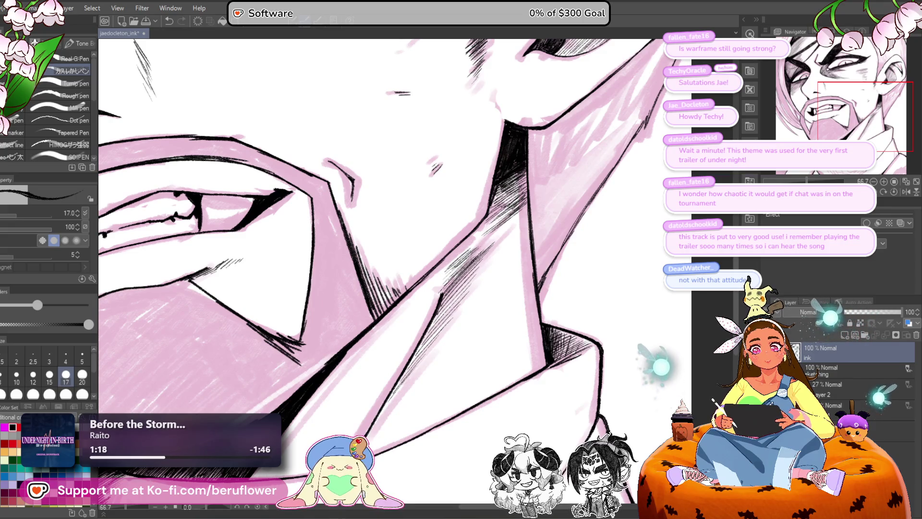
drag(475, 275, 419, 354)
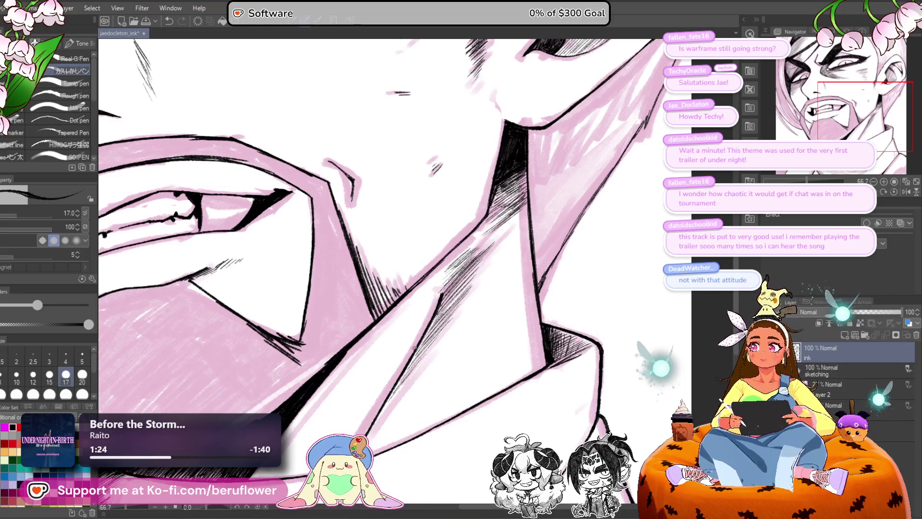
Step: Hatch the shadowed edge beside the beard, then set the canvas upright again
drag(475, 343, 475, 269)
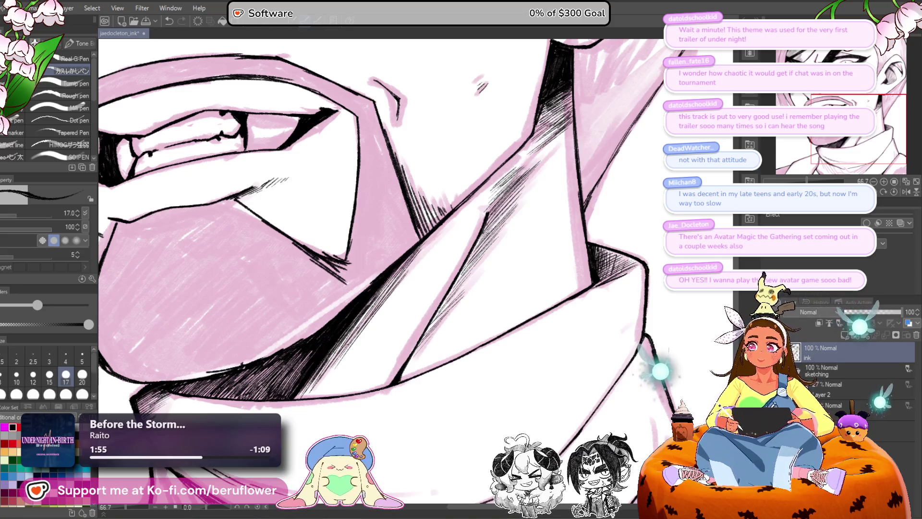
mouse_move(474, 315)
mouse_down()
mouse_move(613, 267)
mouse_move(542, 432)
mouse_move(384, 494)
mouse_up()
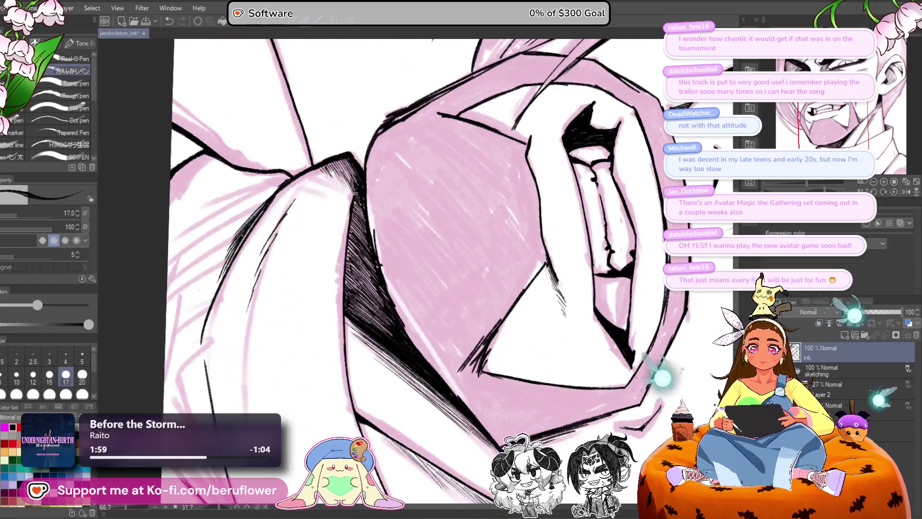
mouse_move(358, 192)
mouse_down()
mouse_move(360, 256)
mouse_move(363, 209)
mouse_move(346, 258)
mouse_up()
drag(353, 240, 347, 291)
drag(360, 243, 352, 291)
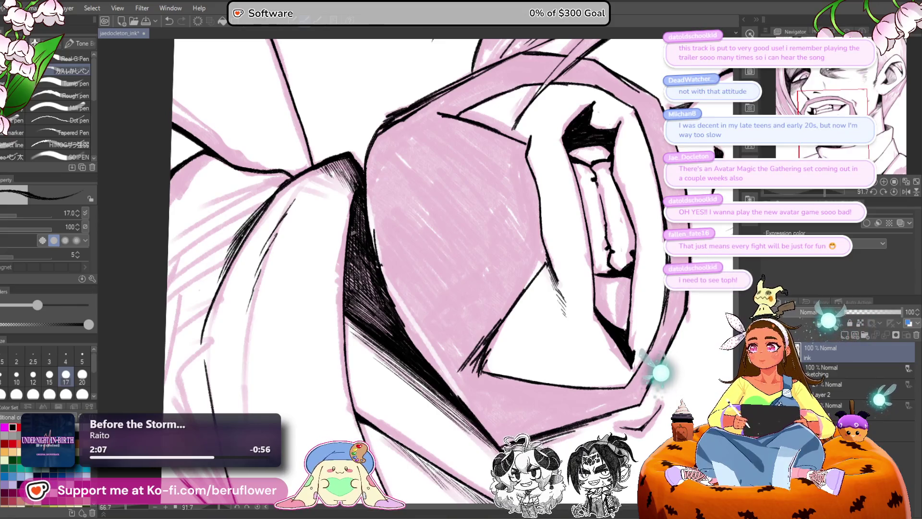
drag(350, 260, 345, 291)
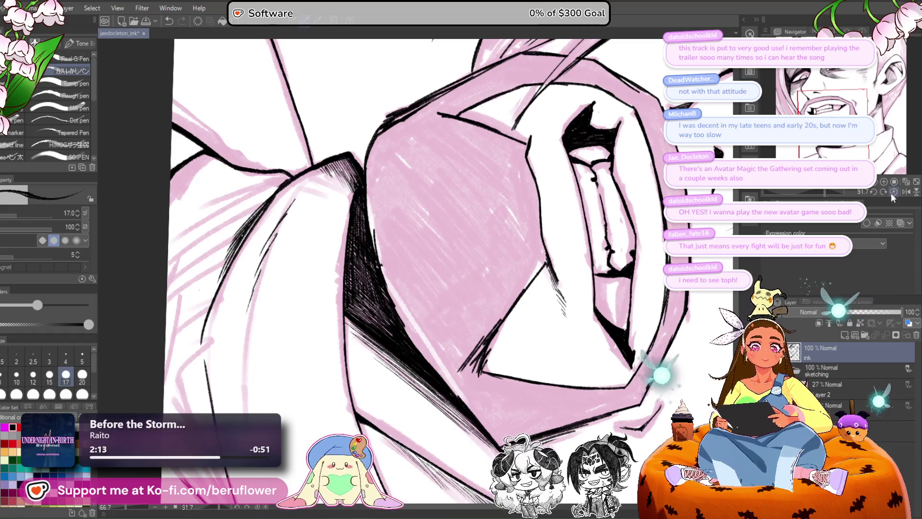
key(ctrl+at)
scroll(515, 252, down, 4)
Step: Tilt the canvas, enlarge the pen and hatch strands on the hair beside the cheek
scroll(491, 447, up, 2)
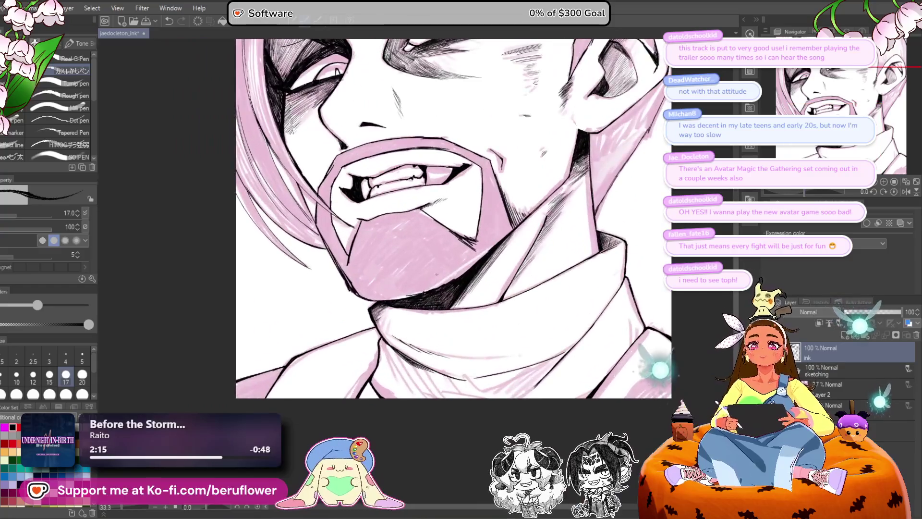
drag(599, 355, 588, 338)
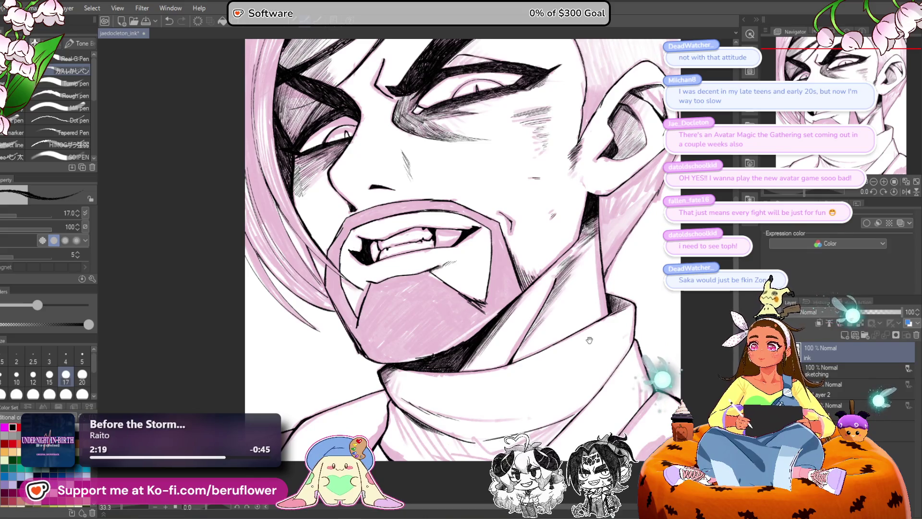
drag(802, 196, 812, 191)
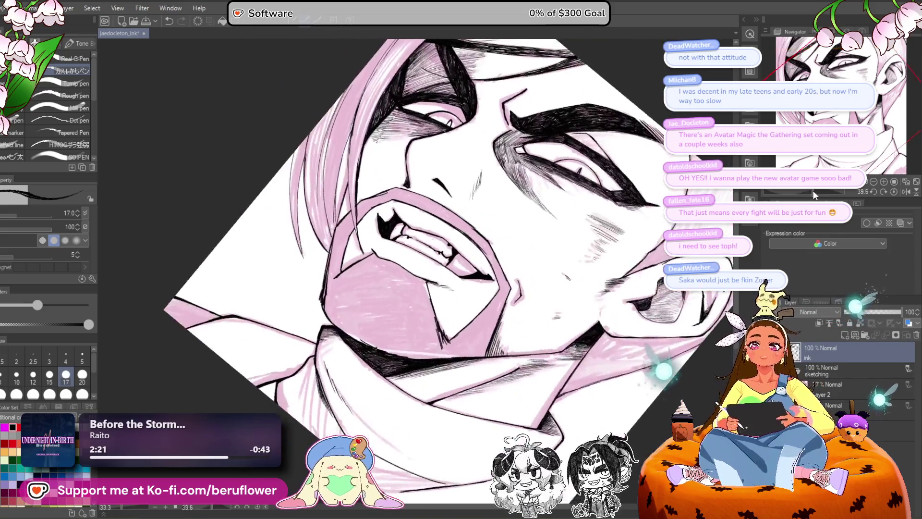
drag(482, 191, 504, 184)
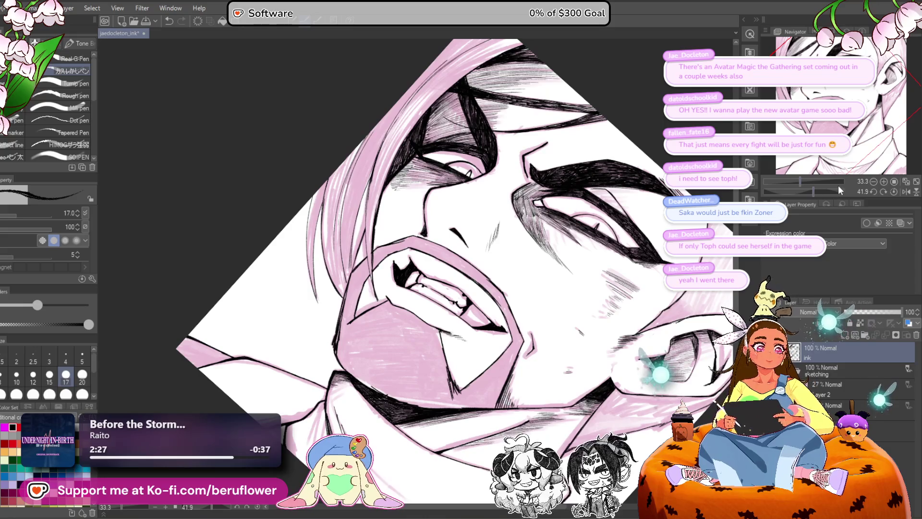
drag(812, 191, 809, 181)
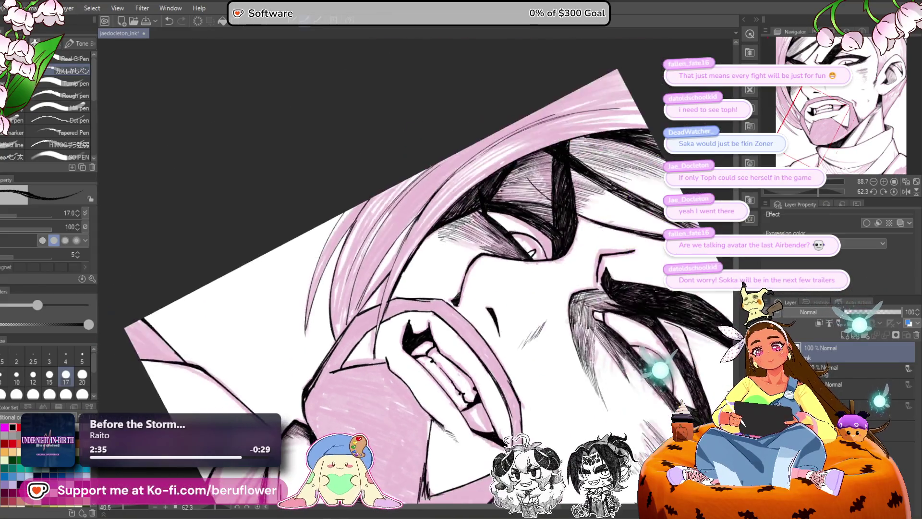
key(bracketright)
key(bracketright)
key(bracketright)
key(bracketright)
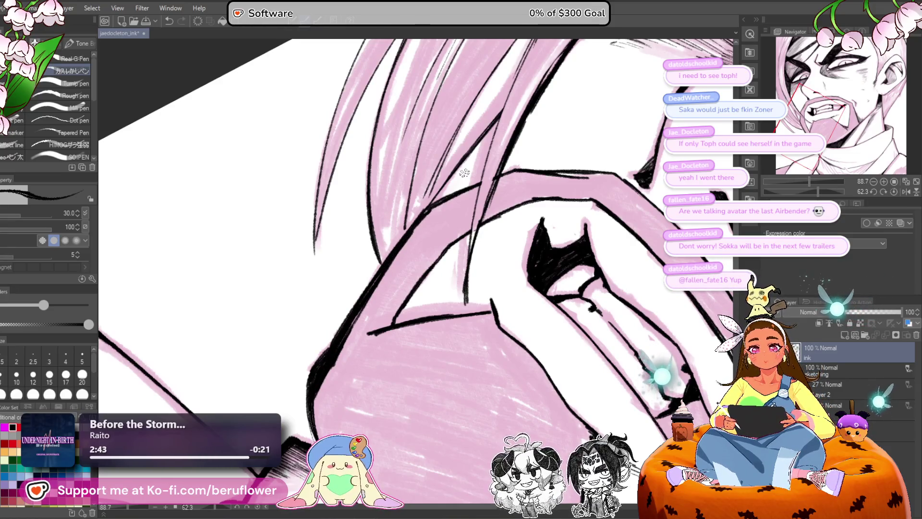
scroll(427, 211, down, 5)
scroll(548, 254, up, 4)
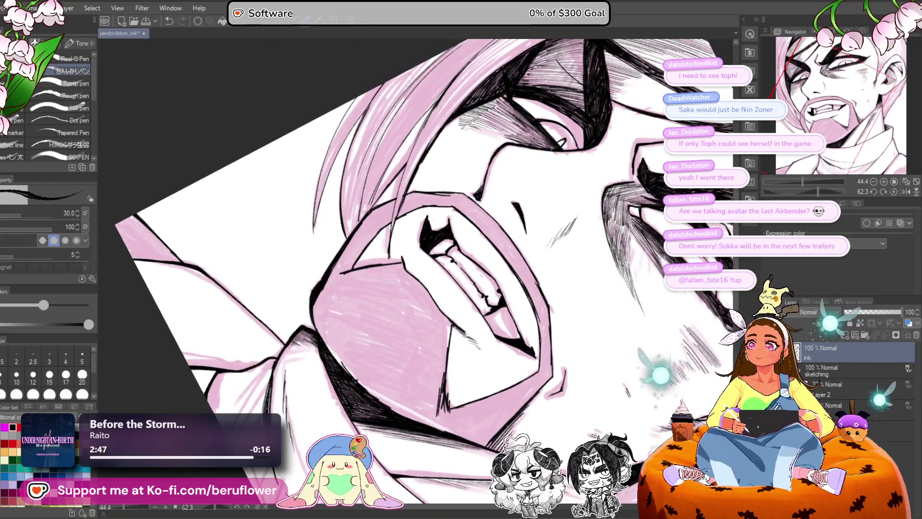
drag(630, 208, 616, 243)
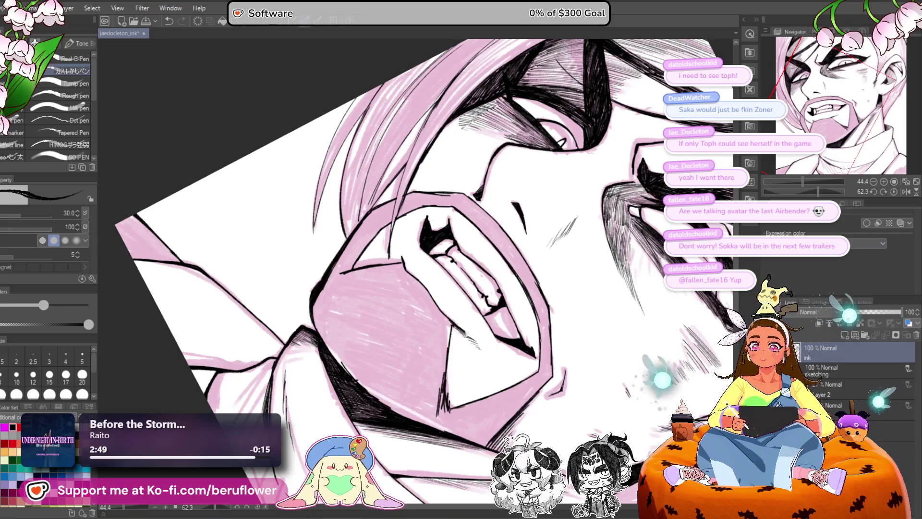
Step: Reset the rotation, recentre on the mouth and collar, and hide the pink sketch layer
click(818, 192)
drag(551, 13, 517, 77)
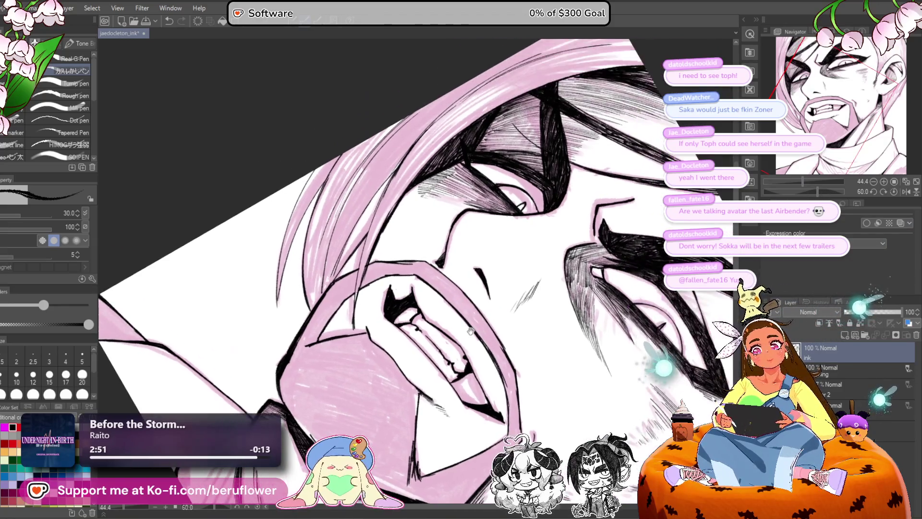
drag(470, 121, 482, 123)
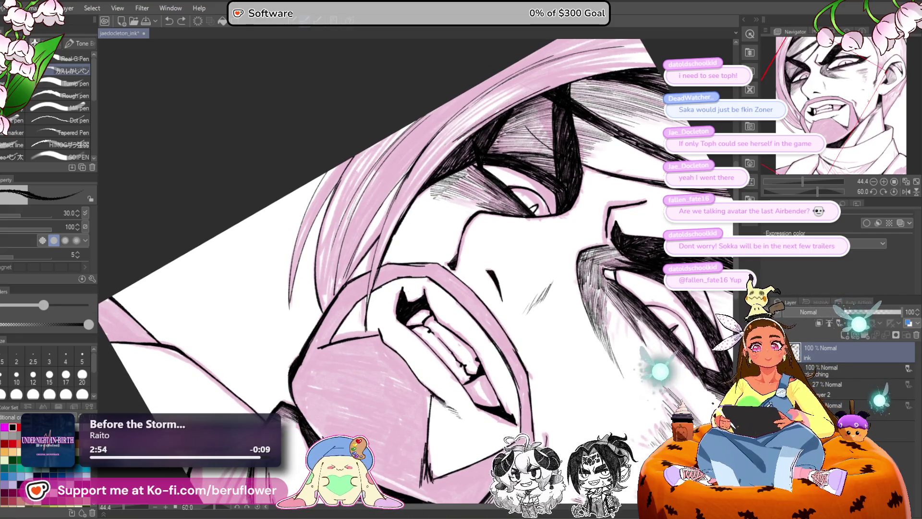
click(892, 191)
mouse_move(604, 509)
mouse_down()
mouse_move(552, 480)
mouse_move(500, 397)
mouse_move(566, 359)
mouse_move(293, 378)
mouse_up()
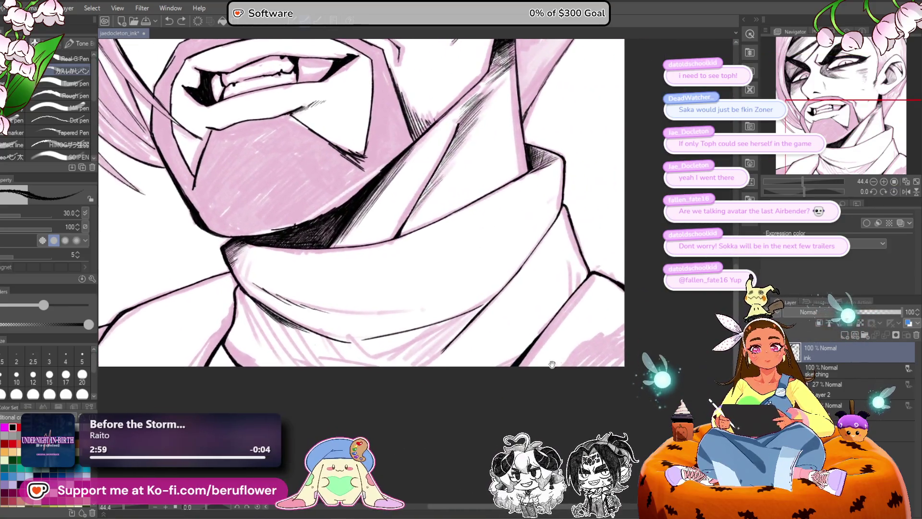
mouse_move(552, 374)
mouse_down()
mouse_move(640, 386)
mouse_move(640, 516)
mouse_move(649, 423)
mouse_move(638, 416)
mouse_up()
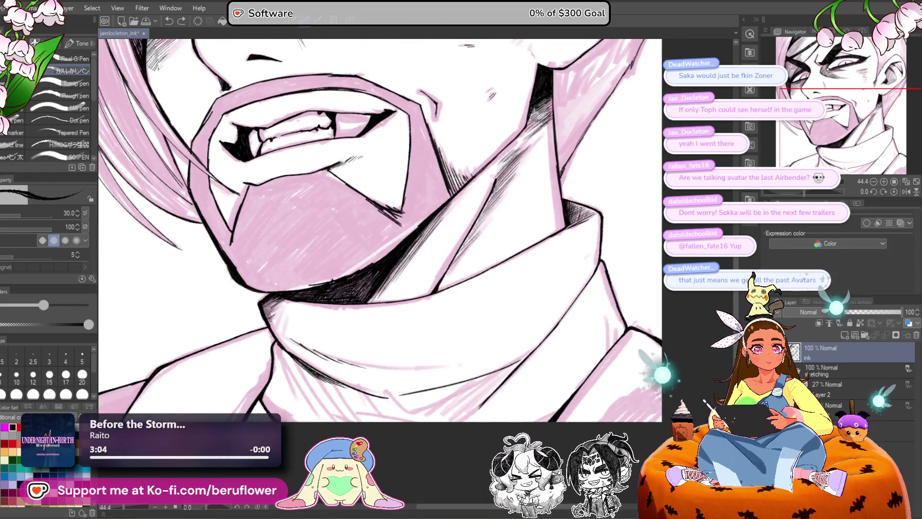
click(797, 370)
scroll(450, 351, down, 4)
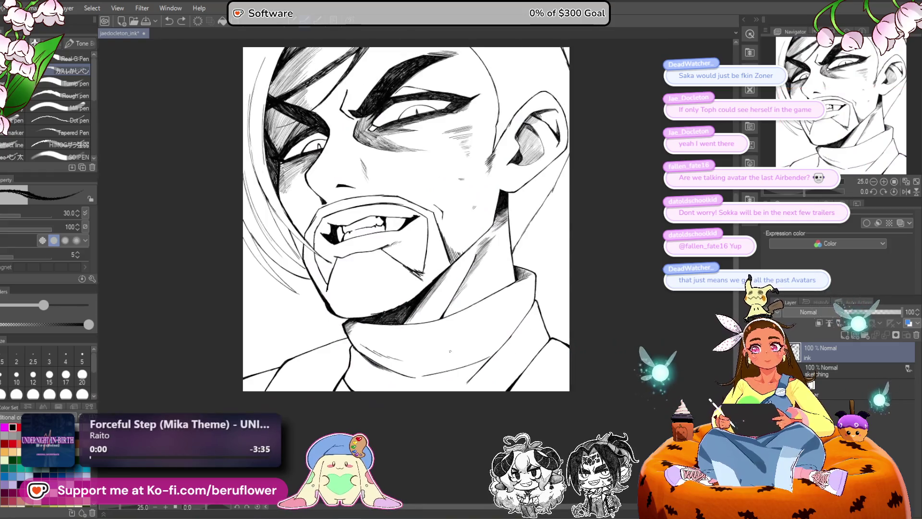
Step: Hatch the shadow along the collar's diagonal fold
drag(450, 351, 457, 372)
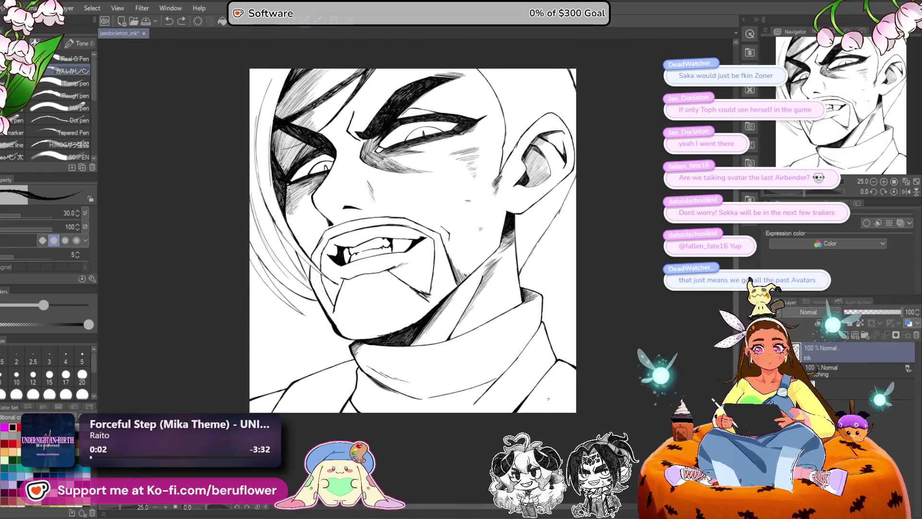
mouse_move(581, 390)
mouse_down()
mouse_move(577, 407)
mouse_move(598, 403)
mouse_move(588, 395)
mouse_up()
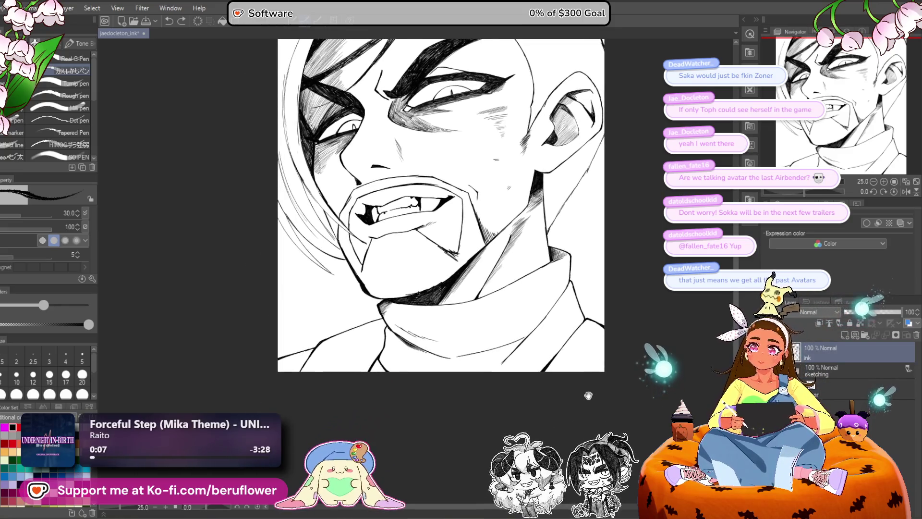
scroll(539, 330, up, 4)
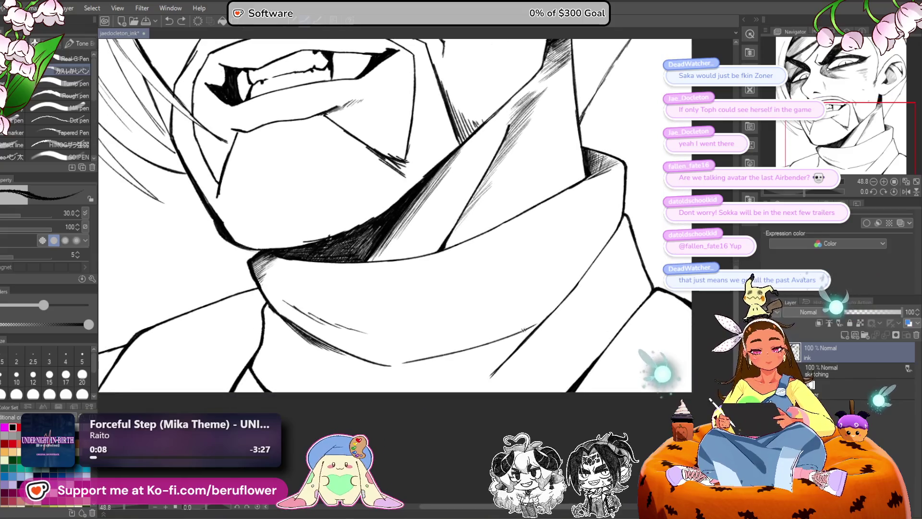
drag(550, 316, 474, 390)
drag(530, 328, 458, 394)
drag(520, 333, 448, 394)
drag(498, 346, 446, 393)
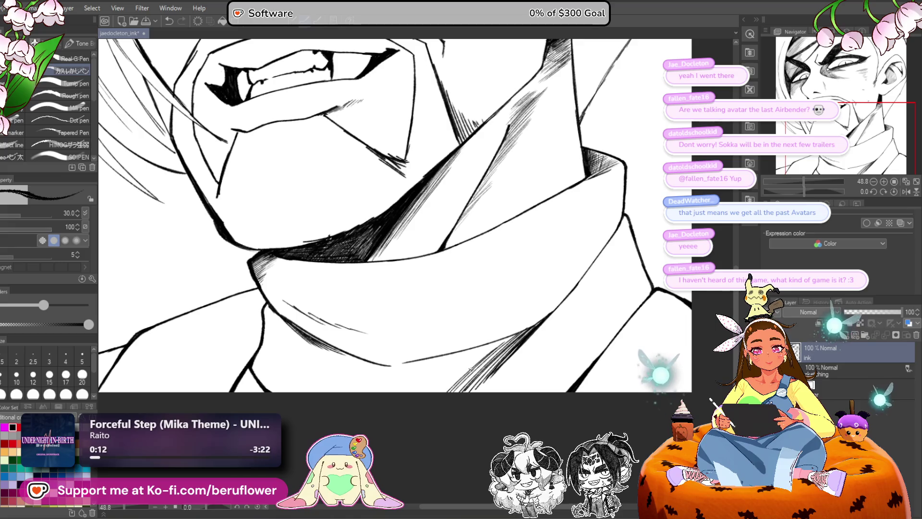
Step: Extend the collar-fold hatching leftward and thicken it
mouse_move(504, 350)
mouse_down()
mouse_move(457, 392)
mouse_move(432, 393)
mouse_up()
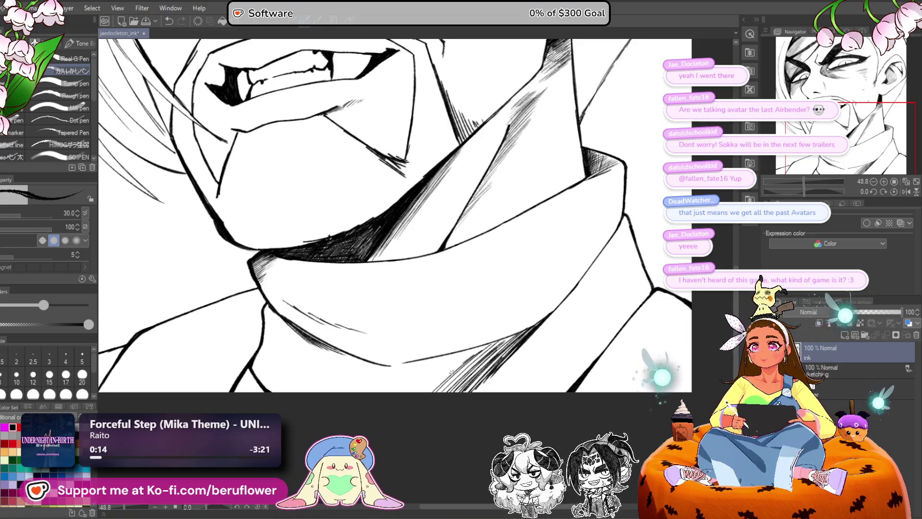
drag(465, 362, 422, 394)
drag(484, 344, 418, 393)
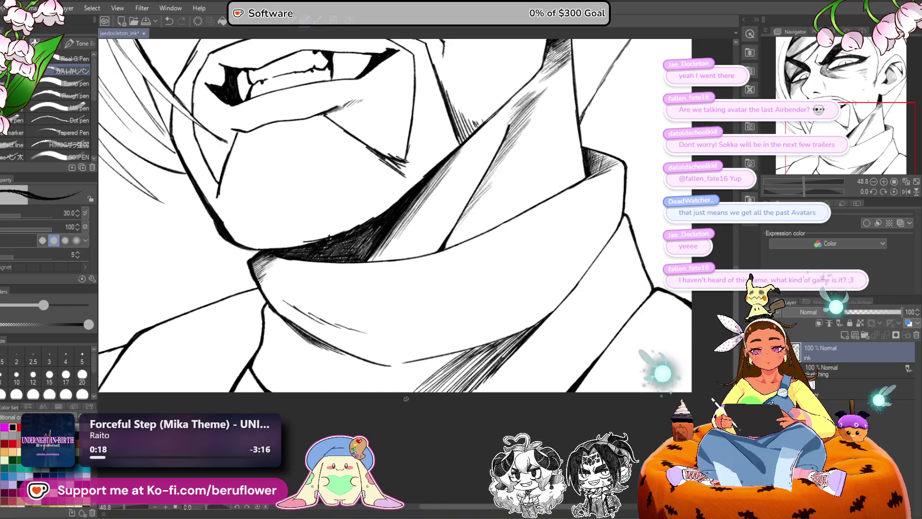
drag(460, 353, 412, 393)
drag(487, 343, 466, 351)
drag(528, 328, 475, 380)
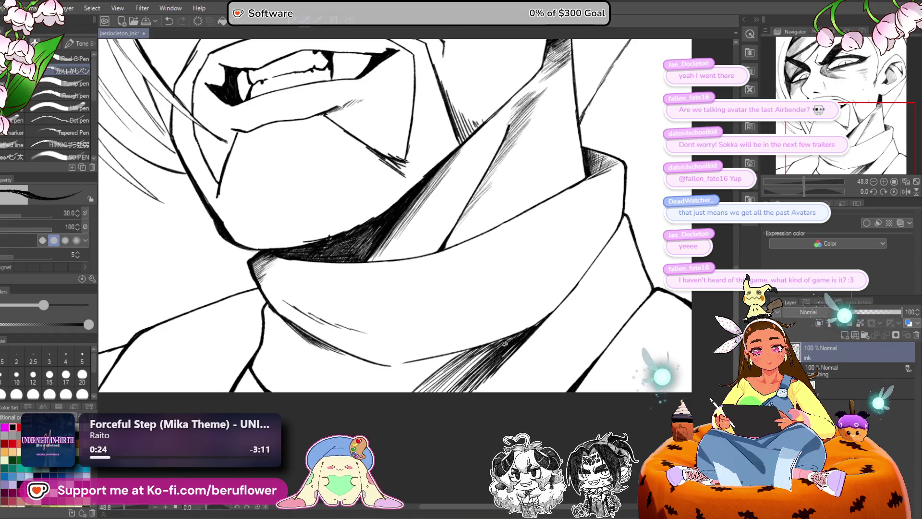
Step: Draw a hatching stroke on the neck shading and undo it
mouse_move(476, 369)
mouse_down()
mouse_move(511, 376)
mouse_move(634, 271)
mouse_move(635, 280)
mouse_up()
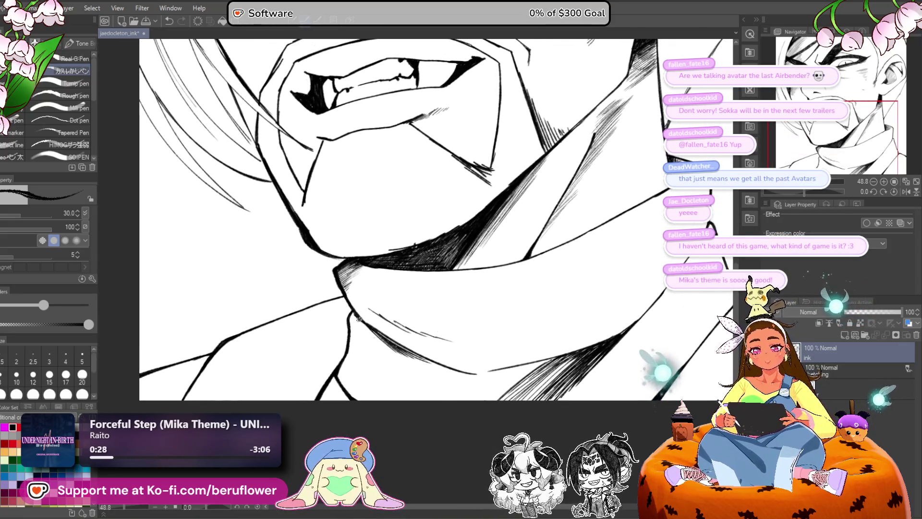
drag(359, 318, 432, 398)
key(ctrl+z)
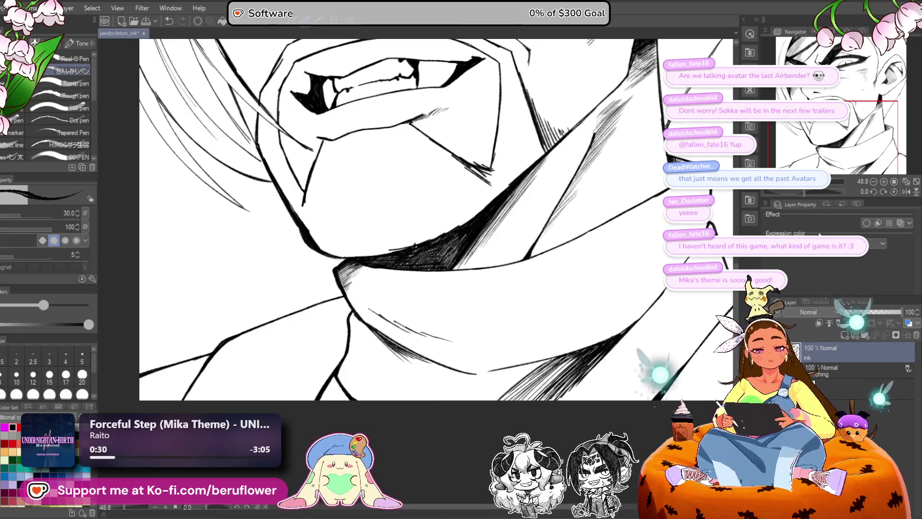
drag(808, 194, 797, 192)
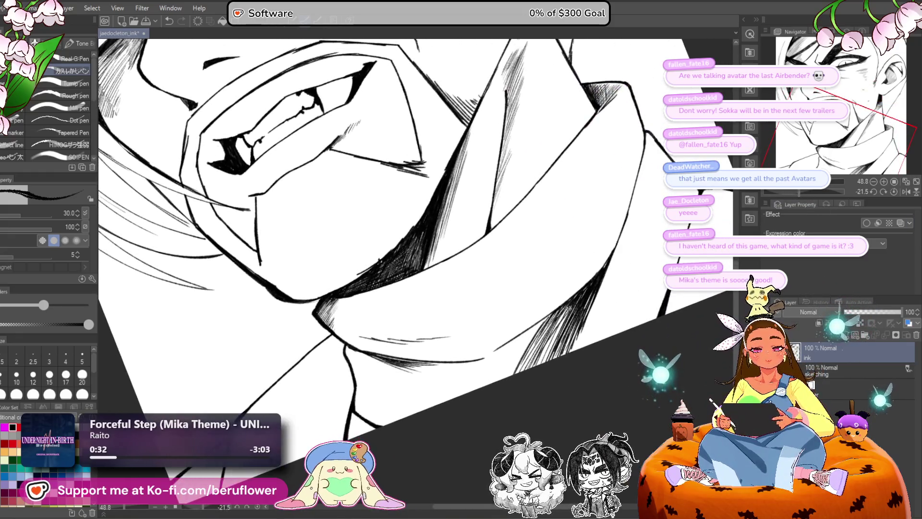
Step: Hatch the collar shadow on its right side and along its lower edge
mouse_move(552, 322)
mouse_down()
mouse_move(524, 370)
mouse_move(508, 375)
mouse_up()
mouse_move(528, 336)
mouse_down()
mouse_move(498, 379)
mouse_move(557, 301)
mouse_move(608, 257)
mouse_move(595, 277)
mouse_up()
mouse_move(621, 239)
mouse_down()
mouse_move(590, 295)
mouse_move(632, 249)
mouse_up()
drag(632, 260, 621, 282)
drag(549, 320, 551, 335)
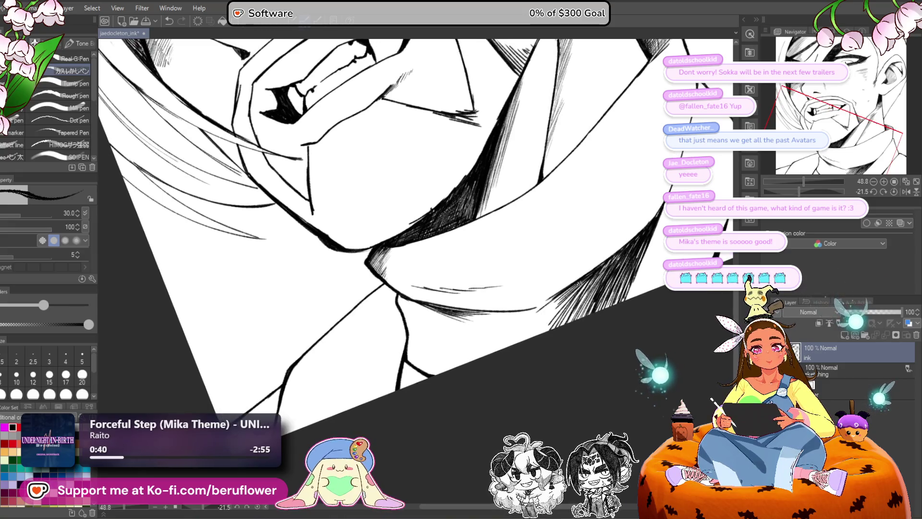
drag(566, 298, 524, 336)
drag(562, 301, 514, 344)
mouse_move(557, 312)
mouse_down()
mouse_move(521, 341)
mouse_move(493, 352)
mouse_move(494, 344)
mouse_up()
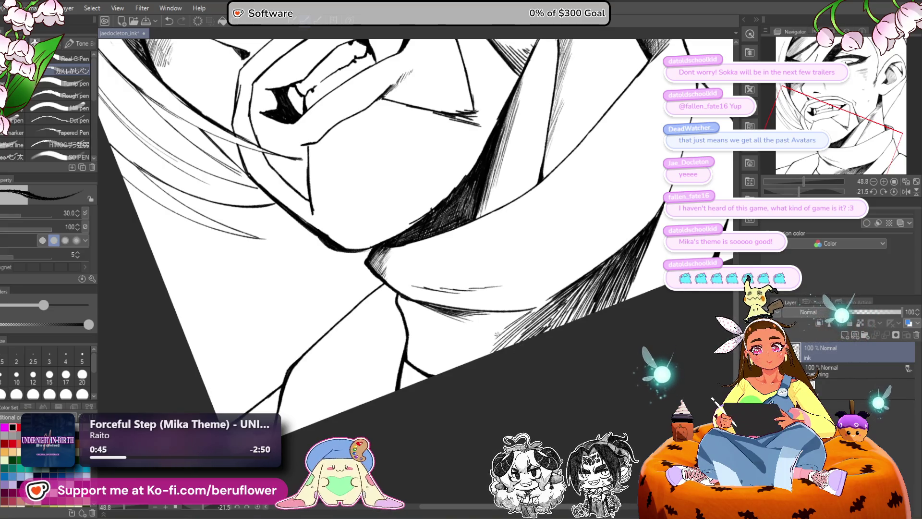
drag(523, 312, 486, 331)
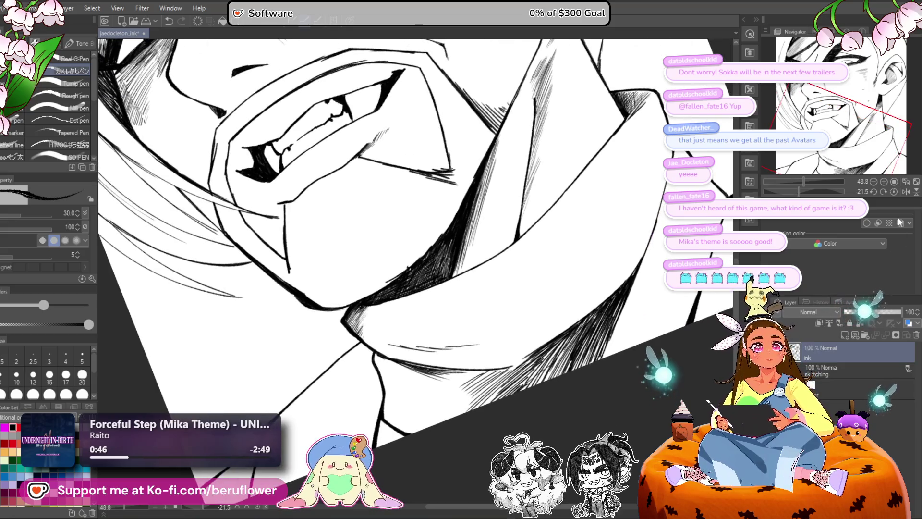
Step: Level the canvas rotation and deepen the hatched shading on the collar
click(893, 191)
mouse_move(423, 372)
mouse_down()
mouse_move(393, 390)
mouse_move(406, 413)
mouse_up()
mouse_move(320, 311)
mouse_down()
mouse_move(353, 322)
mouse_move(378, 372)
mouse_up()
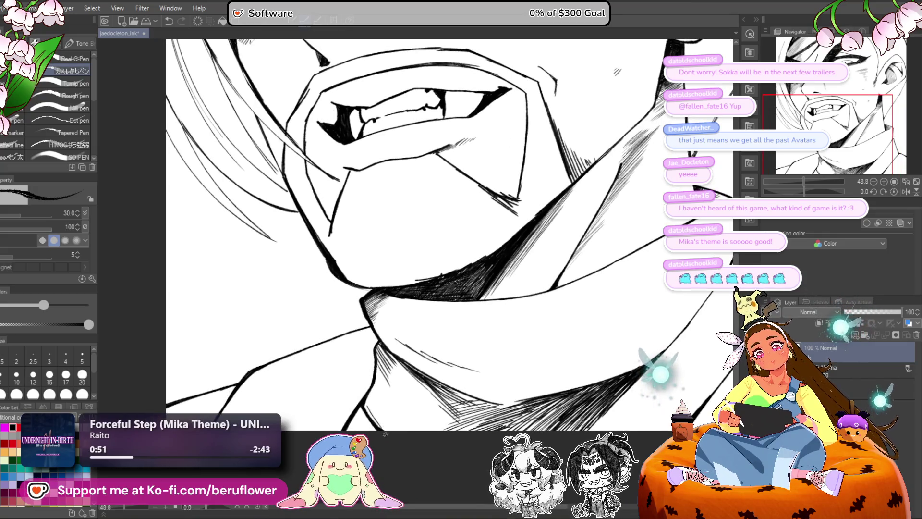
scroll(406, 448, down, 5)
scroll(405, 448, up, 5)
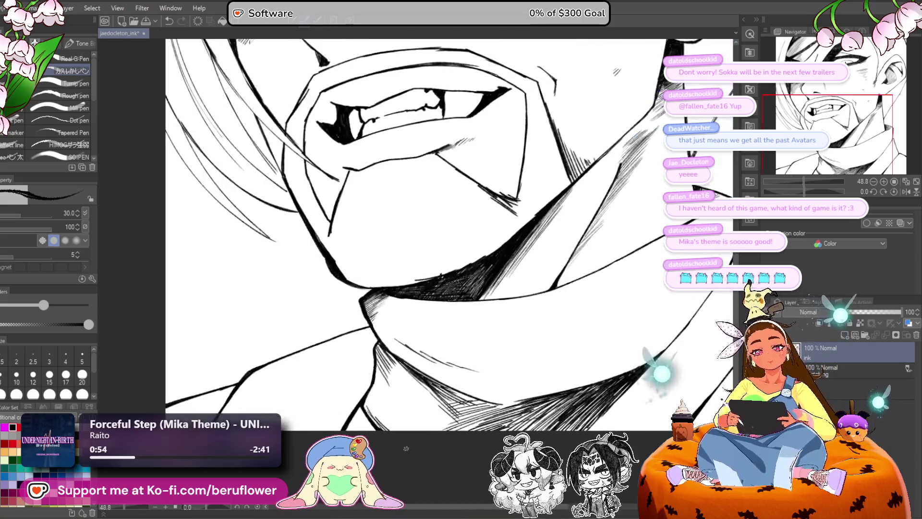
drag(439, 360, 396, 398)
drag(458, 374, 384, 430)
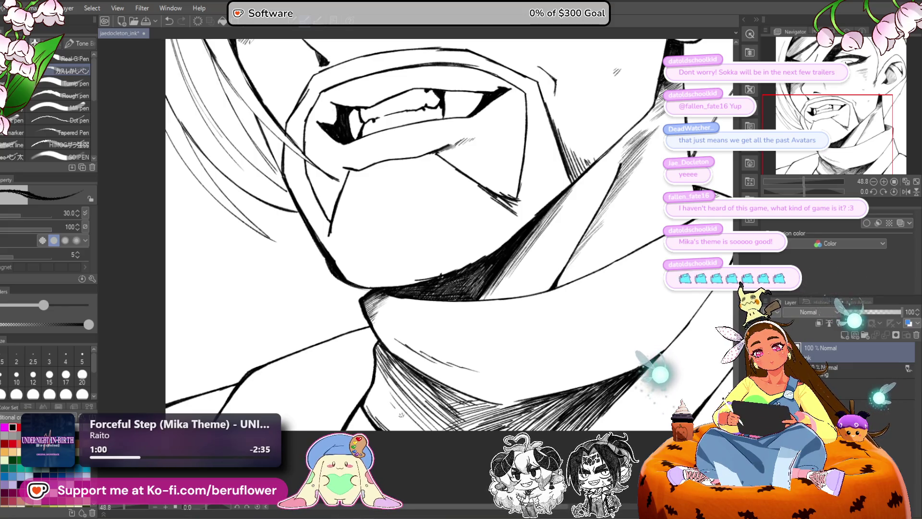
scroll(567, 403, down, 5)
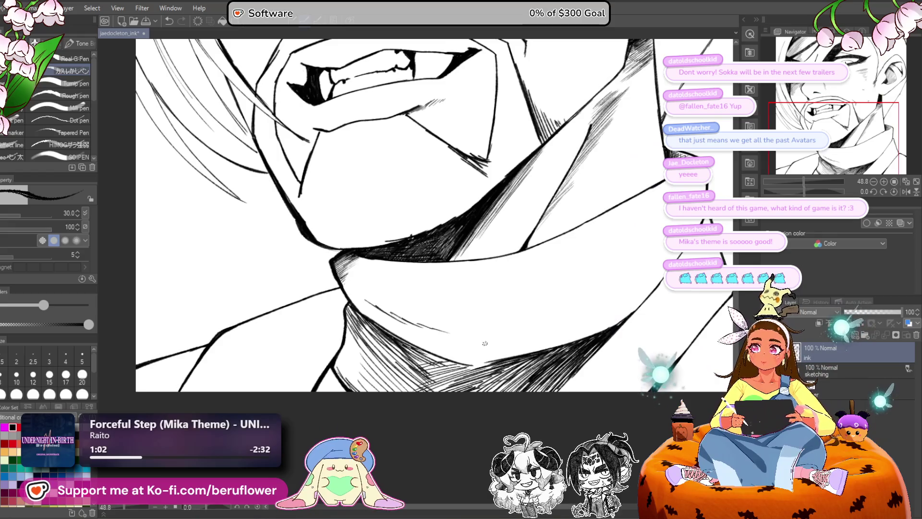
scroll(485, 343, up, 3)
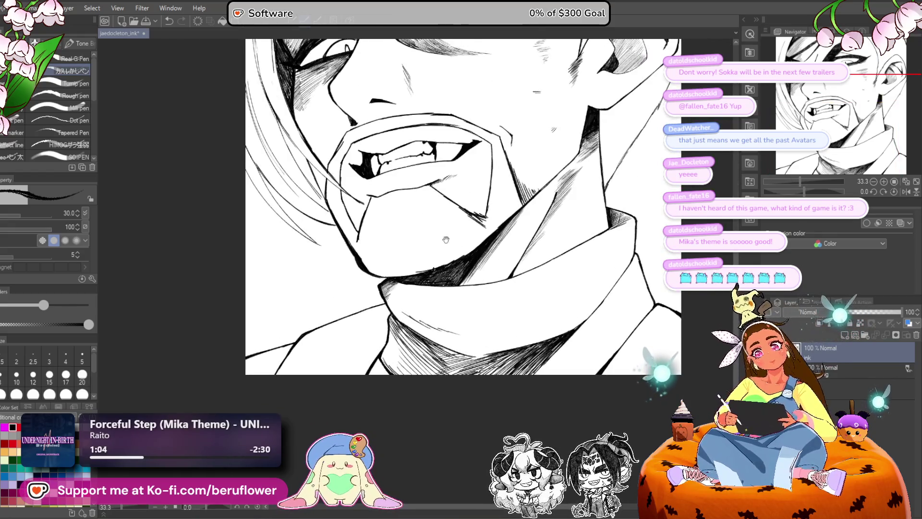
Step: Darken the collar's shadow area with more hatching strokes
drag(622, 193, 619, 224)
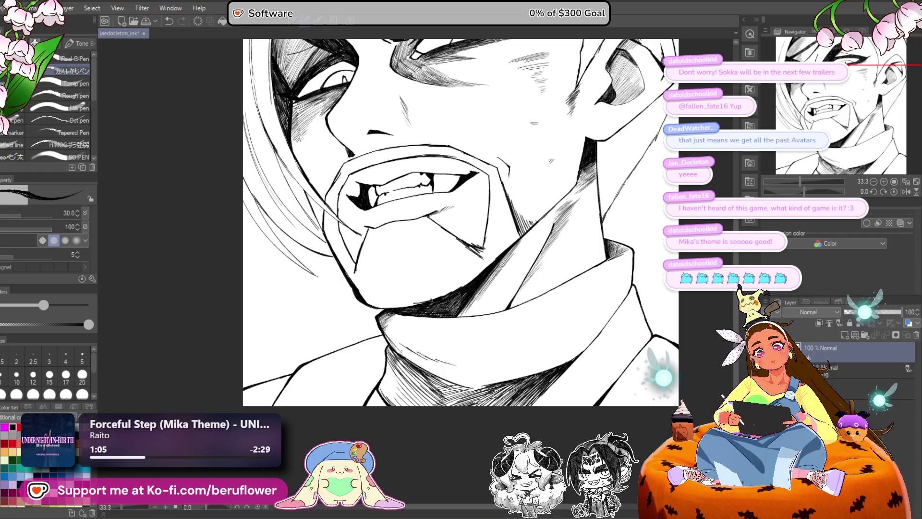
drag(390, 332, 423, 368)
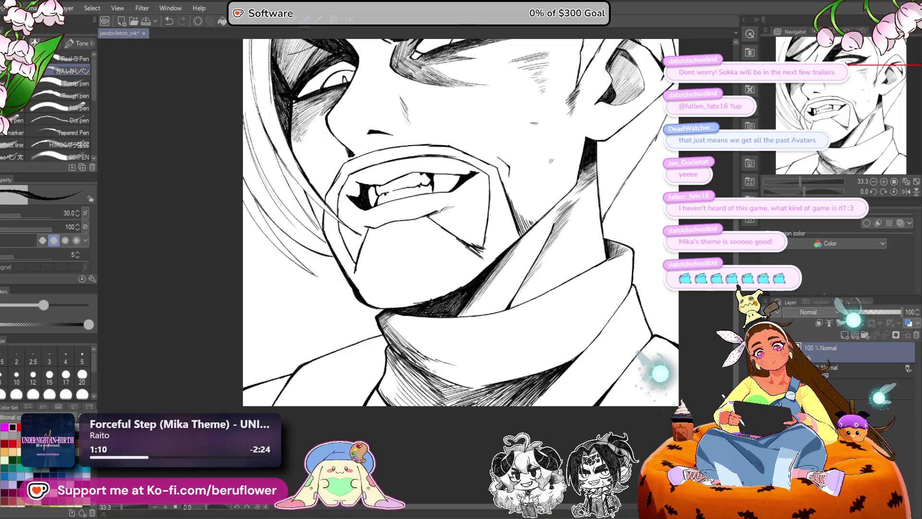
drag(528, 280, 430, 287)
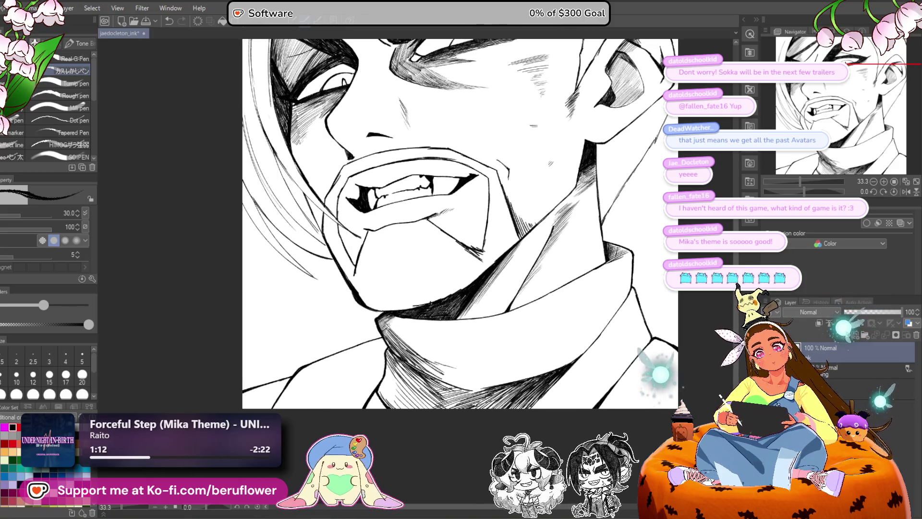
mouse_move(386, 320)
mouse_down()
mouse_move(422, 353)
mouse_move(414, 336)
mouse_move(452, 316)
mouse_up()
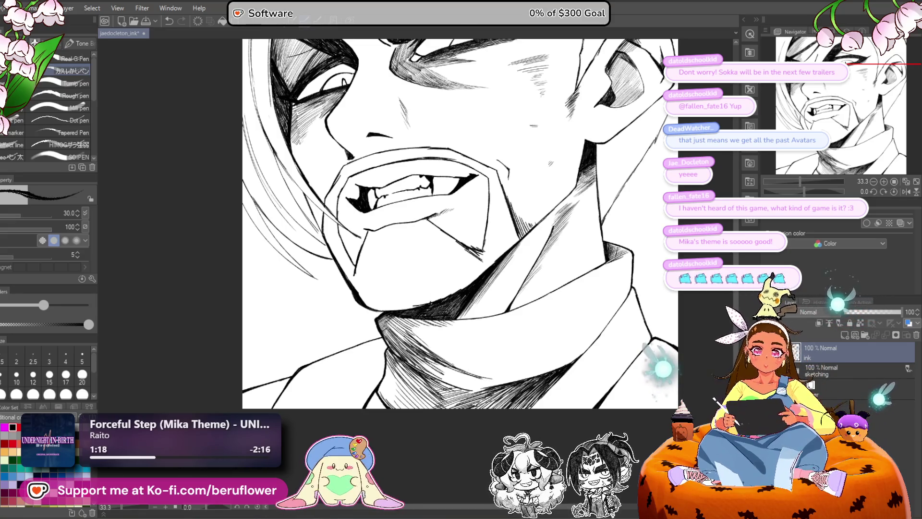
mouse_move(413, 358)
mouse_down()
mouse_move(459, 325)
mouse_move(455, 315)
mouse_up()
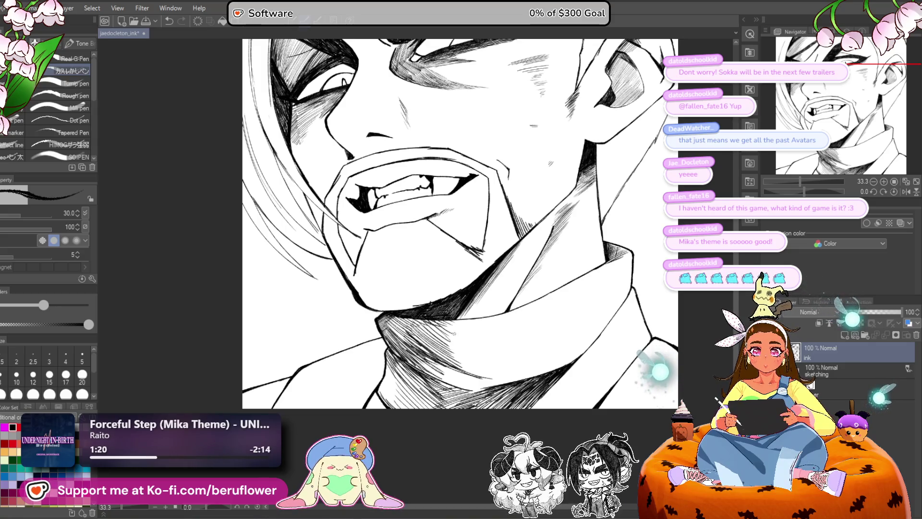
Step: Add fine hatching to the lower collar shadow and review the whole face
drag(426, 283, 422, 249)
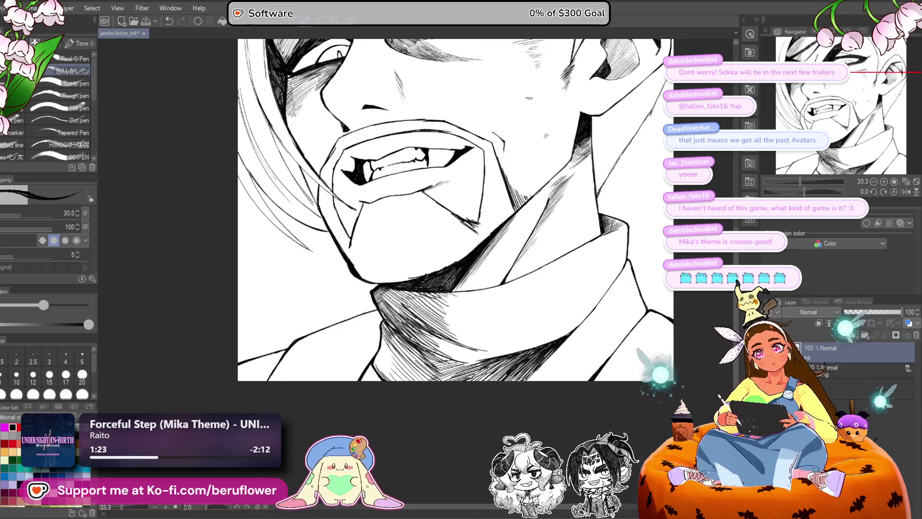
drag(408, 365, 456, 327)
drag(425, 361, 453, 347)
drag(403, 349, 435, 320)
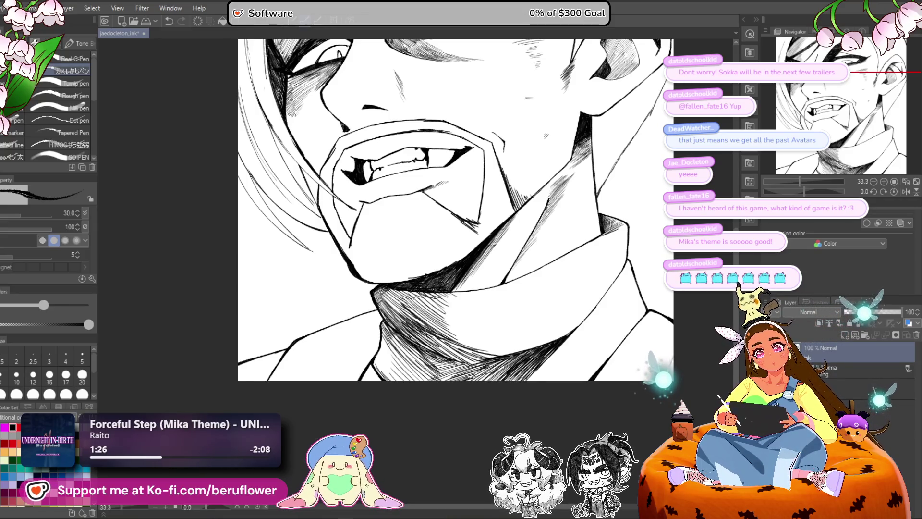
drag(452, 359, 502, 341)
drag(420, 362, 475, 333)
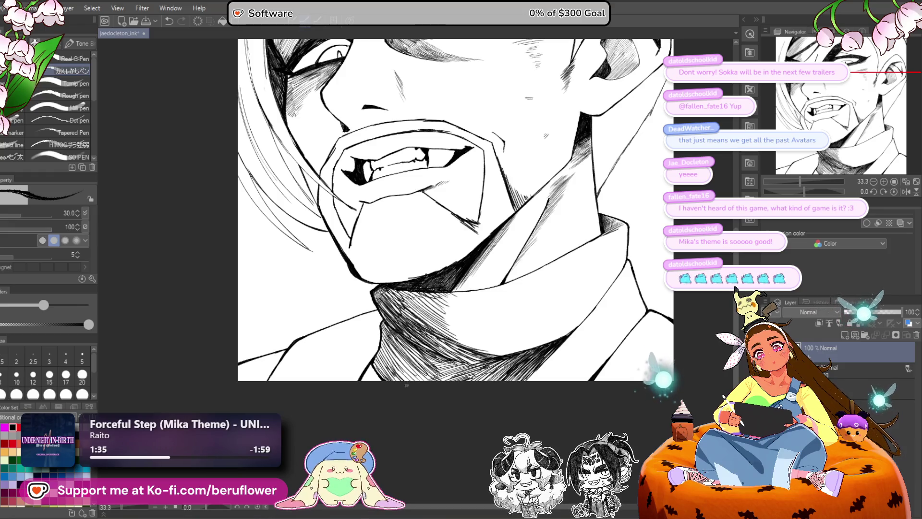
drag(586, 240, 536, 289)
scroll(535, 289, down, 3)
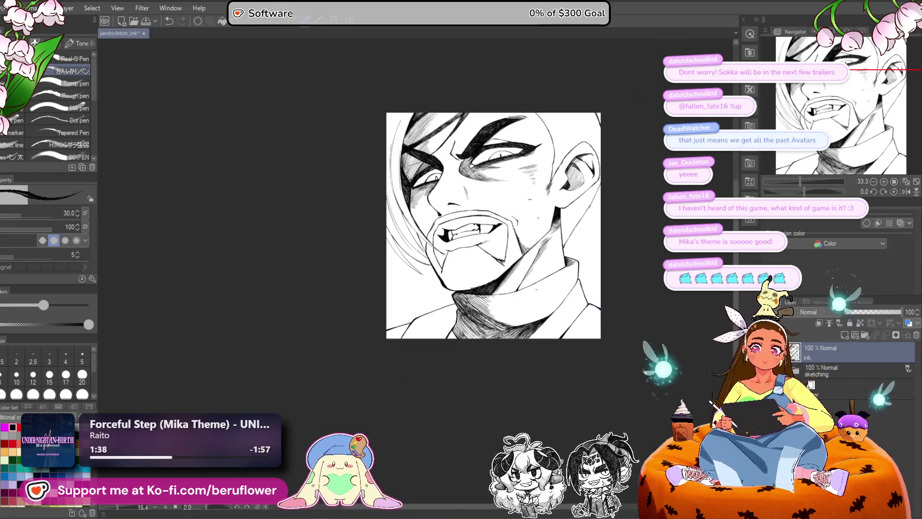
Step: Tilt the canvas diagonally and add hatching strokes to the neck shadow
scroll(536, 288, up, 2)
scroll(536, 289, up, 1)
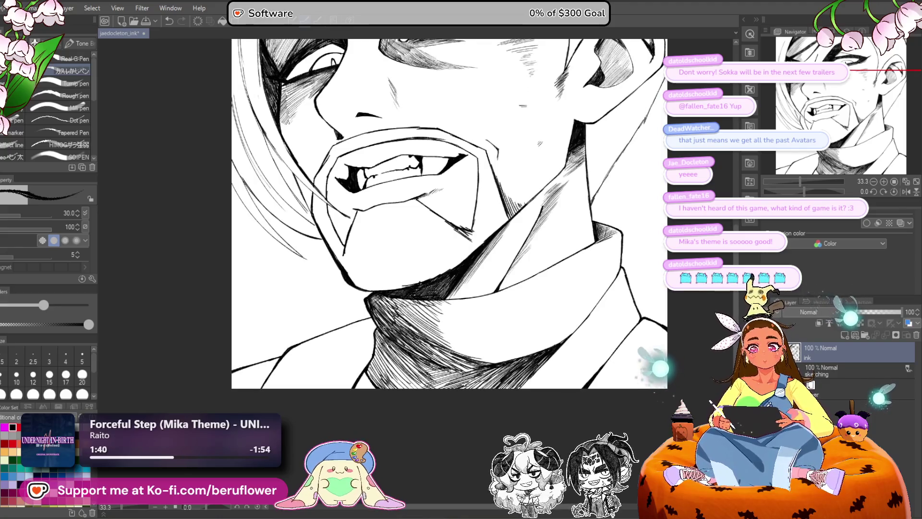
drag(803, 191, 793, 191)
drag(456, 269, 419, 317)
drag(455, 286, 420, 323)
drag(384, 216, 361, 241)
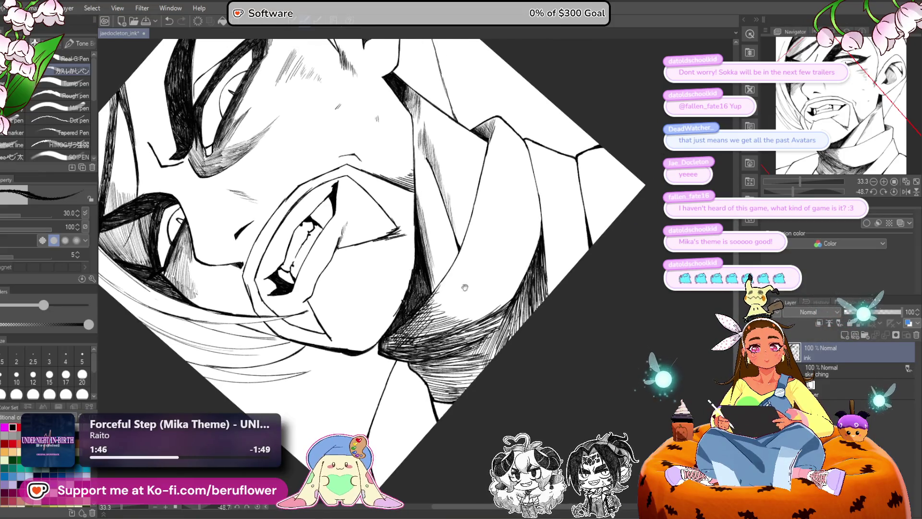
drag(451, 280, 420, 319)
mouse_move(451, 287)
mouse_down()
mouse_move(421, 324)
mouse_move(427, 332)
mouse_up()
drag(384, 216, 399, 182)
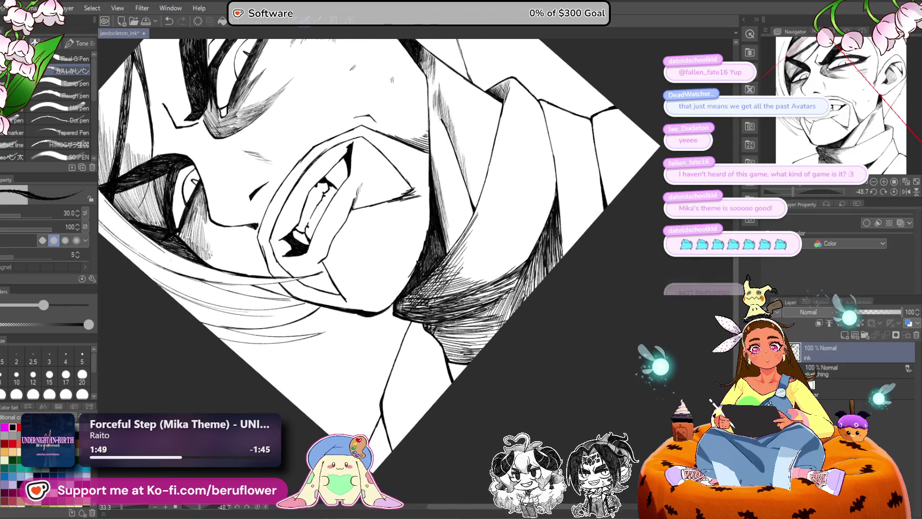
Step: Check the whole page, reposition the view and level the canvas rotation
drag(481, 380, 464, 400)
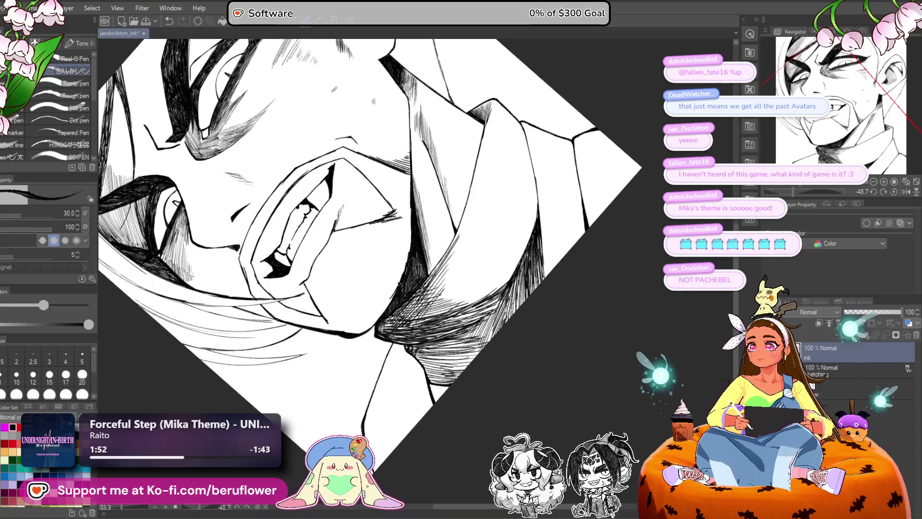
scroll(461, 379, down, 5)
scroll(442, 367, up, 6)
drag(441, 367, 454, 427)
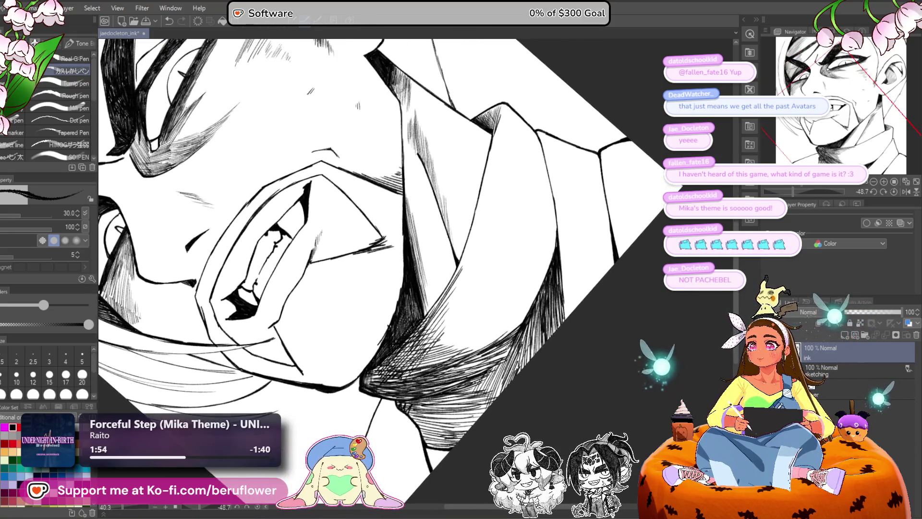
scroll(500, 336, down, 1)
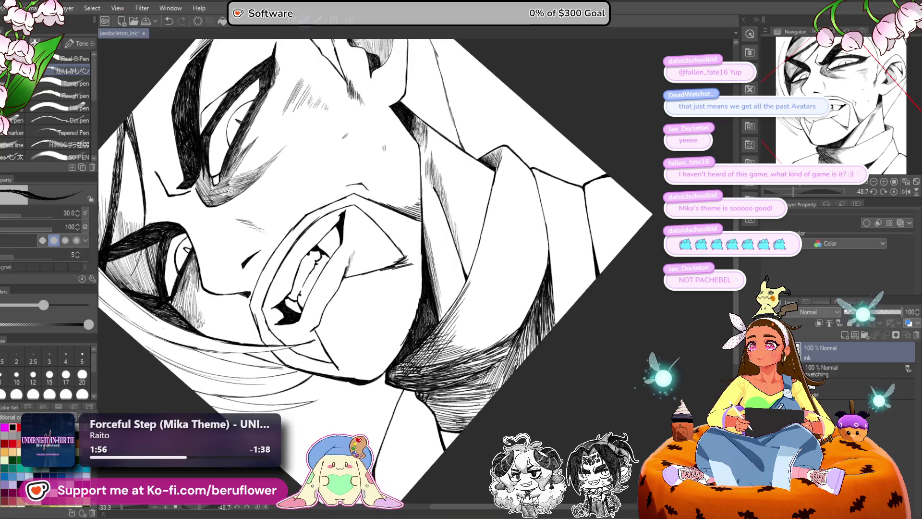
drag(598, 393, 610, 422)
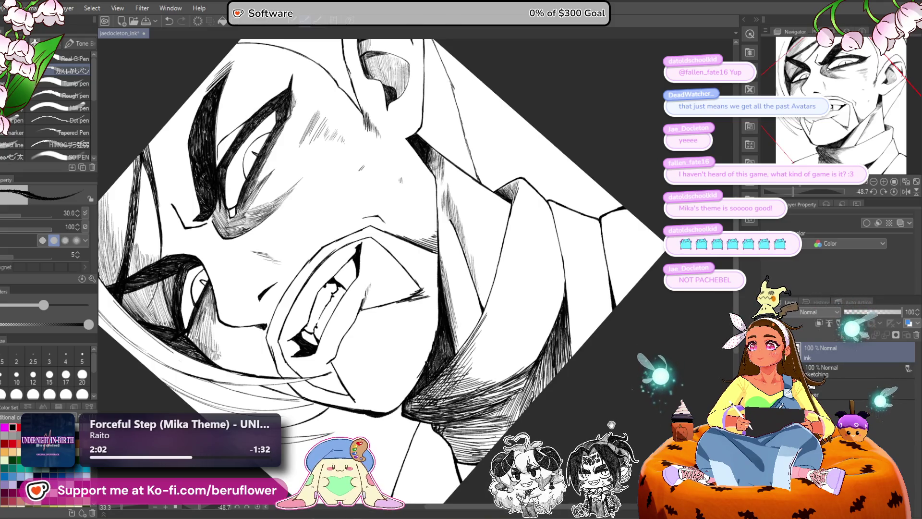
drag(611, 425, 617, 407)
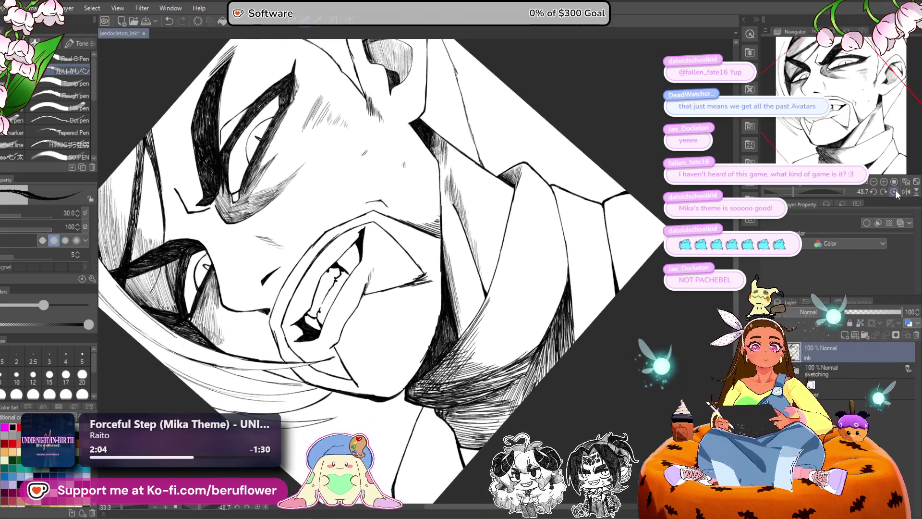
click(894, 191)
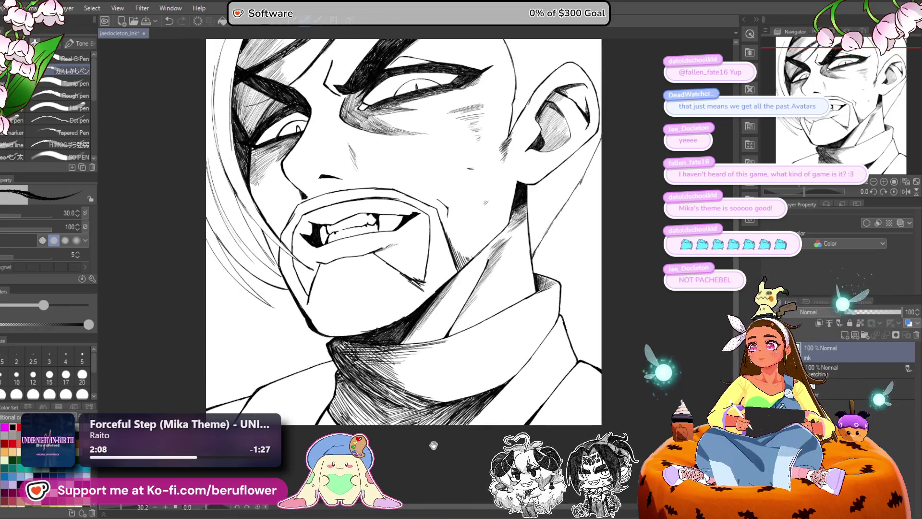
Step: Zoom in on the neck and cross-hatch the dark collar triangle under the chin
drag(433, 441, 439, 426)
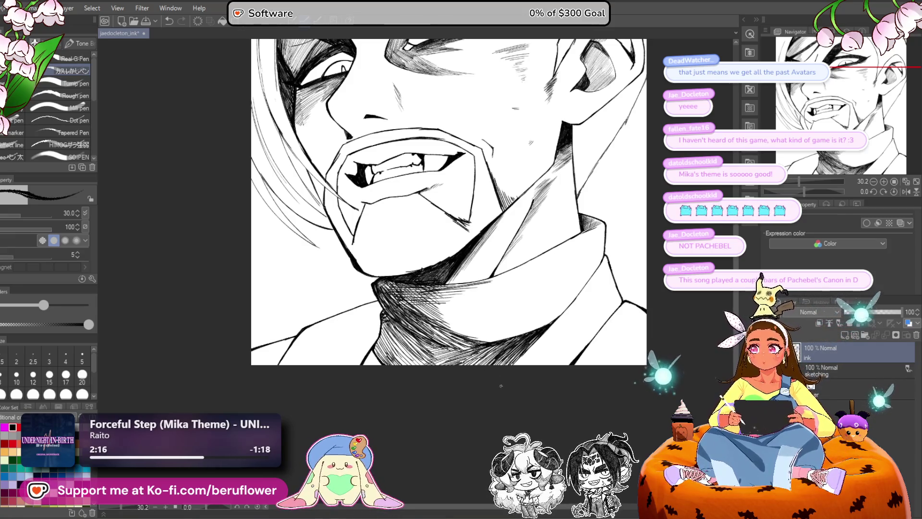
drag(504, 389, 502, 403)
scroll(429, 437, up, 3)
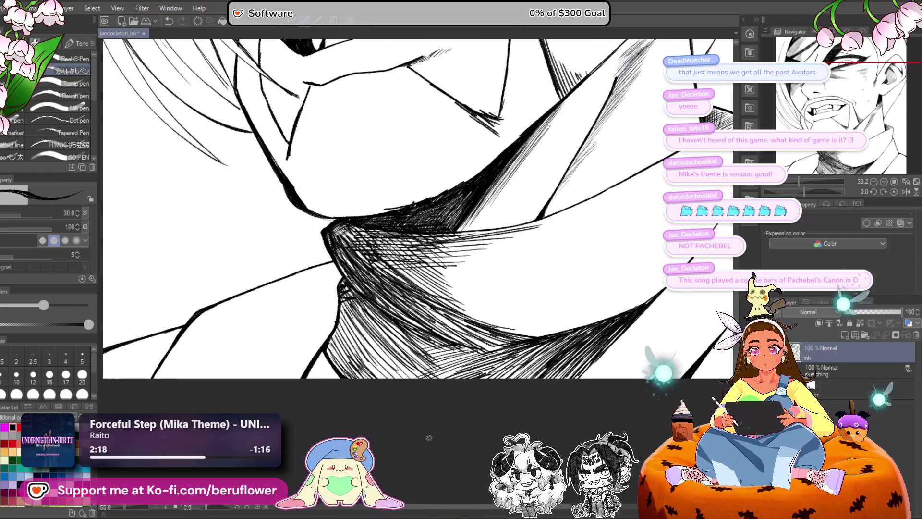
mouse_move(346, 384)
mouse_down()
mouse_move(353, 388)
mouse_move(313, 386)
mouse_move(324, 382)
mouse_up()
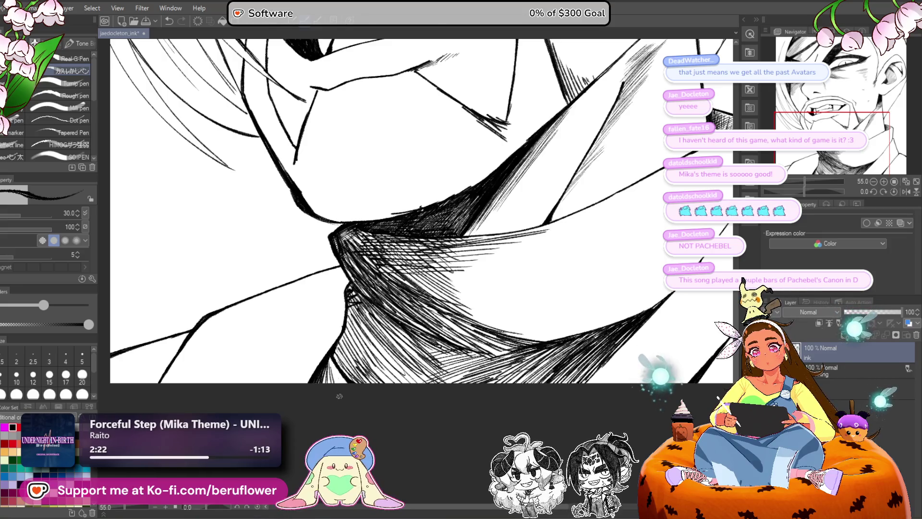
scroll(462, 265, down, 5)
scroll(463, 265, up, 5)
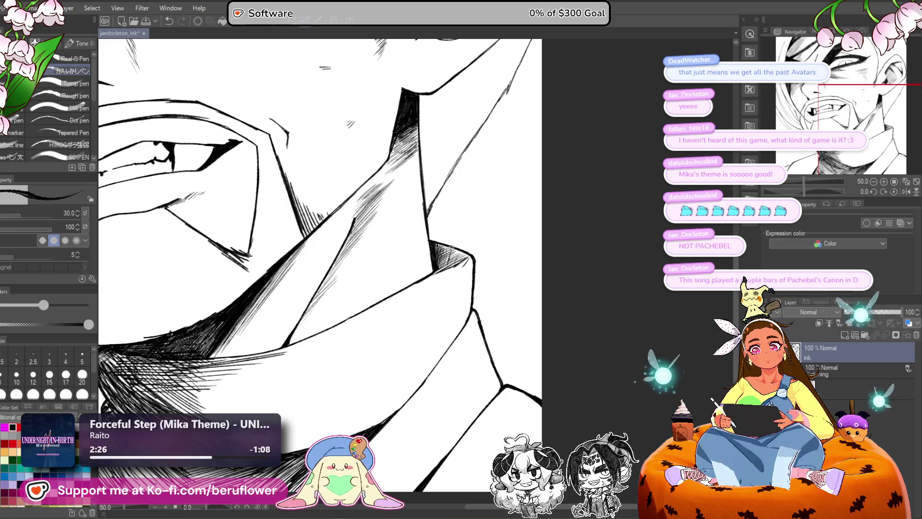
scroll(463, 265, up, 5)
mouse_move(454, 246)
mouse_down()
mouse_move(413, 257)
mouse_move(494, 276)
mouse_up()
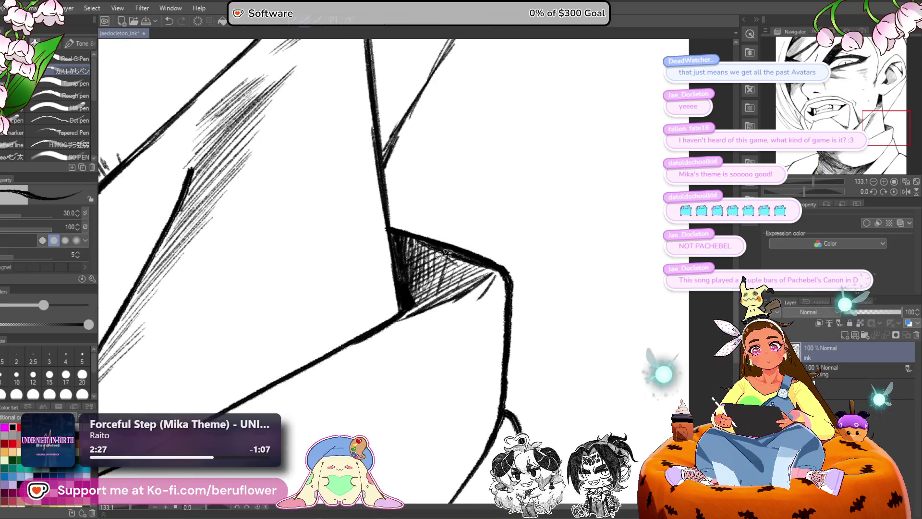
mouse_move(408, 231)
mouse_down()
mouse_move(476, 281)
mouse_move(458, 294)
mouse_up()
mouse_move(504, 271)
mouse_down()
mouse_move(460, 298)
mouse_move(490, 312)
mouse_up()
Step: Rotate the canvas, hatch more collar shading, then zoom out with the view upright
scroll(490, 311, down, 6)
scroll(490, 311, up, 1)
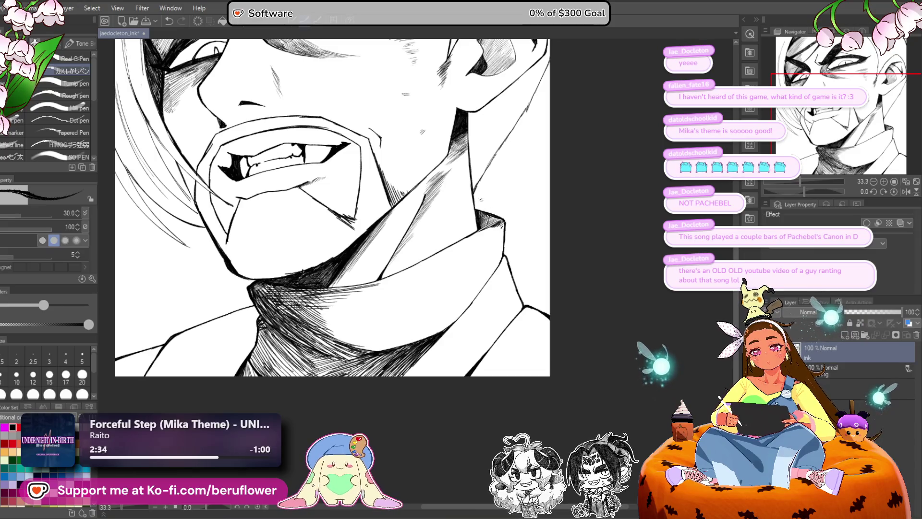
drag(481, 199, 506, 203)
mouse_move(555, 258)
mouse_down()
mouse_move(589, 300)
mouse_move(566, 206)
mouse_move(578, 247)
mouse_up()
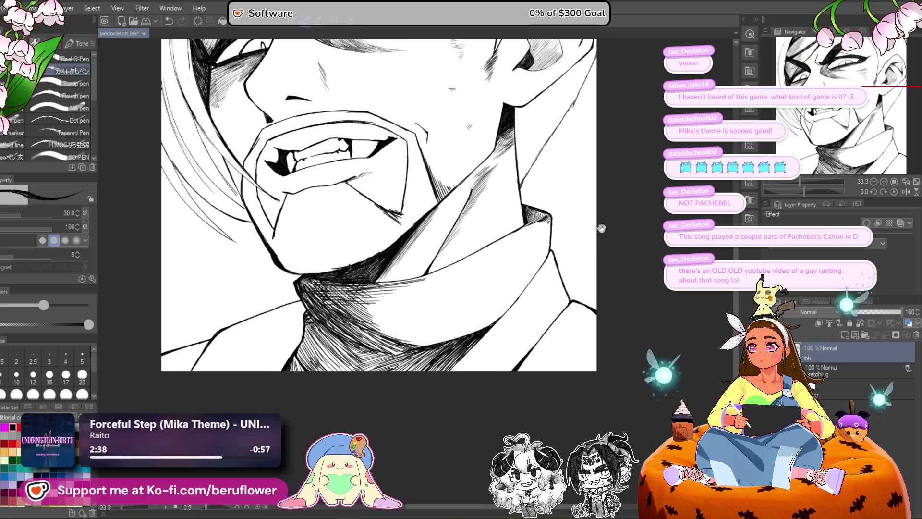
drag(804, 192, 816, 192)
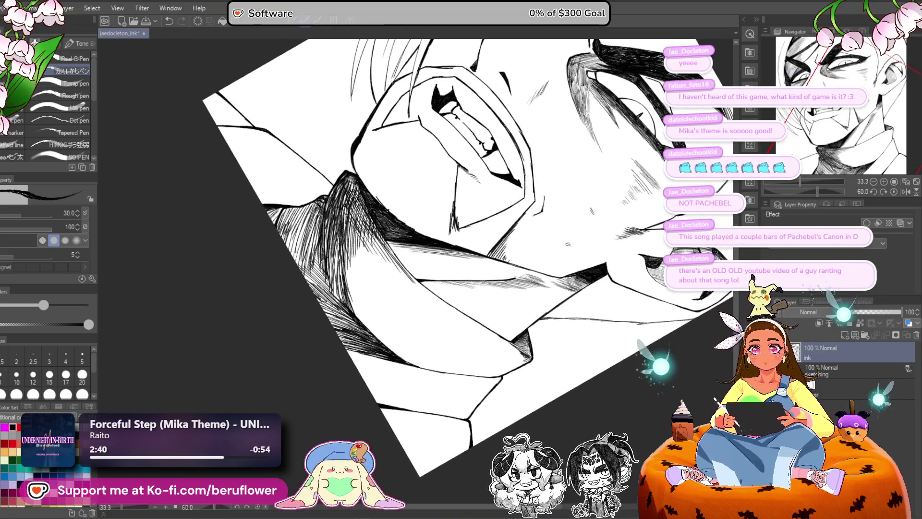
drag(343, 196, 344, 222)
drag(339, 196, 312, 251)
drag(315, 214, 307, 250)
drag(309, 210, 287, 267)
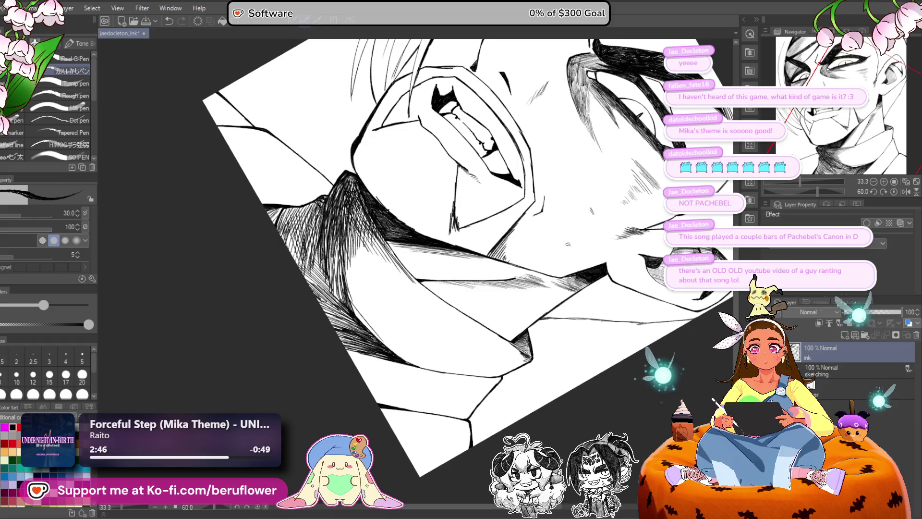
key(ctrl+minus)
key(ctrl+at)
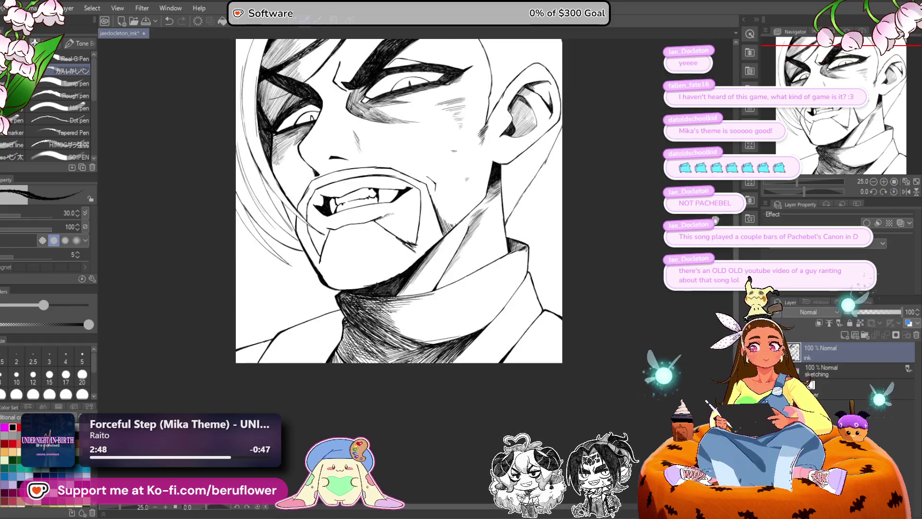
Step: Darken the neck shading and add diagonal hatching across the collar on a rotated canvas
drag(517, 249, 465, 277)
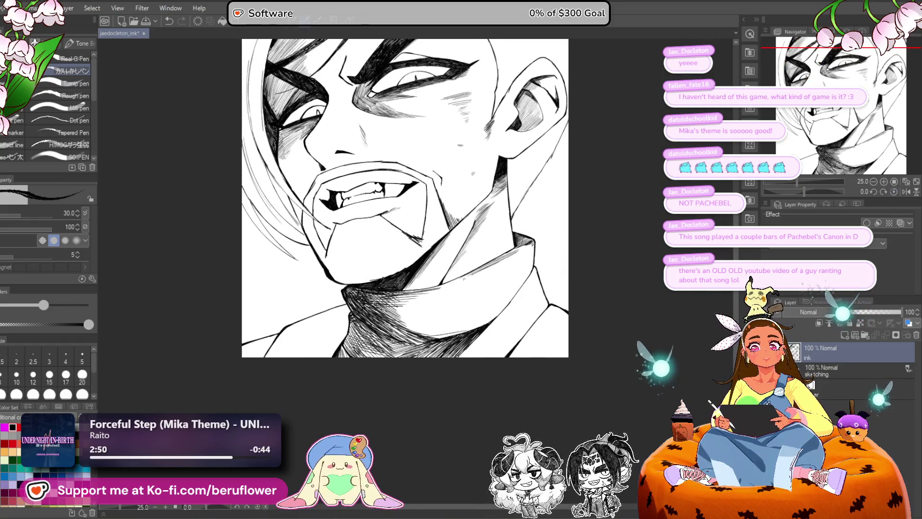
scroll(425, 298, down, 3)
scroll(425, 298, up, 5)
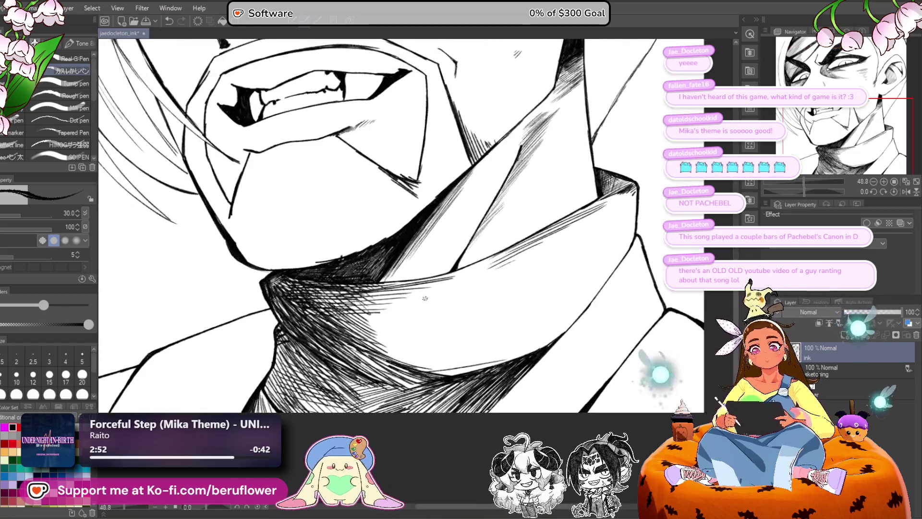
drag(528, 320, 560, 301)
drag(806, 189, 817, 185)
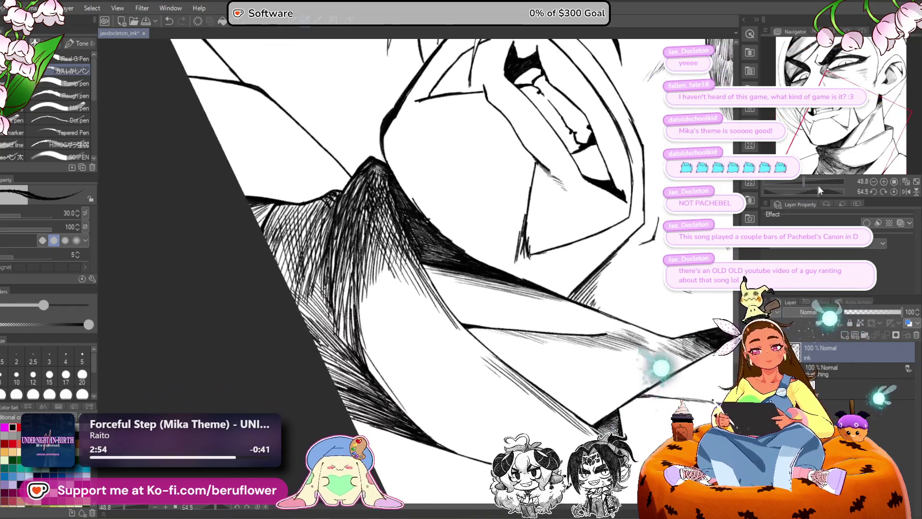
drag(376, 180, 404, 269)
drag(384, 199, 435, 310)
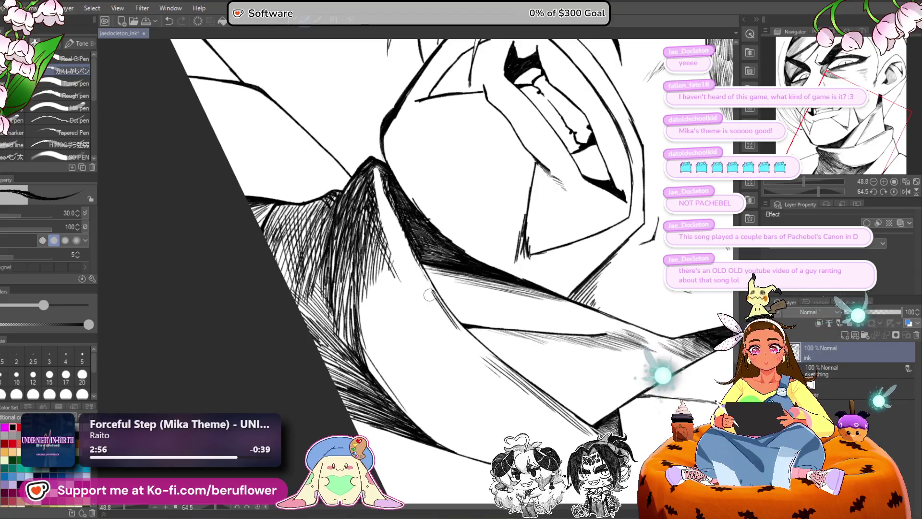
drag(417, 262, 456, 329)
Step: Fill the collar's left side with hatching, then erase the excess over the shoulder
mouse_move(377, 166)
mouse_down()
mouse_move(369, 211)
mouse_move(343, 240)
mouse_move(341, 312)
mouse_up()
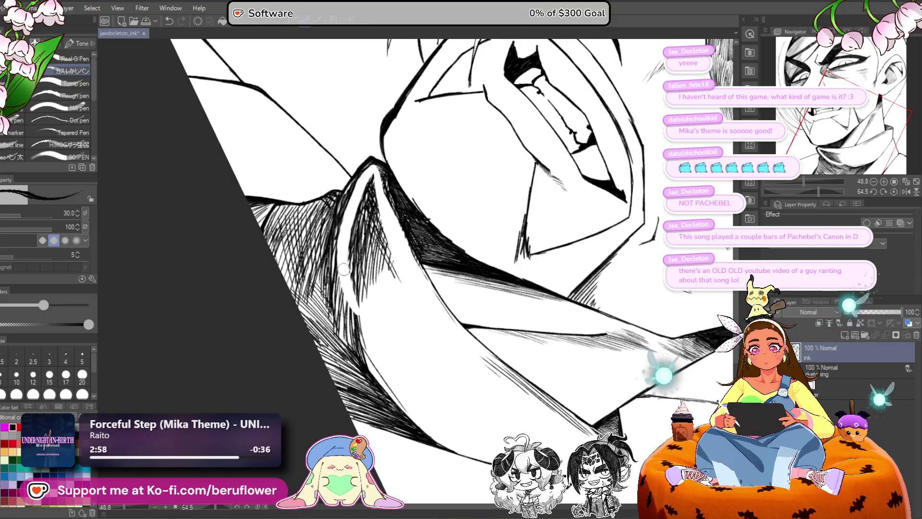
mouse_move(363, 202)
mouse_down()
mouse_move(353, 341)
mouse_move(362, 298)
mouse_up()
mouse_move(364, 182)
mouse_down()
mouse_move(380, 284)
mouse_move(368, 174)
mouse_move(339, 240)
mouse_move(348, 338)
mouse_move(389, 391)
mouse_up()
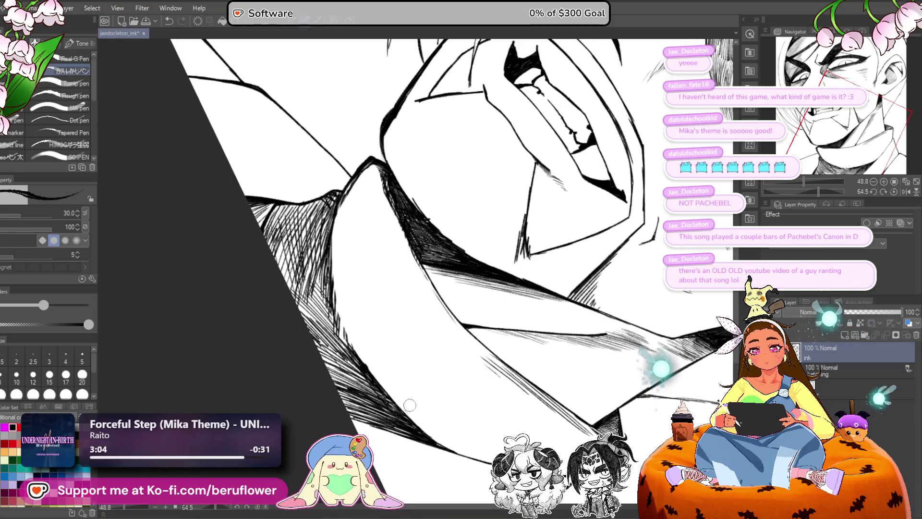
drag(351, 216, 358, 251)
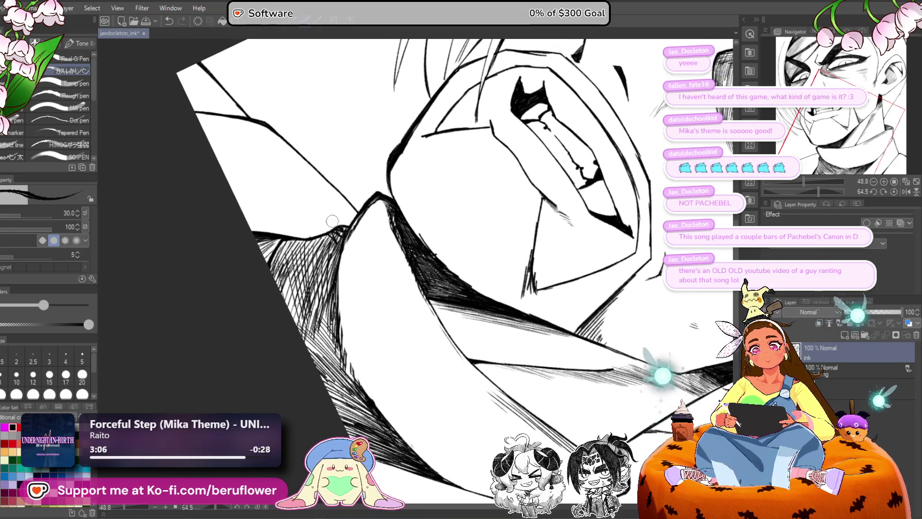
mouse_move(330, 372)
mouse_down()
mouse_move(331, 336)
mouse_move(333, 382)
mouse_move(288, 272)
mouse_move(291, 247)
mouse_move(327, 238)
mouse_move(310, 315)
mouse_move(297, 262)
mouse_move(286, 329)
mouse_up()
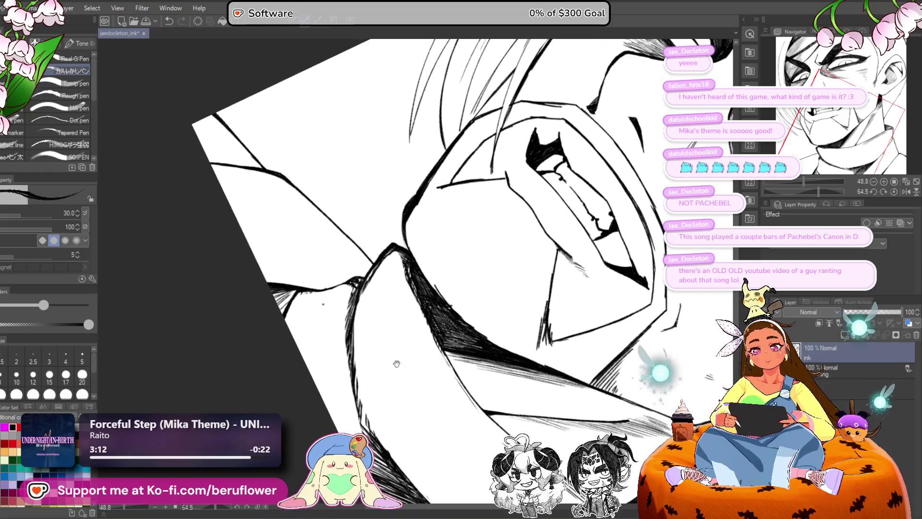
Step: Straighten the canvas and erase stray marks and the hook tip along the lower collar line
click(893, 191)
drag(649, 250, 574, 230)
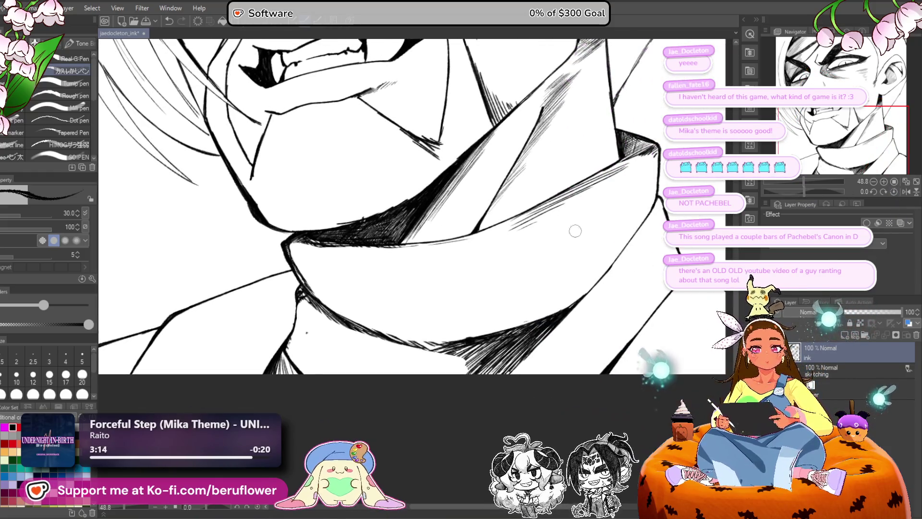
mouse_move(305, 345)
mouse_down()
mouse_move(355, 326)
mouse_move(438, 344)
mouse_move(356, 298)
mouse_move(302, 292)
mouse_up()
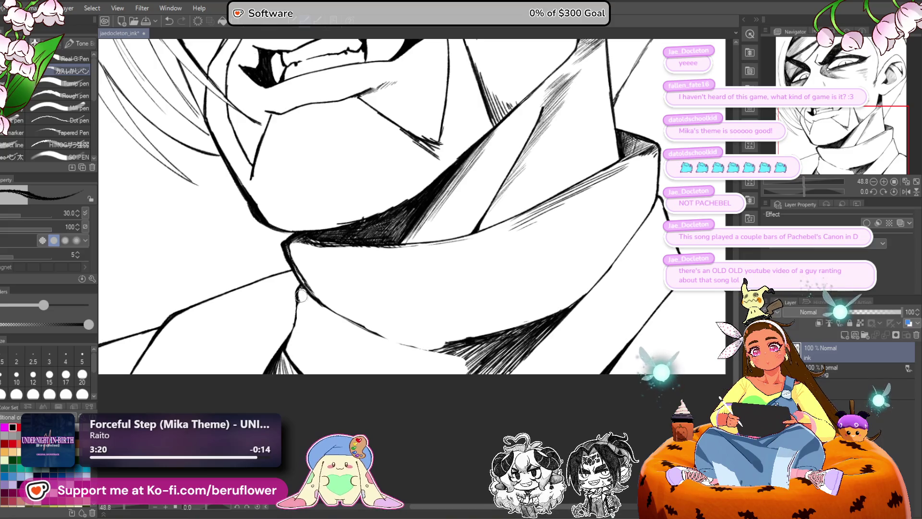
key(ctrl+minus)
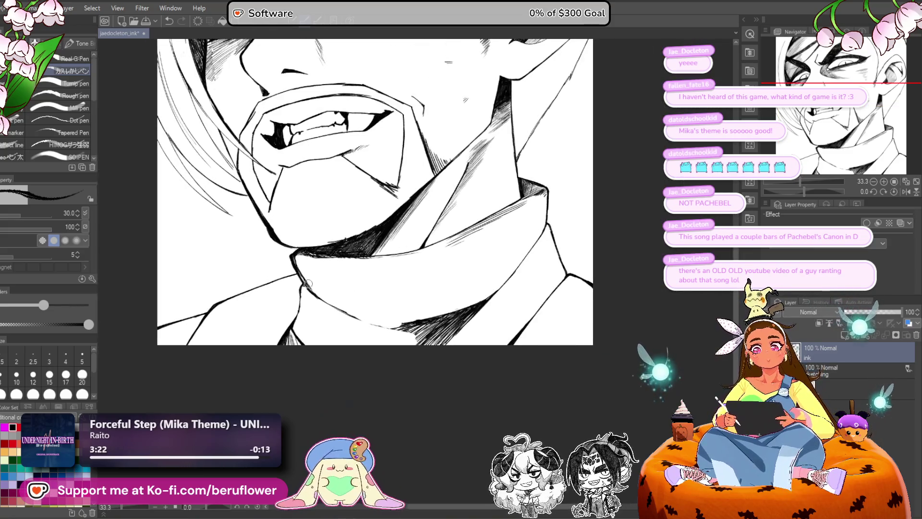
mouse_move(462, 315)
mouse_down()
mouse_move(408, 333)
mouse_move(434, 340)
mouse_up()
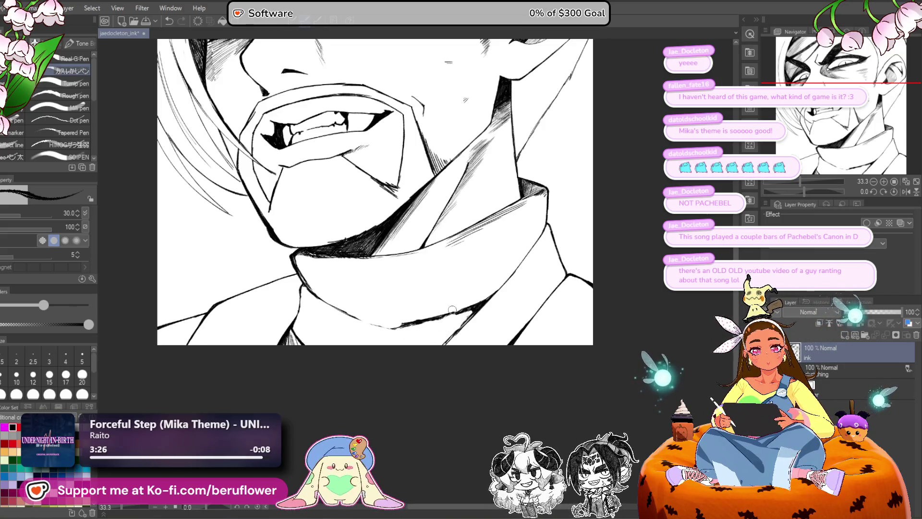
drag(424, 309, 371, 323)
drag(465, 307, 458, 309)
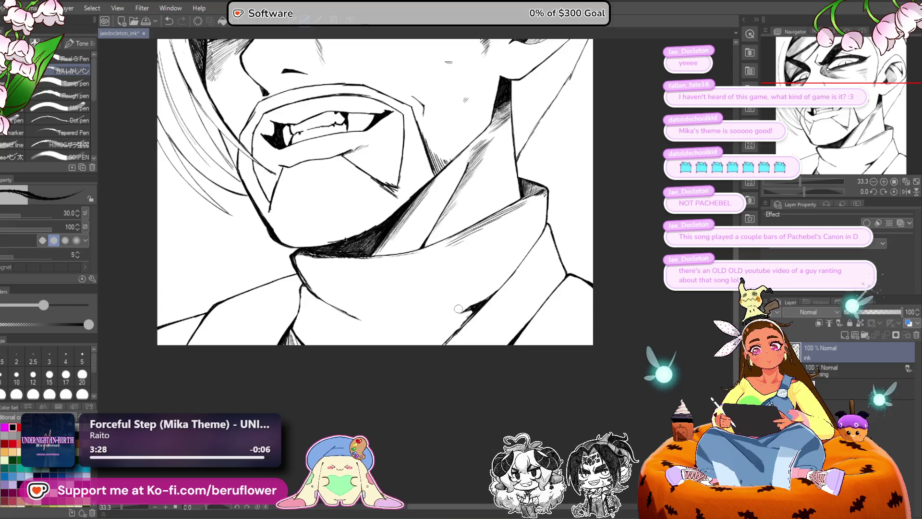
Step: Ink dark hatching along the left diagonal collar line, undoing the overextended upper strokes
mouse_move(809, 194)
mouse_down()
mouse_move(385, 386)
mouse_move(398, 362)
mouse_move(328, 344)
mouse_up()
mouse_move(331, 379)
mouse_down()
mouse_move(323, 179)
mouse_move(375, 249)
mouse_move(320, 379)
mouse_move(314, 336)
mouse_move(308, 380)
mouse_move(269, 216)
mouse_move(299, 305)
mouse_move(309, 289)
mouse_up()
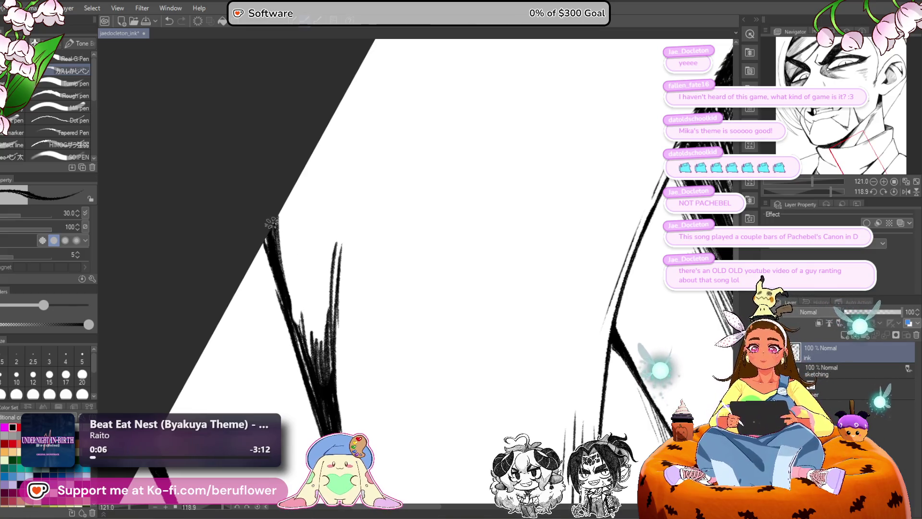
drag(267, 228, 272, 254)
drag(288, 327, 263, 245)
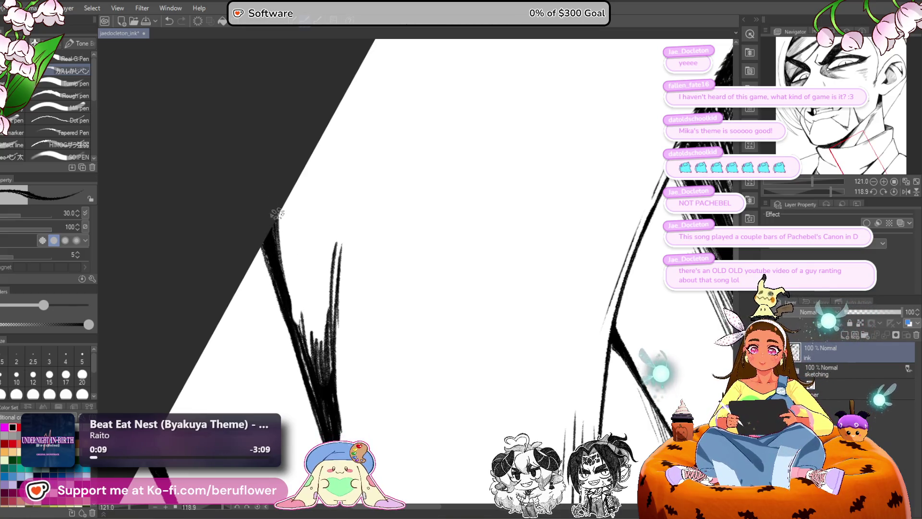
drag(272, 207, 295, 322)
mouse_move(281, 252)
mouse_down()
mouse_move(308, 349)
mouse_move(317, 308)
mouse_move(331, 300)
mouse_move(322, 244)
mouse_move(331, 269)
mouse_move(331, 187)
mouse_up()
mouse_move(339, 259)
mouse_down()
mouse_move(322, 173)
mouse_move(314, 272)
mouse_up()
key(ctrl+z)
key(ctrl+z)
key(ctrl+z)
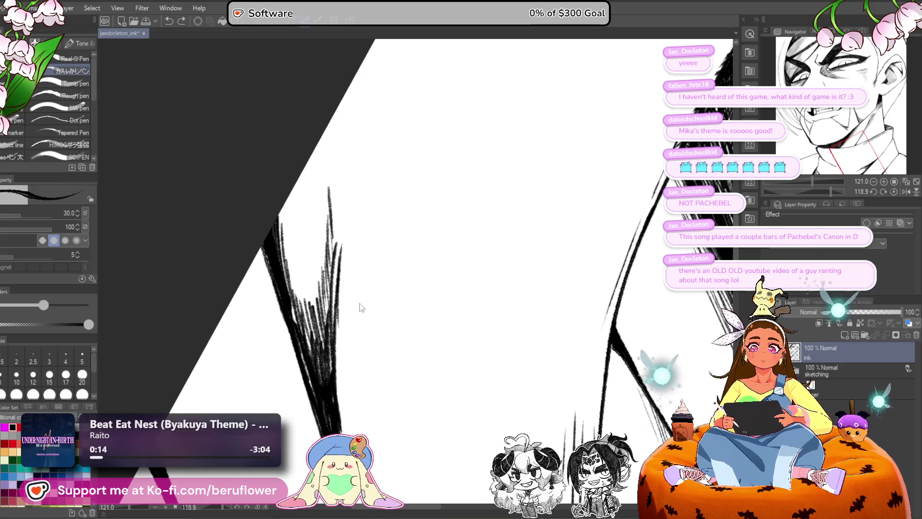
Step: Reset and re-tilt the canvas, then add hatching strokes below the chin
click(893, 191)
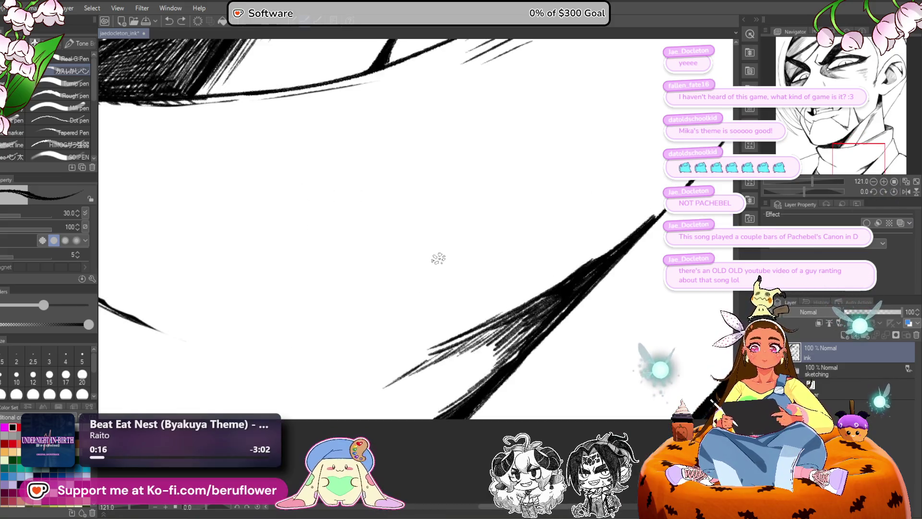
scroll(436, 257, down, 5)
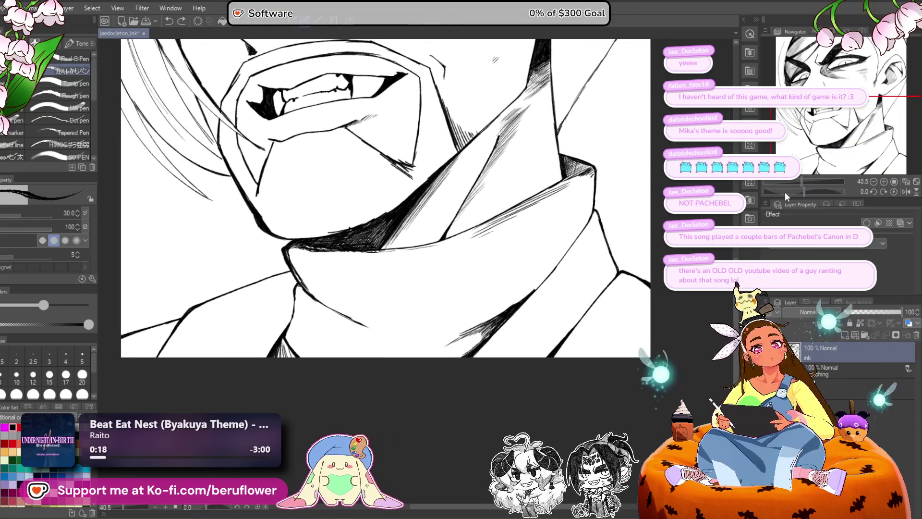
drag(797, 192, 809, 191)
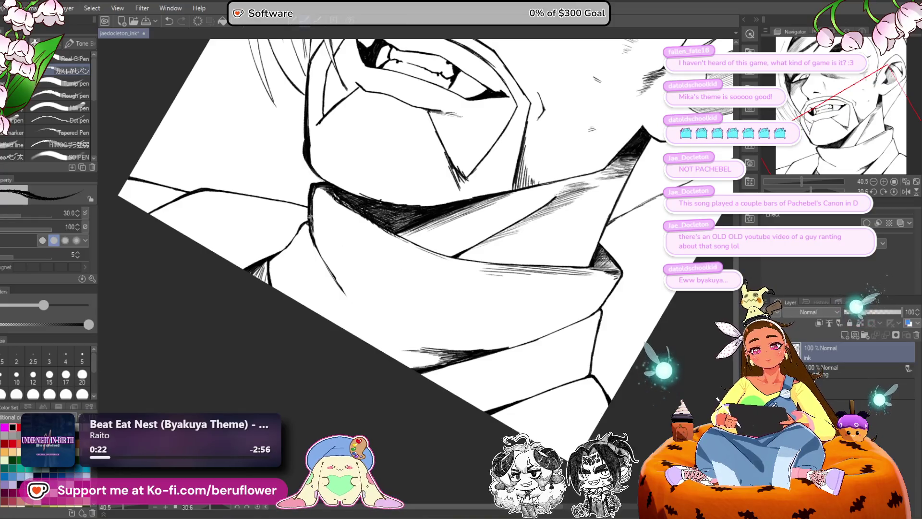
mouse_move(314, 238)
mouse_down()
mouse_move(362, 314)
mouse_move(318, 246)
mouse_up()
Step: Build up dense dark hatching along the diagonal collar line, extending it down-left
mouse_move(532, 297)
mouse_down()
mouse_move(576, 296)
mouse_move(579, 316)
mouse_up()
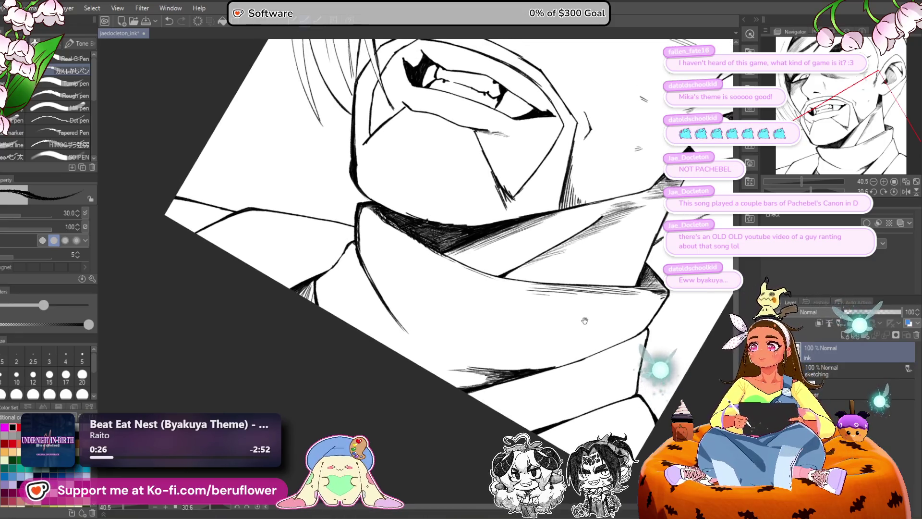
mouse_move(422, 336)
mouse_down()
mouse_move(432, 378)
mouse_move(465, 351)
mouse_move(427, 407)
mouse_move(499, 418)
mouse_move(513, 305)
mouse_move(528, 304)
mouse_move(475, 349)
mouse_up()
mouse_move(514, 281)
mouse_down()
mouse_move(465, 327)
mouse_move(483, 322)
mouse_move(473, 335)
mouse_up()
drag(529, 265, 508, 296)
drag(461, 355, 461, 284)
drag(555, 242, 463, 321)
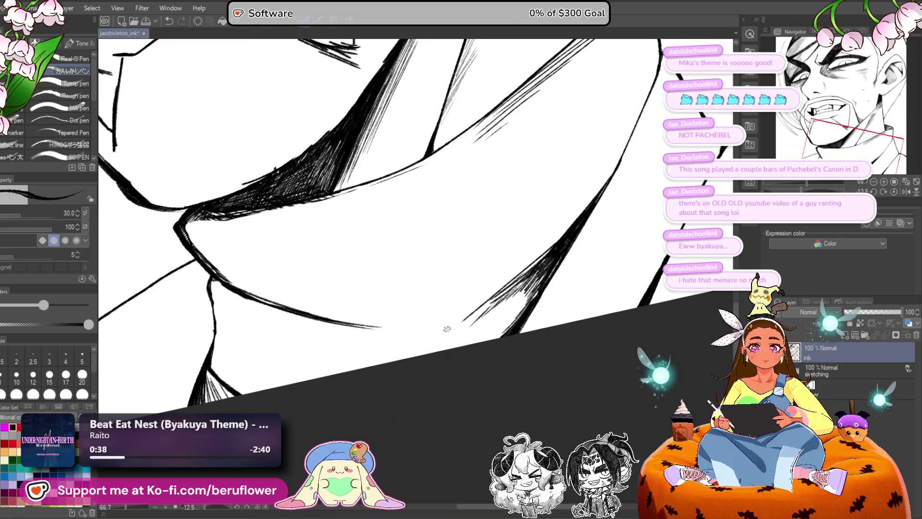
drag(530, 270, 459, 325)
mouse_move(550, 249)
mouse_down()
mouse_move(506, 287)
mouse_move(525, 272)
mouse_up()
mouse_move(528, 272)
mouse_down()
mouse_move(456, 329)
mouse_move(464, 332)
mouse_move(453, 346)
mouse_move(471, 342)
mouse_up()
mouse_move(531, 288)
mouse_down()
mouse_move(478, 341)
mouse_move(488, 340)
mouse_up()
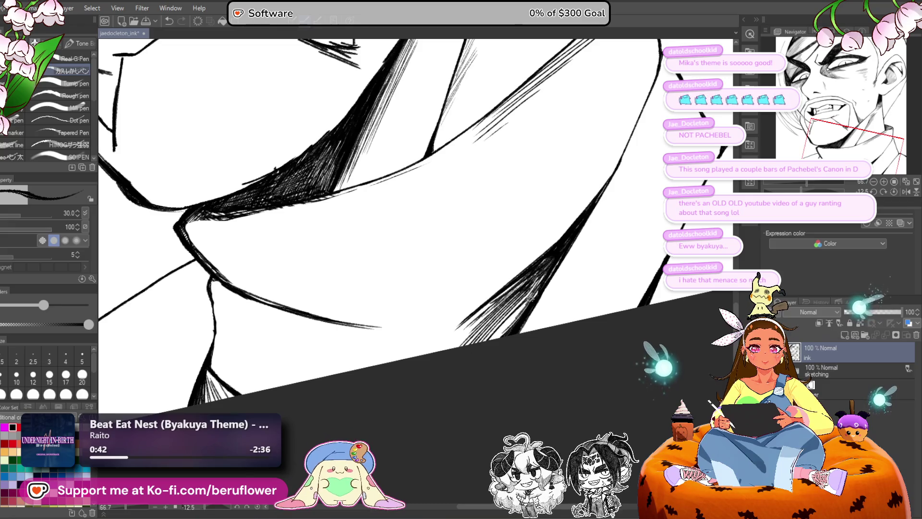
drag(527, 306, 474, 341)
drag(510, 291, 422, 353)
Step: Zoom and pan out to check the whole face
scroll(370, 403, down, 3)
scroll(370, 403, up, 1)
scroll(370, 403, up, 3)
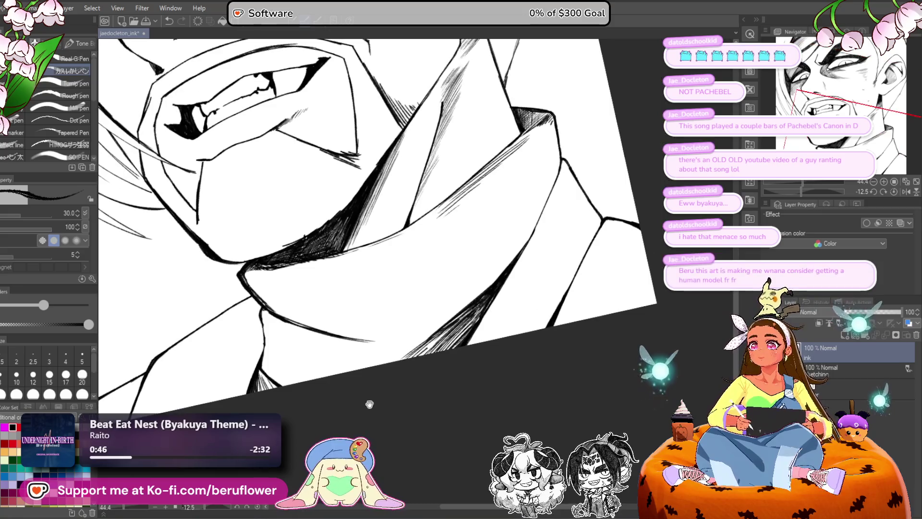
drag(422, 424, 398, 393)
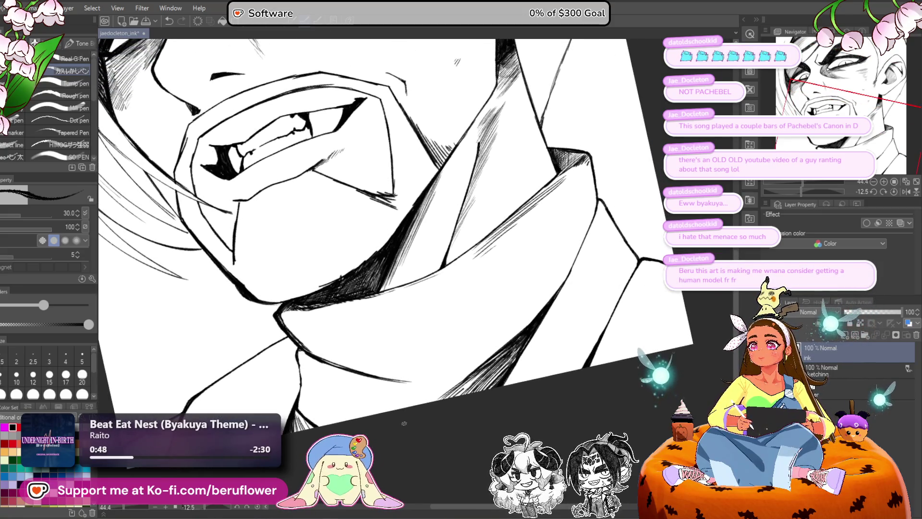
scroll(398, 394, down, 3)
scroll(528, 360, up, 1)
scroll(608, 334, up, 1)
scroll(608, 333, up, 3)
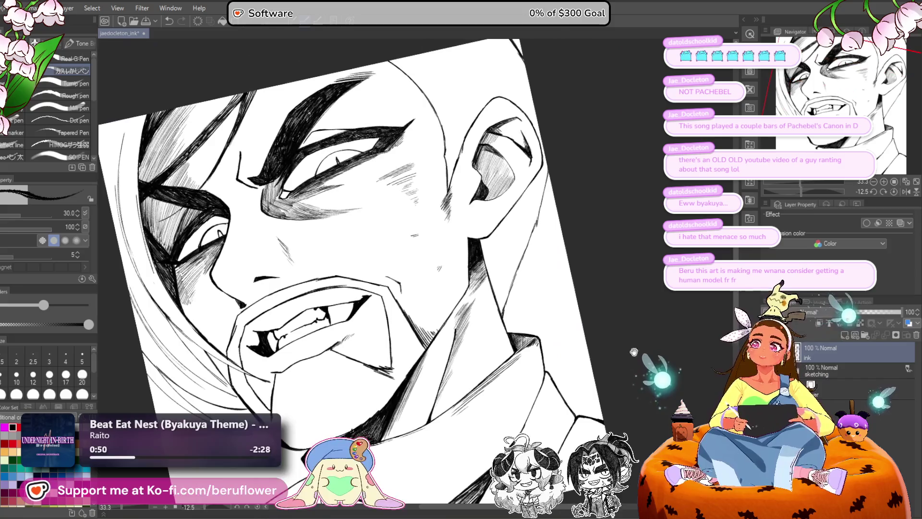
Step: Zoom in on the upright collar and hatch shading along the collar line
scroll(577, 309, up, 1)
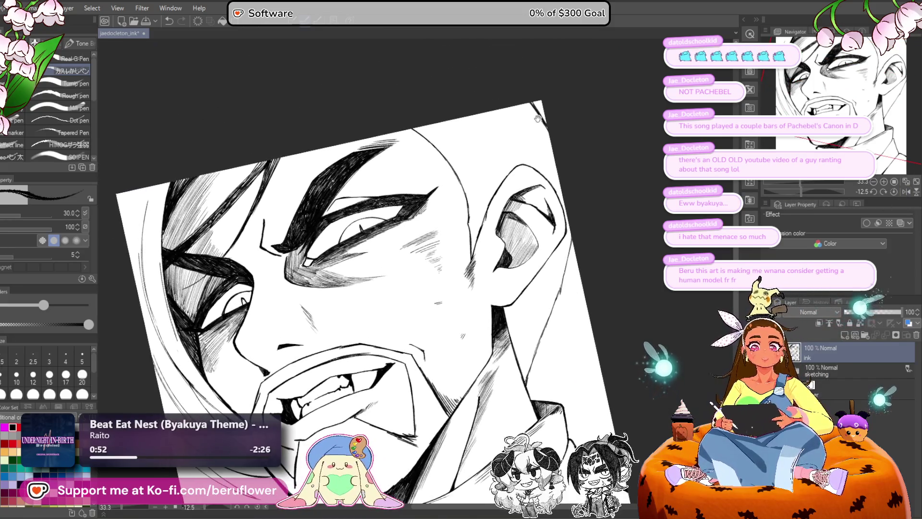
drag(577, 309, 595, 330)
scroll(520, 134, down, 2)
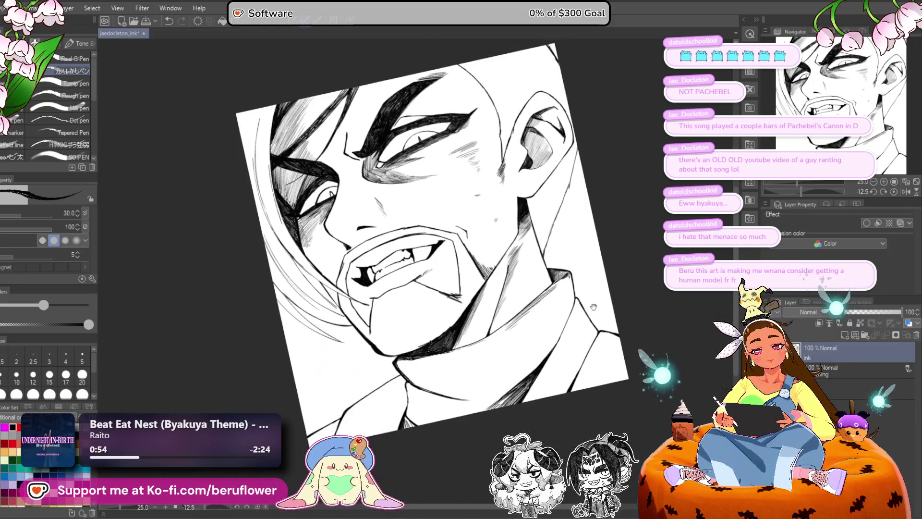
click(893, 191)
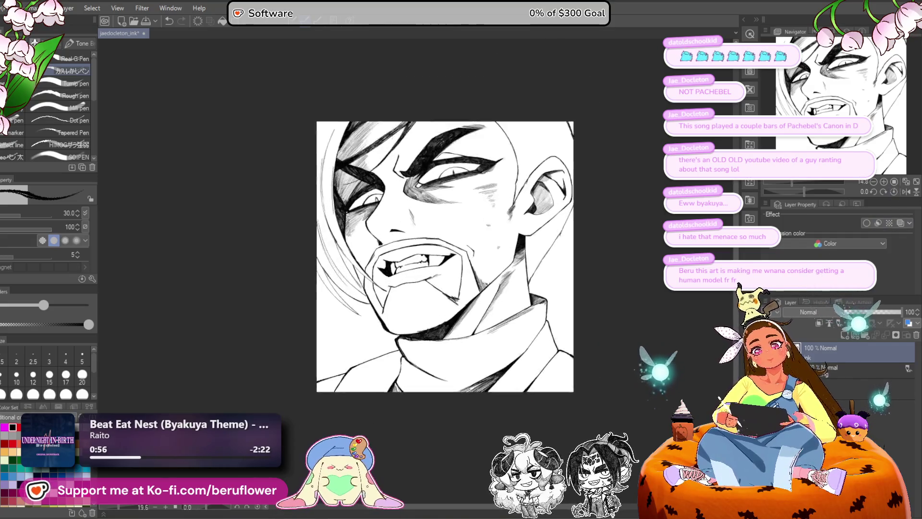
scroll(327, 298, up, 1)
scroll(327, 298, down, 3)
scroll(326, 298, up, 3)
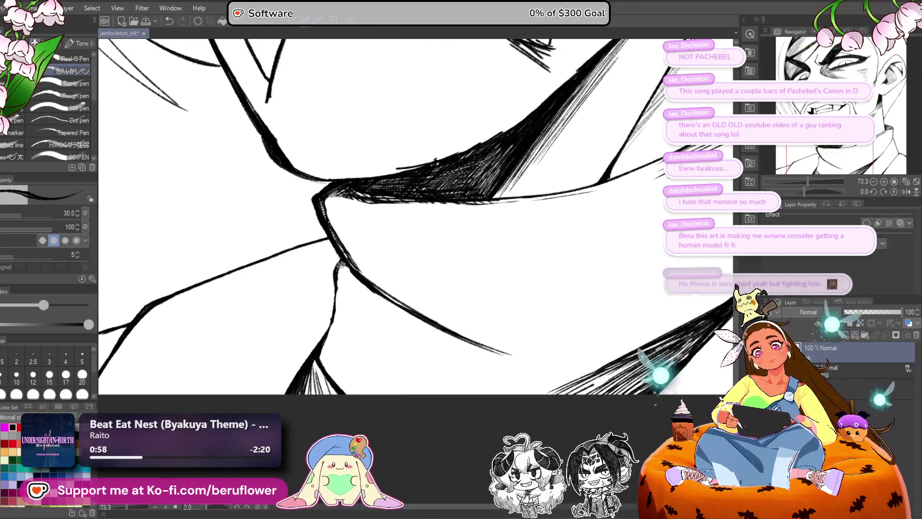
drag(358, 204, 325, 237)
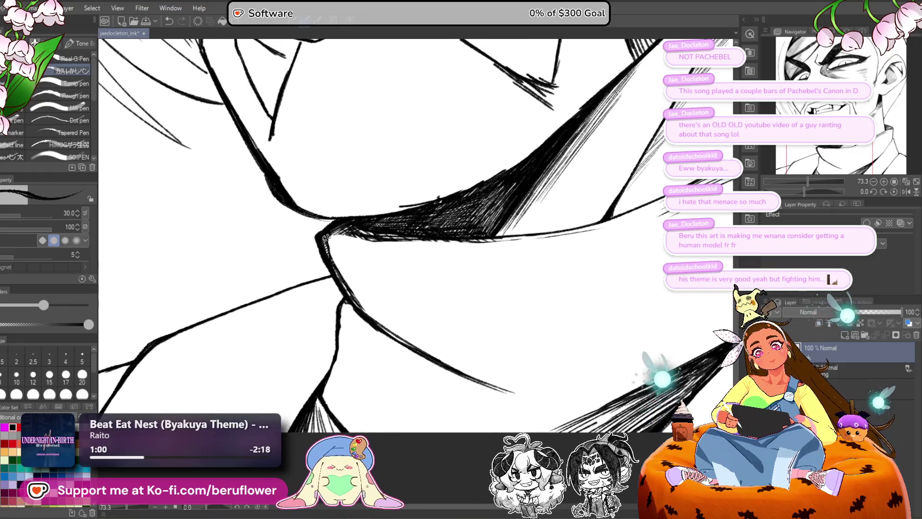
drag(344, 275, 339, 235)
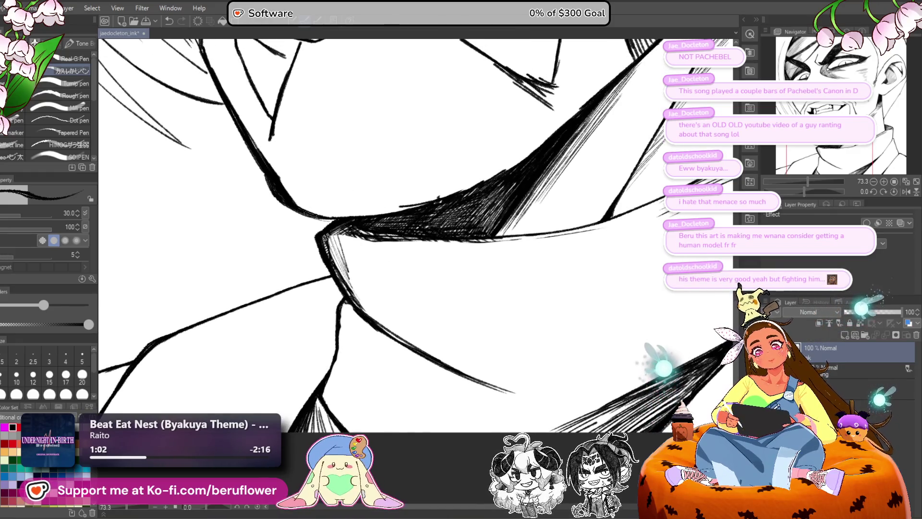
drag(353, 303, 340, 231)
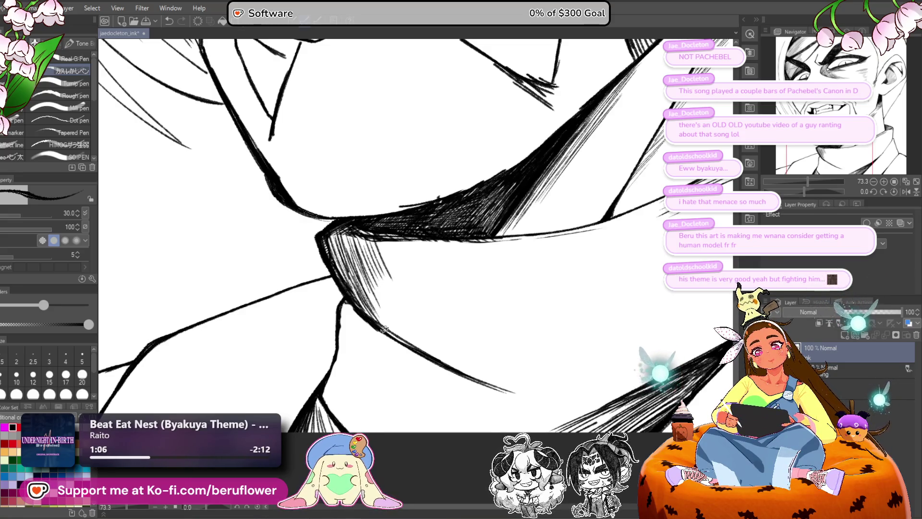
Step: Hatch the collar's lower fold and right edge, plus a stroke just below the collar edge
drag(413, 343, 374, 281)
drag(412, 327, 383, 272)
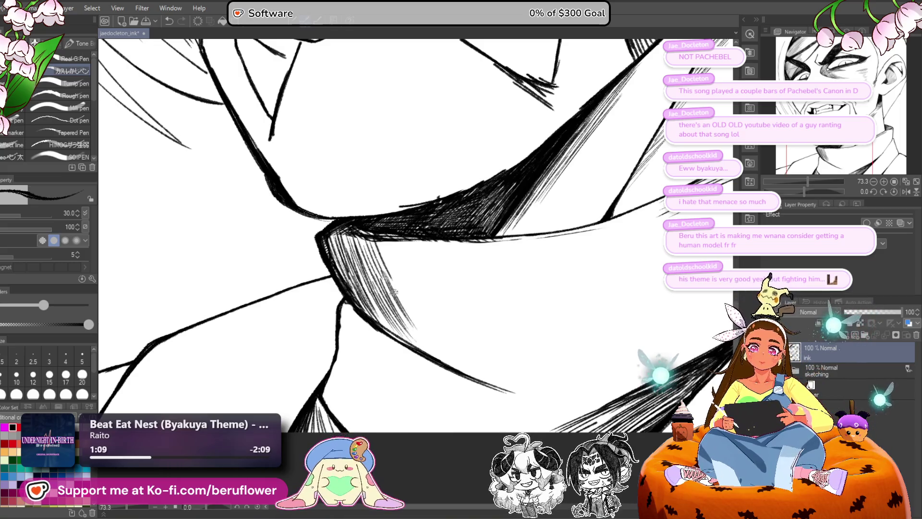
mouse_move(429, 353)
mouse_down()
mouse_move(390, 287)
mouse_move(392, 296)
mouse_up()
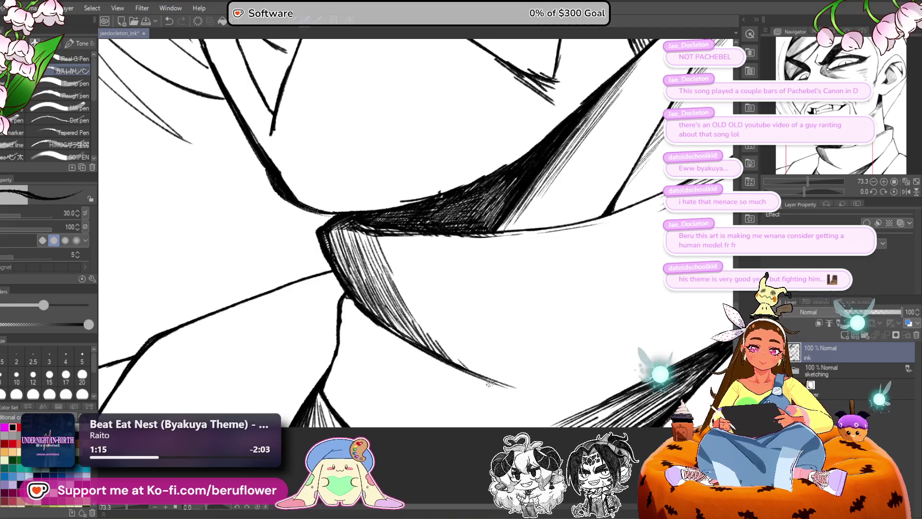
drag(489, 383, 474, 377)
drag(632, 302, 606, 286)
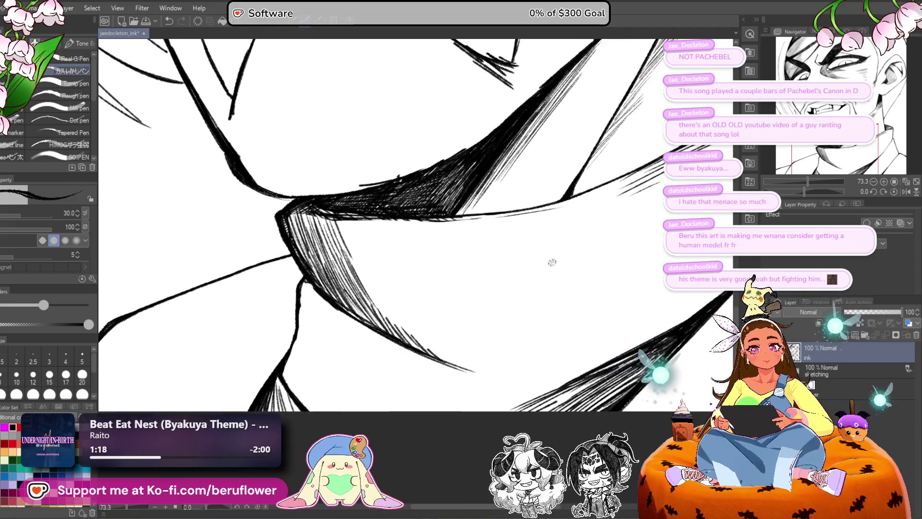
mouse_move(331, 219)
mouse_down()
mouse_move(354, 229)
mouse_move(392, 291)
mouse_up()
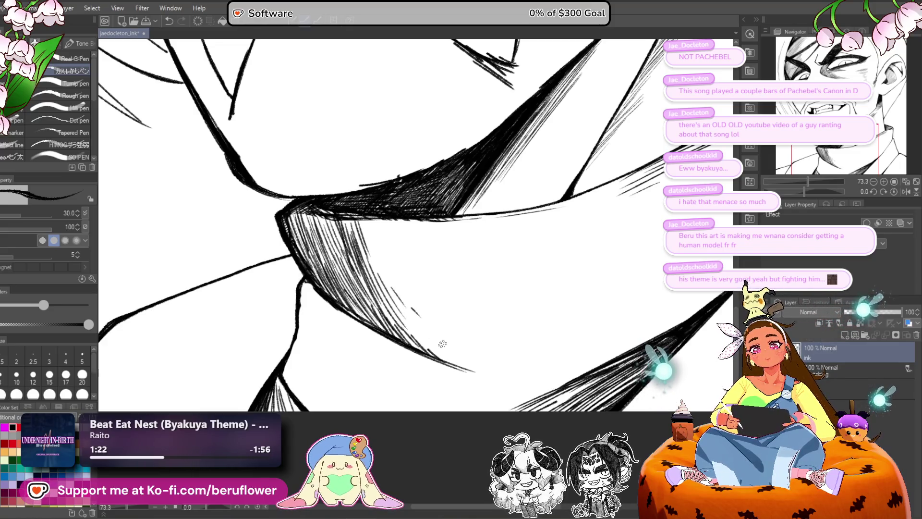
scroll(442, 343, down, 5)
scroll(357, 361, up, 4)
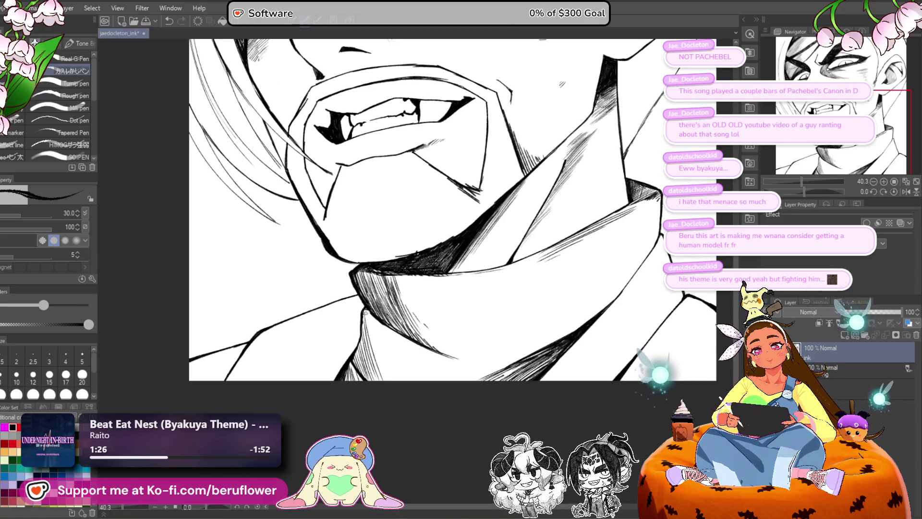
Step: Darken the shadow below the collar with hatching and a dark stroke across the collar
drag(365, 312, 389, 349)
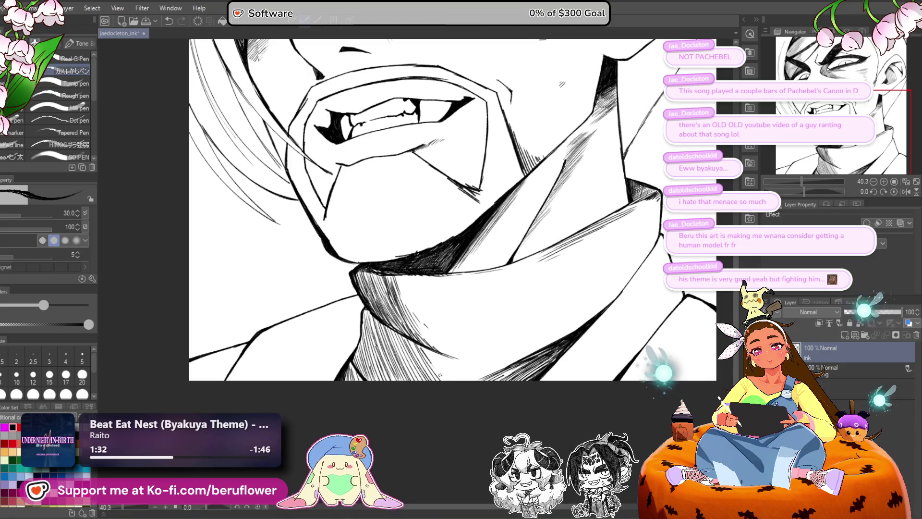
drag(432, 353, 451, 379)
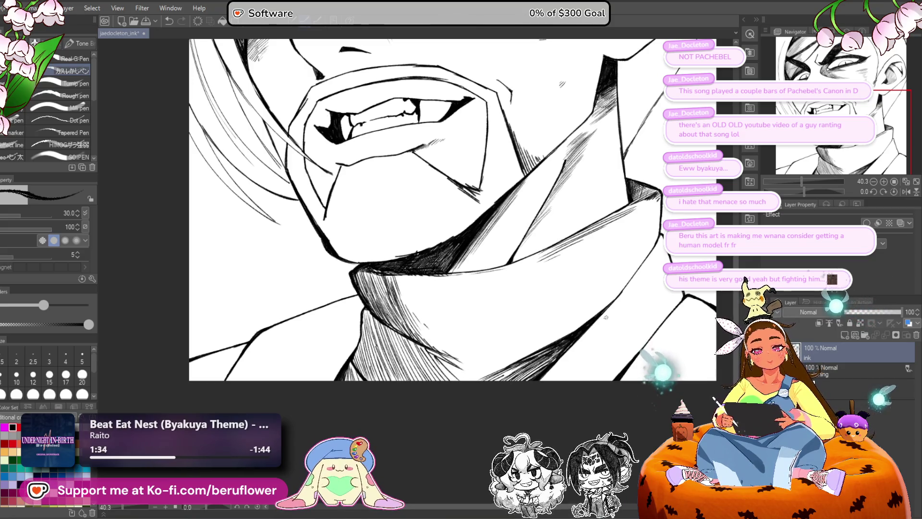
drag(805, 192, 801, 195)
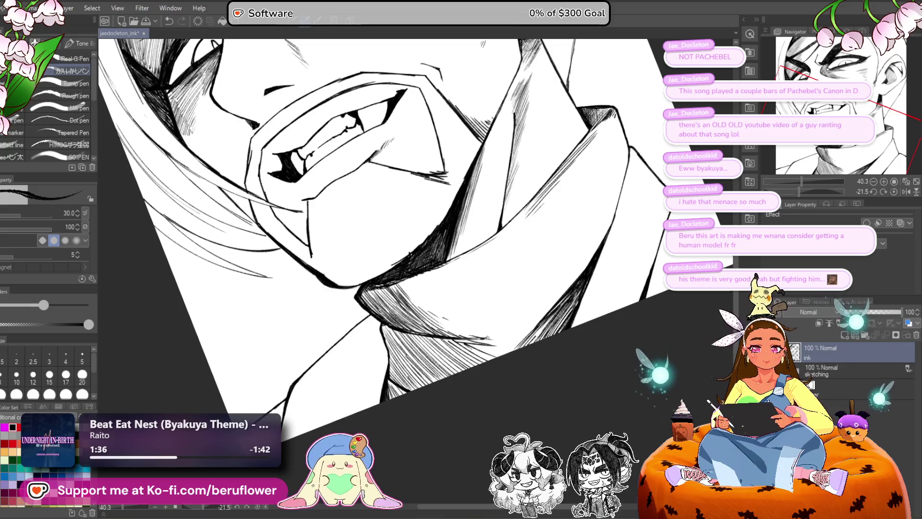
mouse_move(568, 288)
mouse_down()
mouse_move(508, 346)
mouse_move(493, 340)
mouse_up()
click(894, 191)
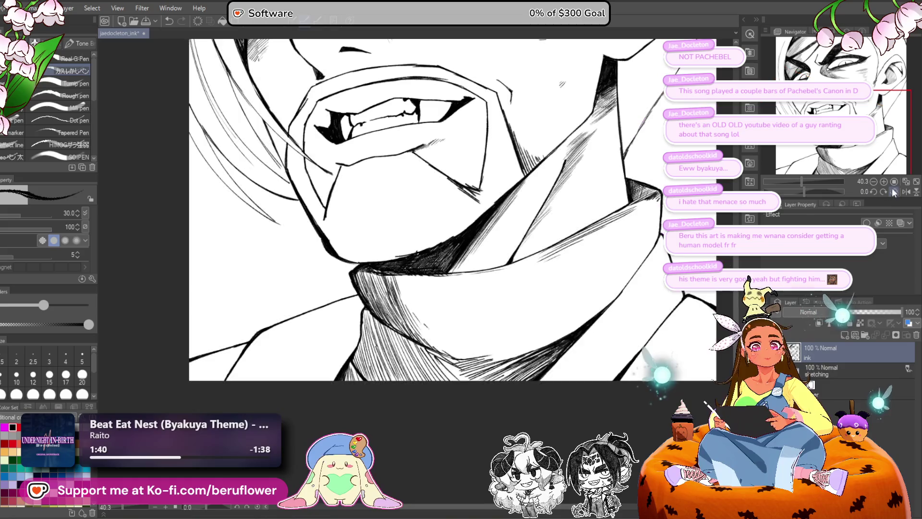
scroll(480, 288, down, 5)
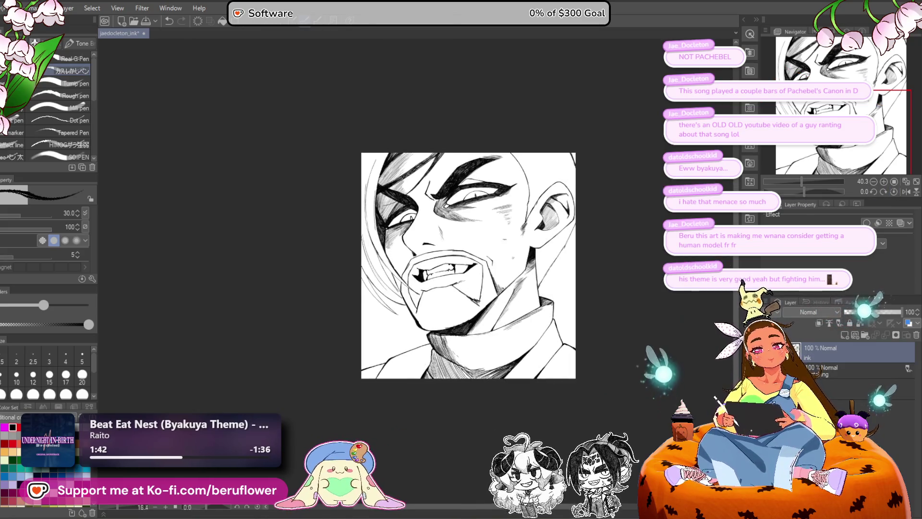
scroll(480, 288, up, 4)
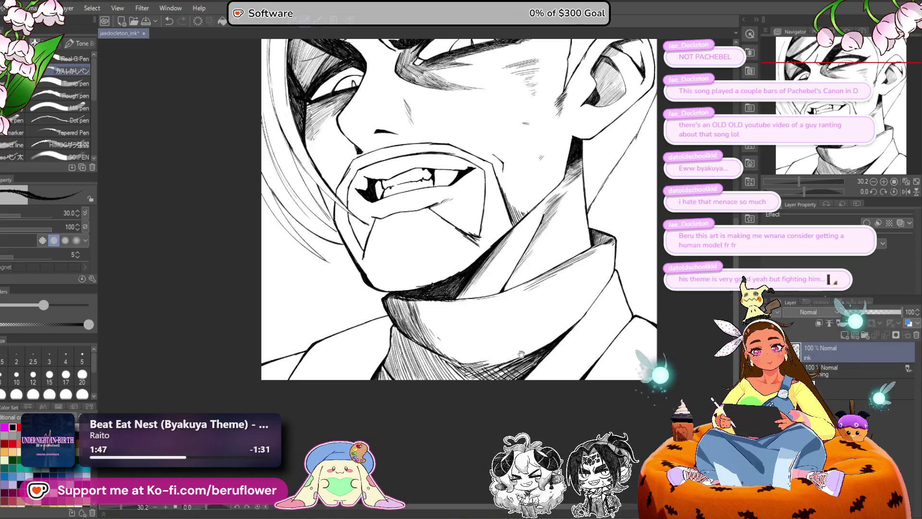
Step: Reset the rotation, zoom out to review the face, then tilt the canvas about 15 degrees
drag(808, 191, 792, 192)
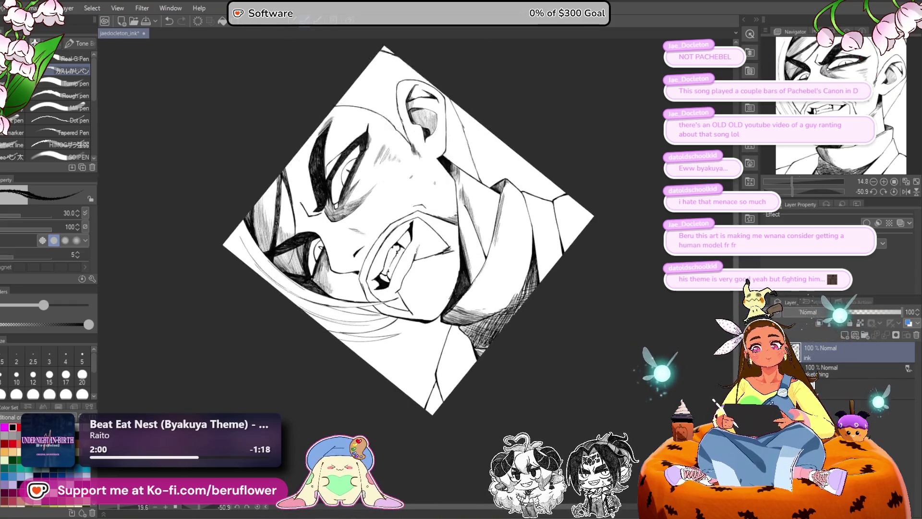
click(893, 191)
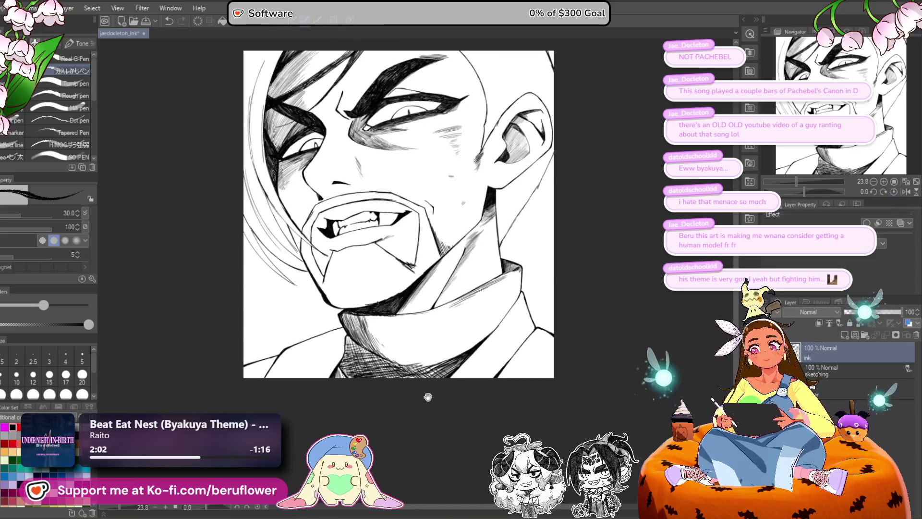
drag(427, 397, 445, 426)
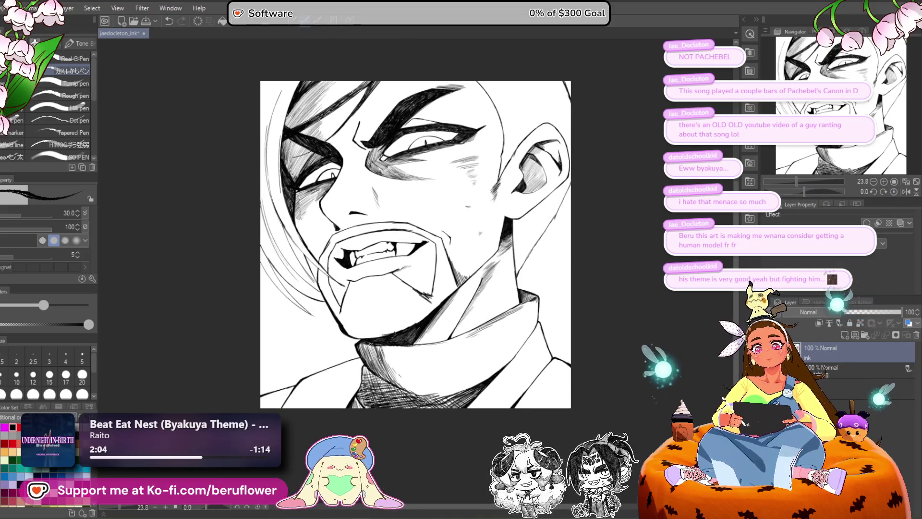
key(ctrl+minus)
key(ctrl+plus)
drag(613, 106, 639, 175)
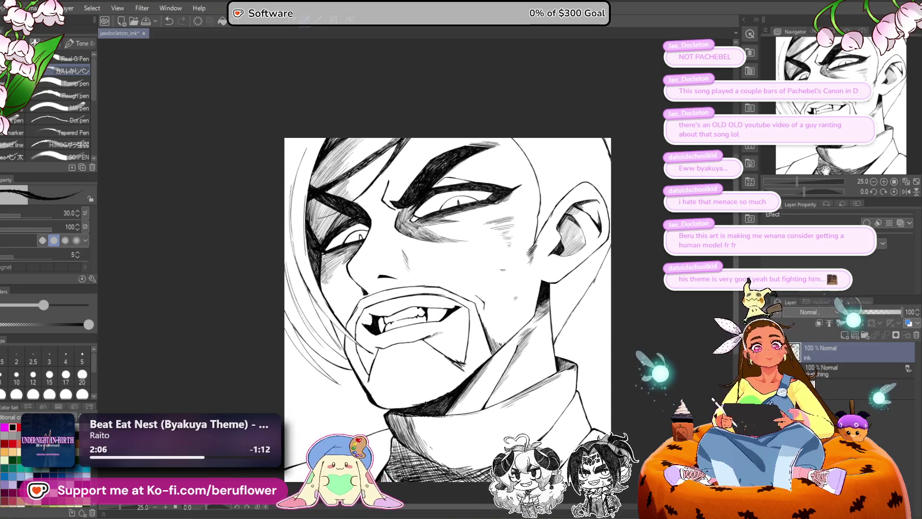
mouse_move(806, 189)
mouse_down()
mouse_move(797, 191)
mouse_move(813, 191)
mouse_up()
scroll(321, 277, up, 2)
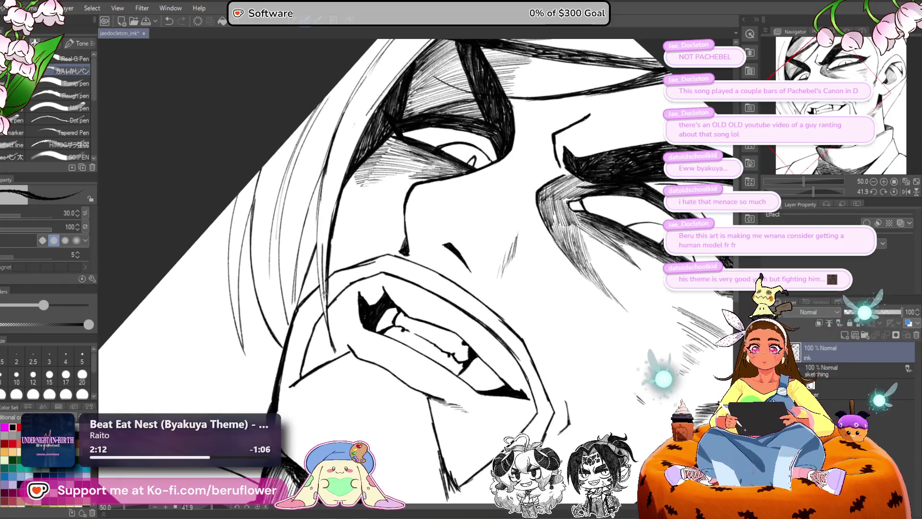
Step: Add short ink strokes near the mouth and face, undoing the last one
drag(319, 276, 326, 313)
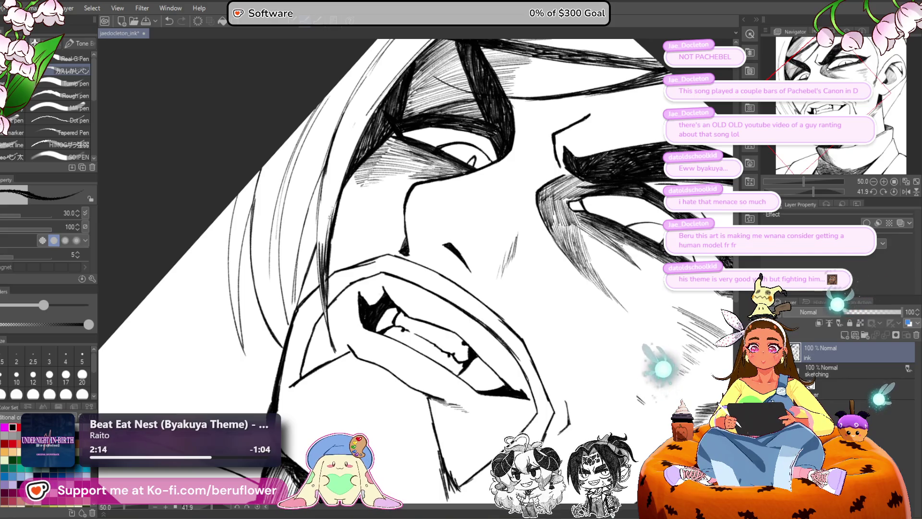
drag(333, 205, 328, 230)
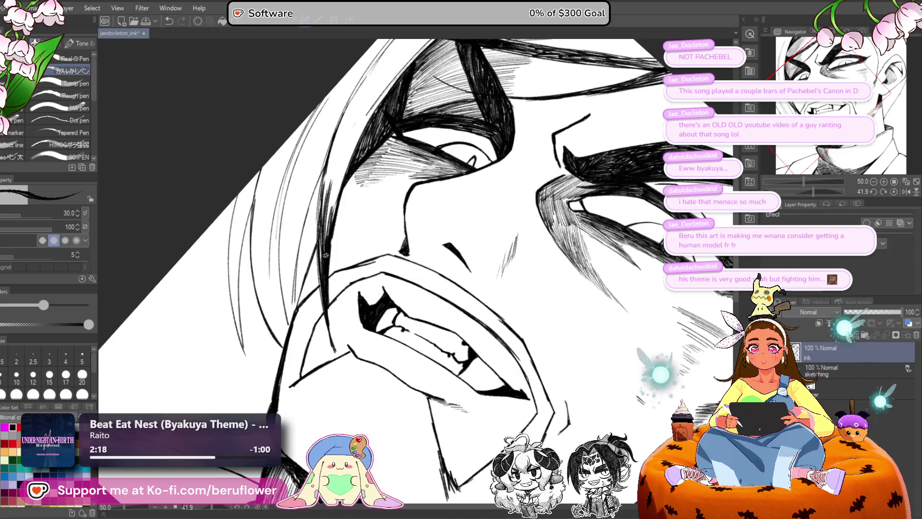
drag(342, 173, 319, 275)
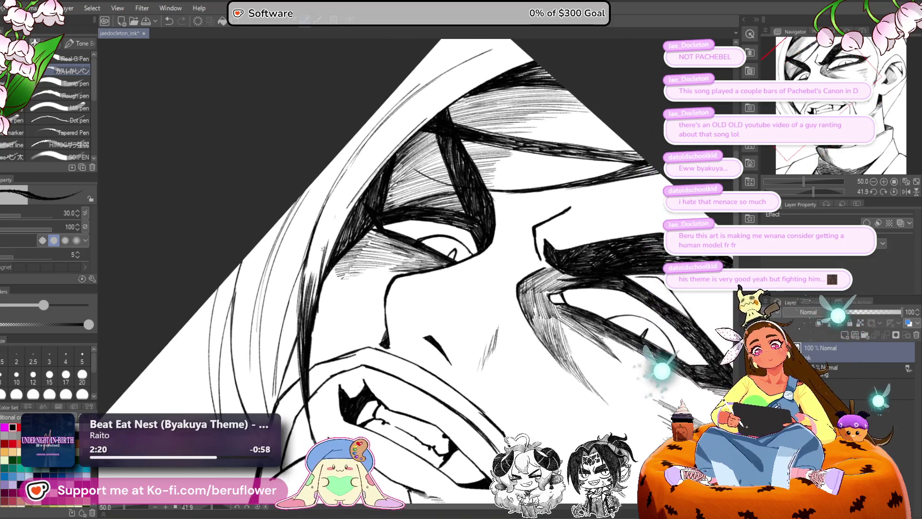
key(ctrl+z)
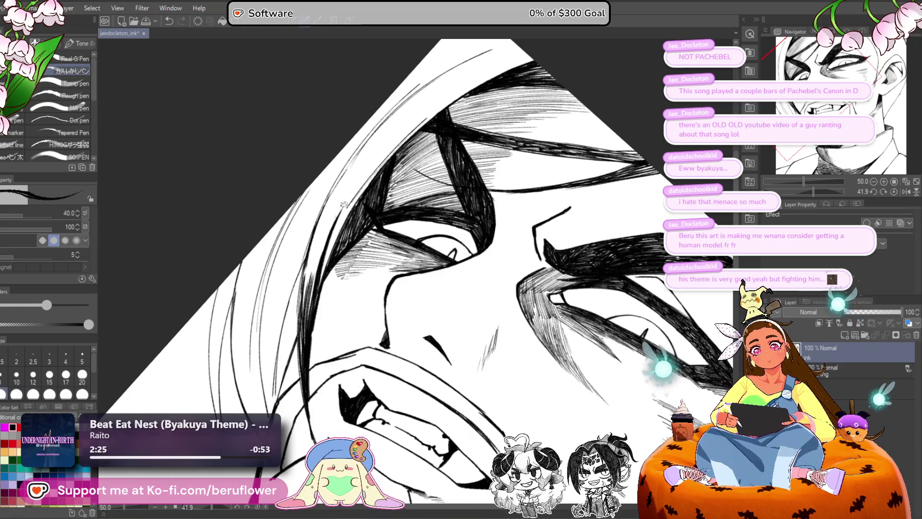
Step: Hatch dense shading into the hair strands above the brow
drag(374, 168, 335, 229)
drag(353, 187, 309, 288)
drag(320, 231, 303, 304)
drag(325, 213, 304, 289)
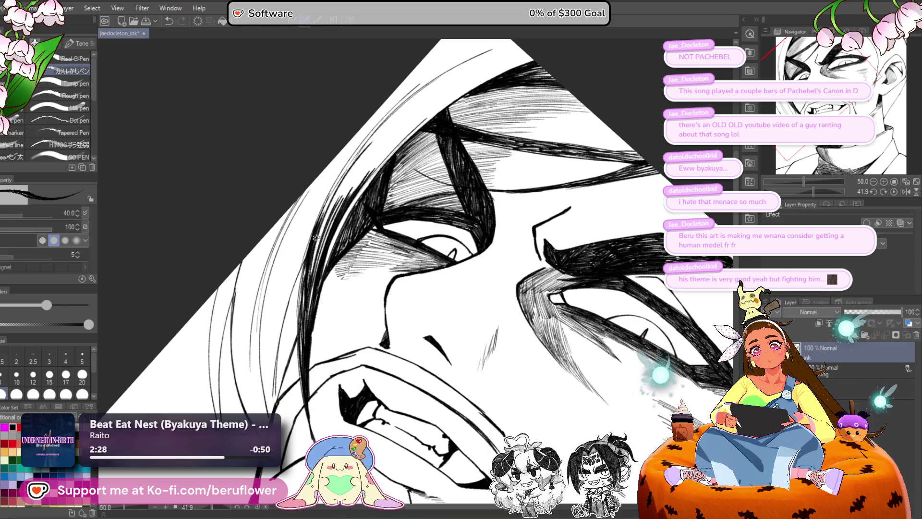
mouse_move(398, 105)
mouse_down()
mouse_move(389, 185)
mouse_move(474, 124)
mouse_up()
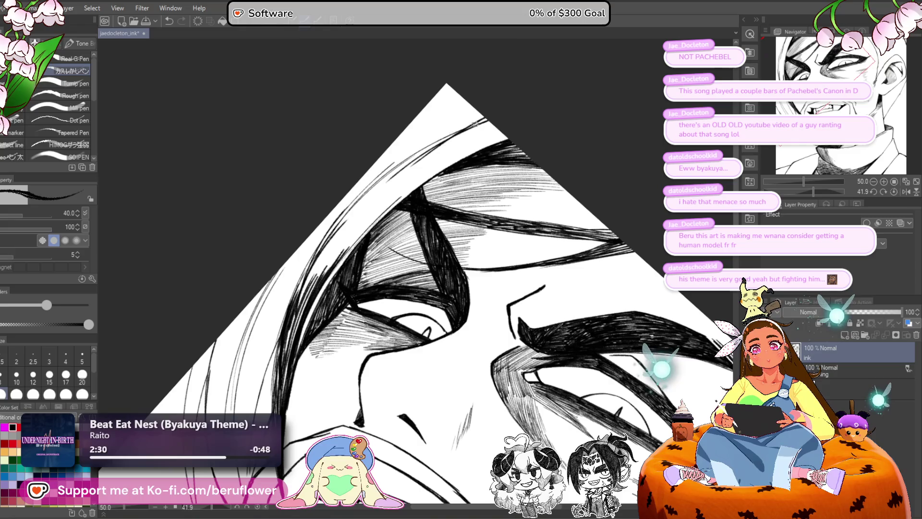
drag(331, 240, 481, 125)
drag(307, 292, 439, 145)
drag(296, 310, 400, 174)
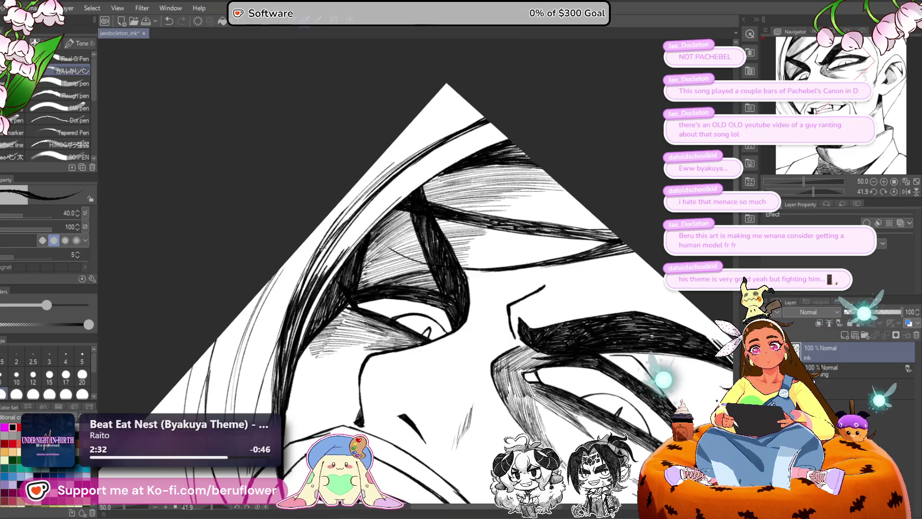
drag(315, 269, 371, 191)
Step: Extend the dark hatching across the hair up toward the top of the head
drag(291, 322, 282, 361)
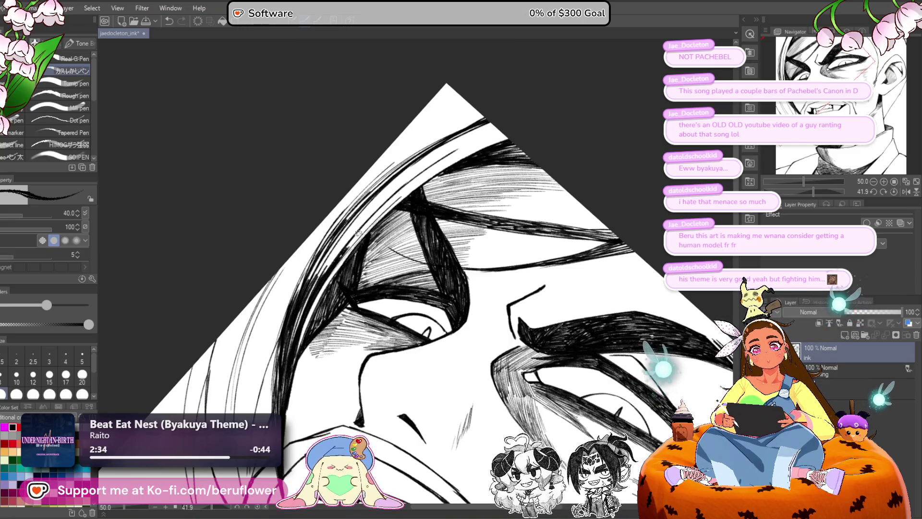
drag(357, 232, 432, 169)
drag(346, 254, 414, 189)
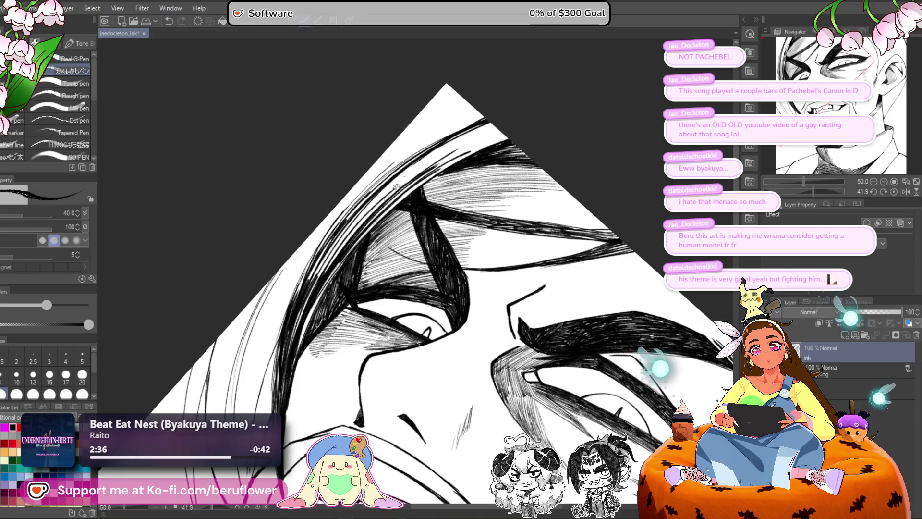
drag(342, 224, 384, 183)
mouse_move(308, 273)
mouse_down()
mouse_move(383, 178)
mouse_move(483, 121)
mouse_up()
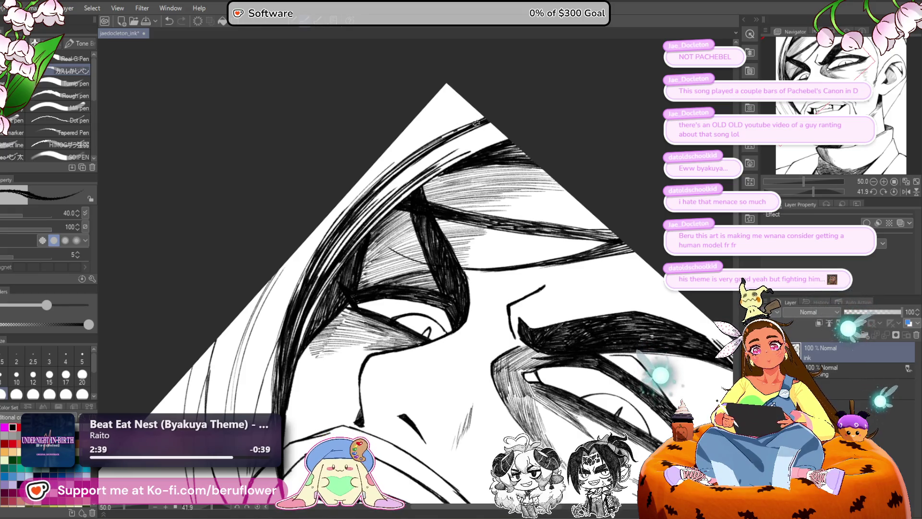
drag(379, 194, 480, 121)
mouse_move(366, 212)
mouse_down()
mouse_move(492, 123)
mouse_move(391, 185)
mouse_up()
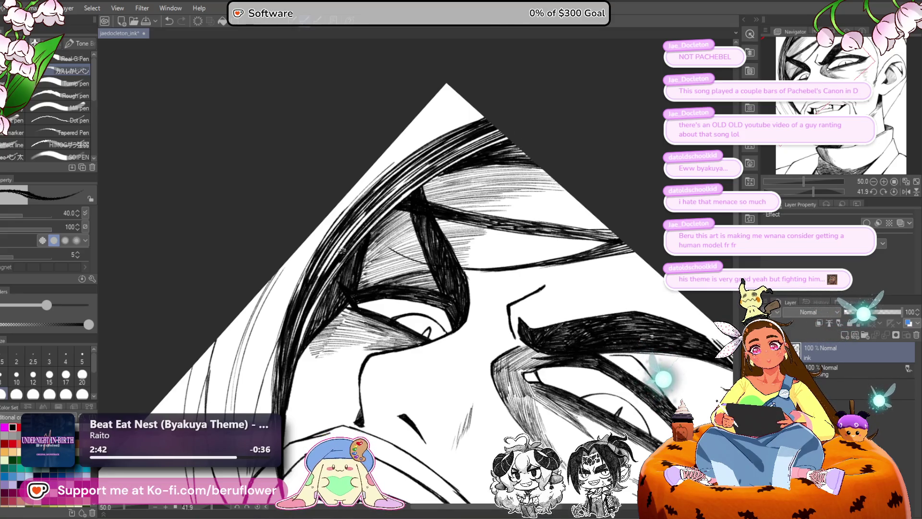
drag(342, 250, 494, 136)
mouse_move(326, 272)
mouse_down()
mouse_move(378, 207)
mouse_move(437, 161)
mouse_up()
drag(372, 221, 465, 148)
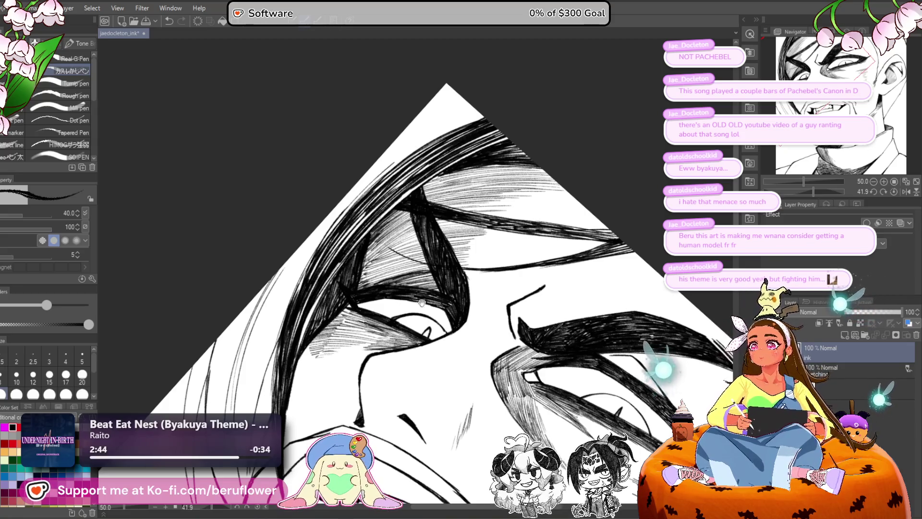
drag(421, 303, 501, 314)
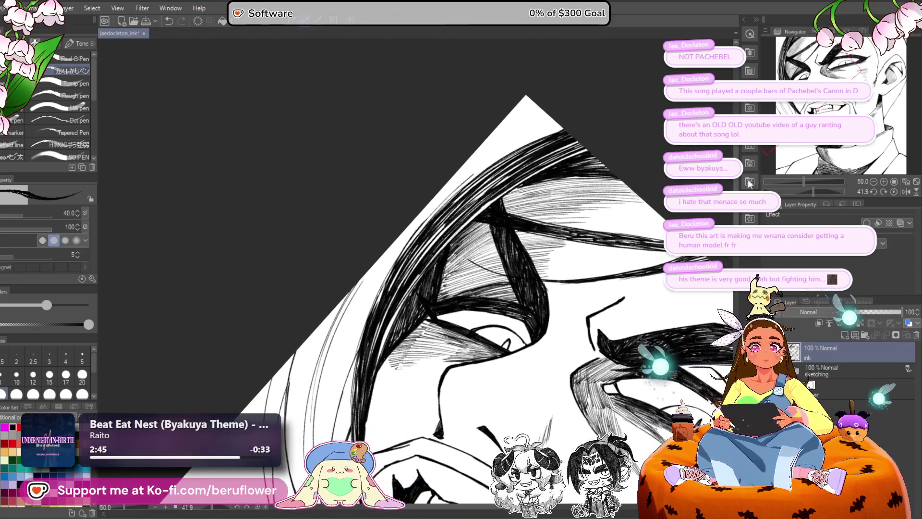
click(819, 183)
Step: Hatch the upper hair strand along its curve and lower edge
mouse_move(820, 183)
mouse_down()
mouse_move(803, 194)
mouse_move(811, 182)
mouse_up()
drag(440, 343, 500, 337)
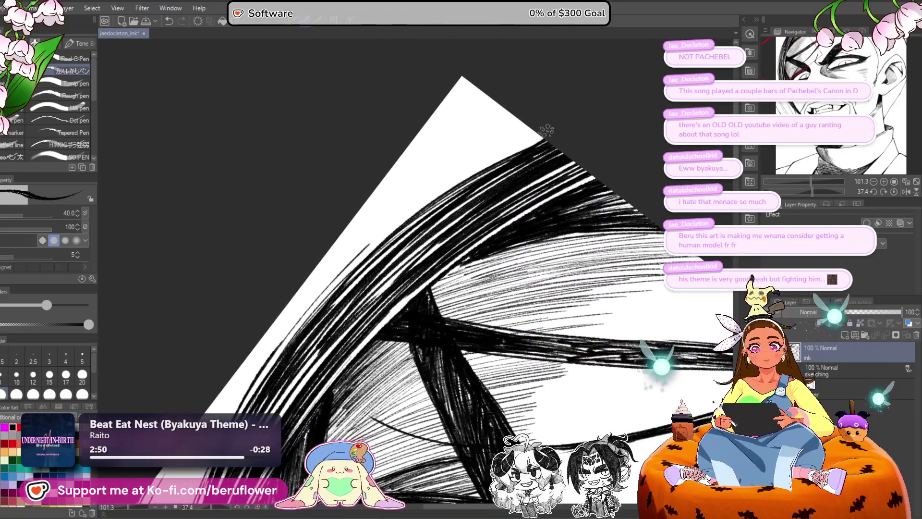
mouse_move(552, 126)
mouse_down()
mouse_move(384, 226)
mouse_move(429, 168)
mouse_move(408, 178)
mouse_up()
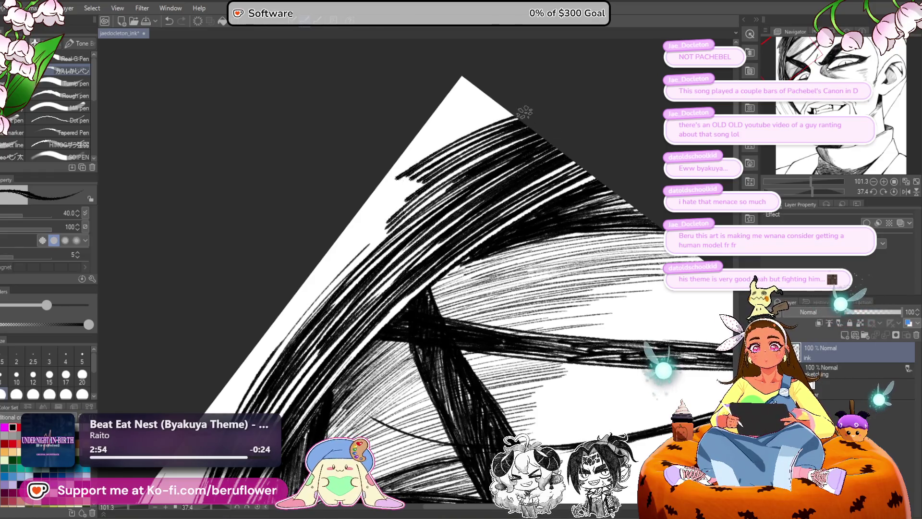
drag(531, 108, 413, 173)
drag(504, 122, 336, 244)
drag(442, 156, 329, 256)
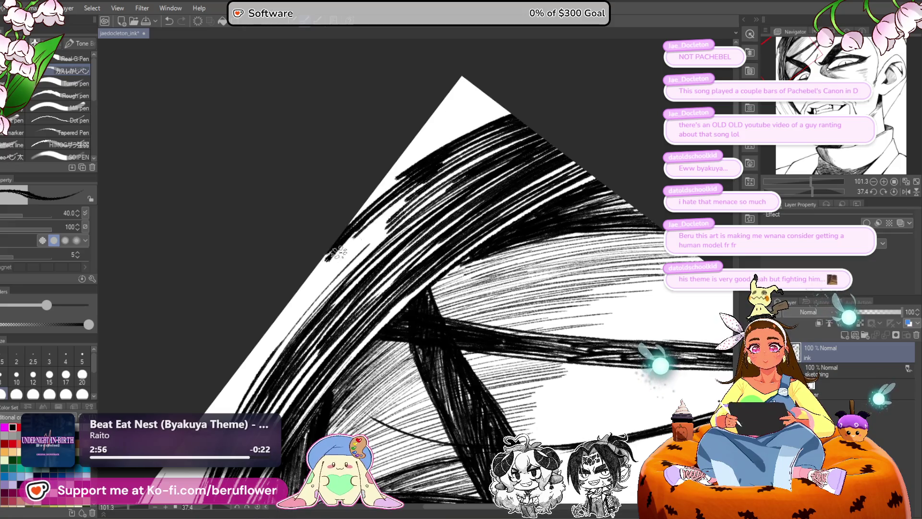
drag(432, 178, 310, 291)
mouse_move(339, 248)
mouse_down()
mouse_move(279, 319)
mouse_move(293, 304)
mouse_up()
drag(418, 195, 252, 360)
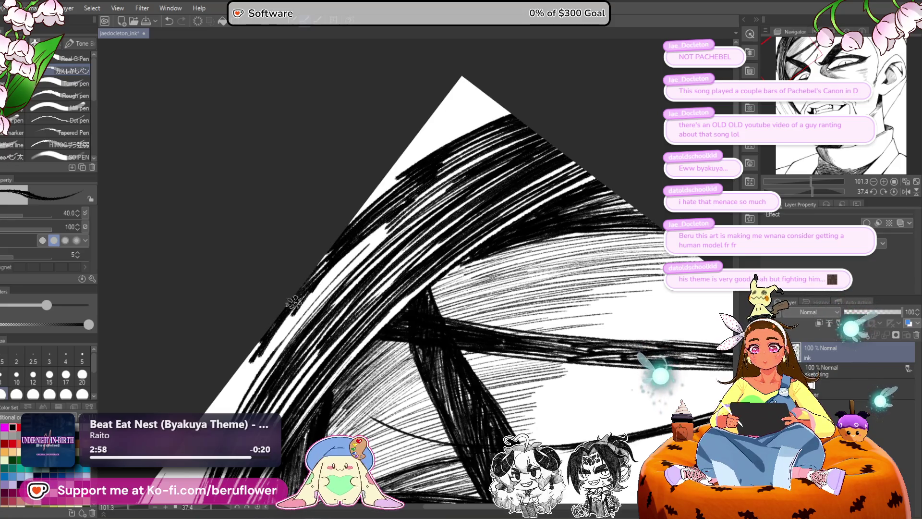
mouse_move(392, 216)
mouse_down()
mouse_move(259, 355)
mouse_move(288, 314)
mouse_up()
drag(435, 240, 414, 306)
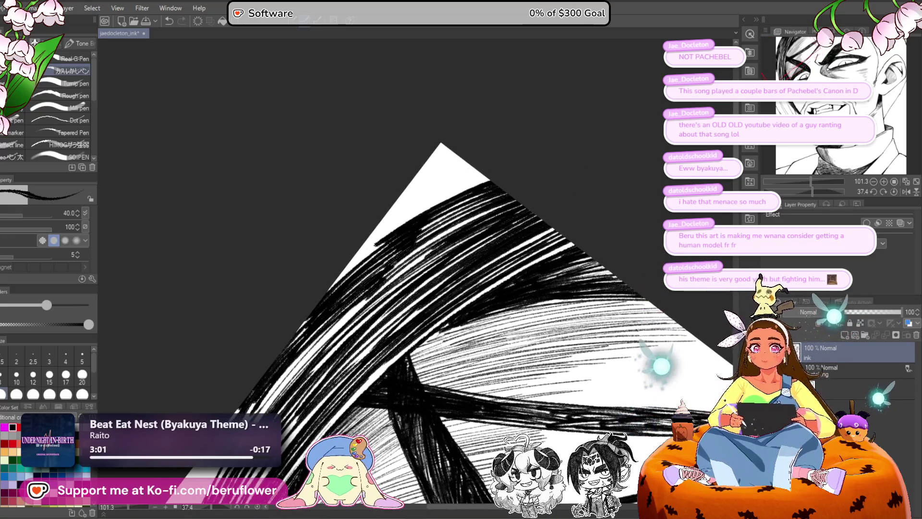
Step: Add more hatching along the upper curve and upper-left edge, filling the hair's white tip
mouse_move(490, 172)
mouse_down()
mouse_move(365, 254)
mouse_move(326, 293)
mouse_move(353, 256)
mouse_up()
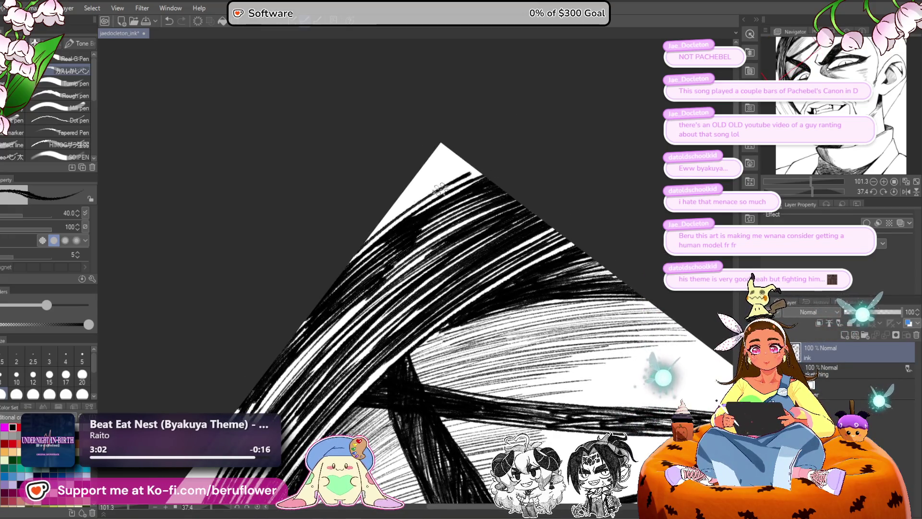
drag(453, 181, 360, 249)
mouse_move(568, 156)
mouse_down()
mouse_move(569, 109)
mouse_move(756, 114)
mouse_move(717, 133)
mouse_up()
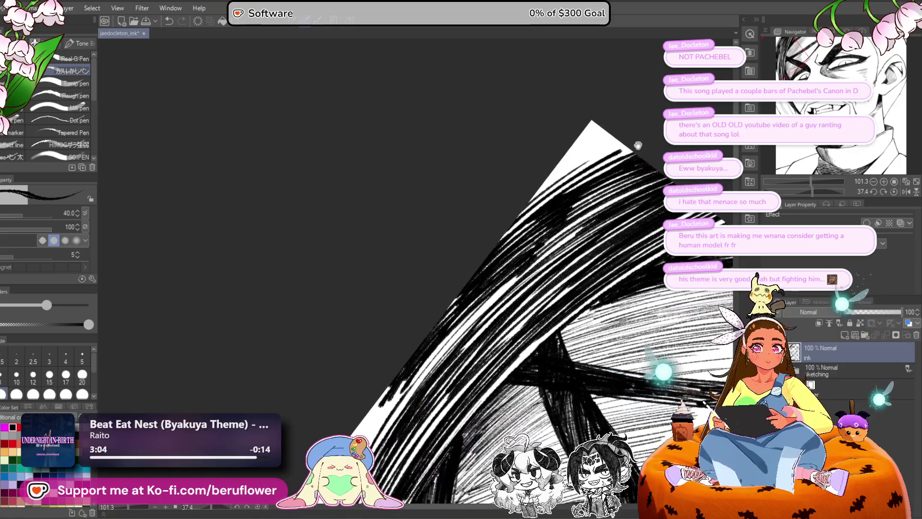
drag(645, 142, 523, 197)
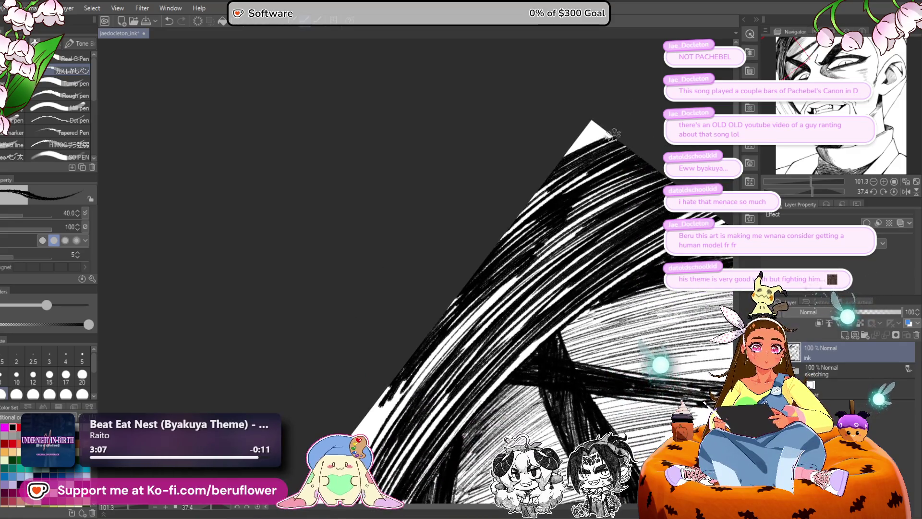
mouse_move(610, 121)
mouse_down()
mouse_move(560, 154)
mouse_move(576, 140)
mouse_move(518, 226)
mouse_up()
scroll(516, 225, up, 5)
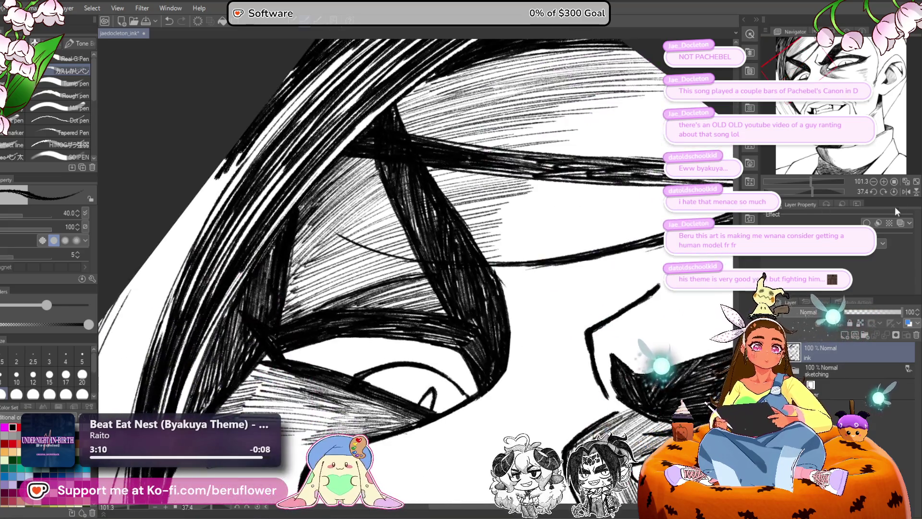
Step: Reset the canvas rotation, tilt it to a comfortable drawing angle, and zoom in on the eye
click(893, 191)
scroll(550, 394, down, 6)
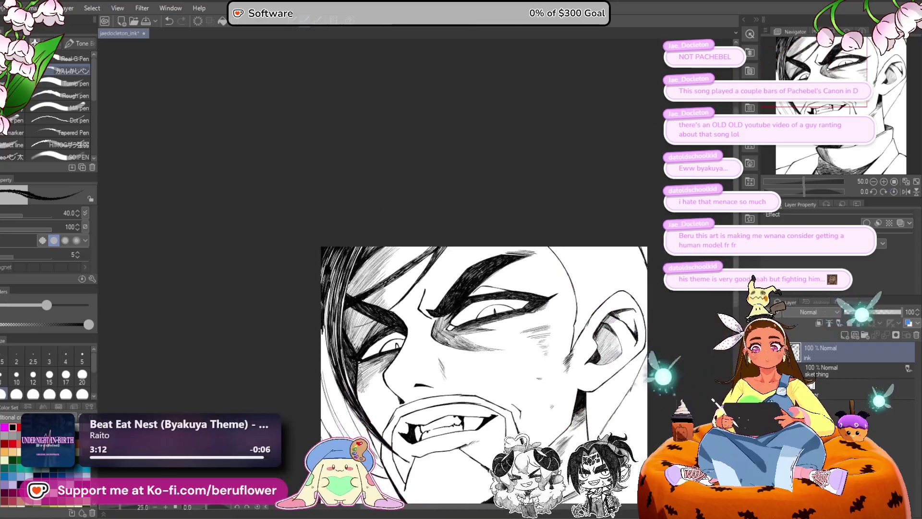
scroll(550, 394, down, 1)
scroll(672, 288, up, 1)
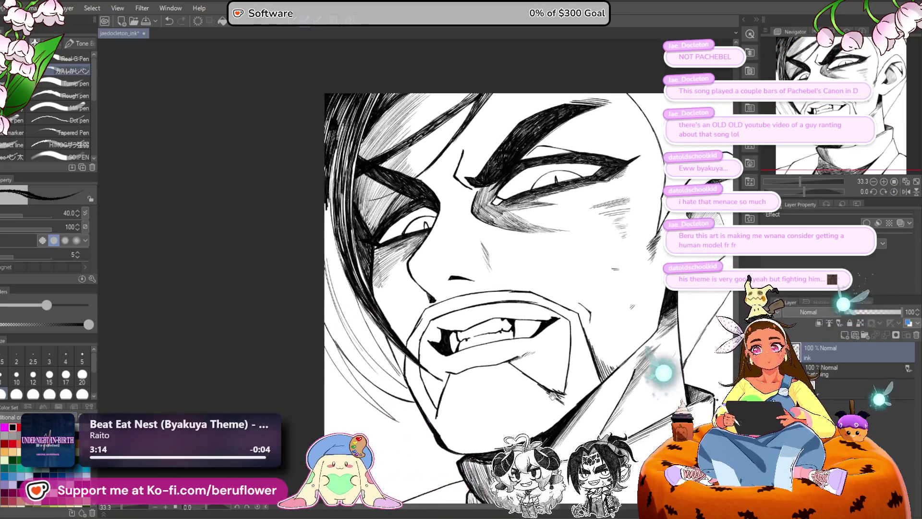
drag(799, 190, 805, 185)
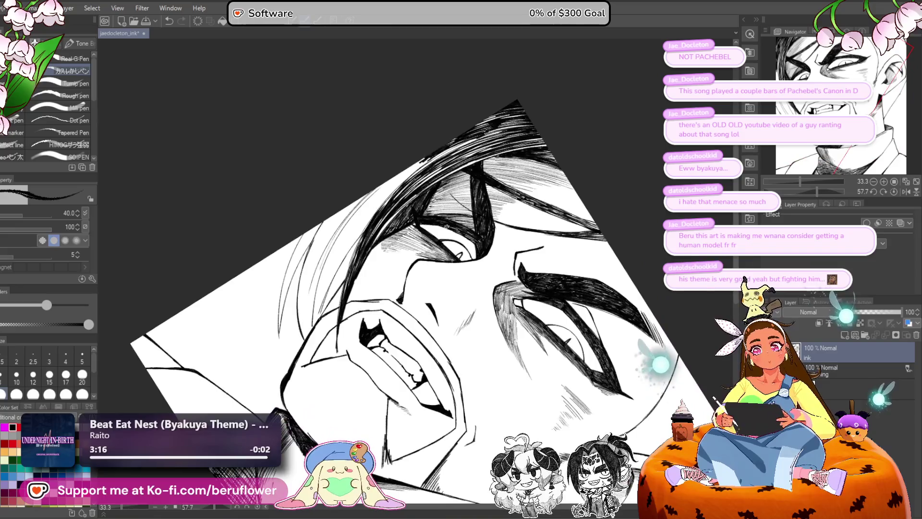
scroll(446, 226, up, 2)
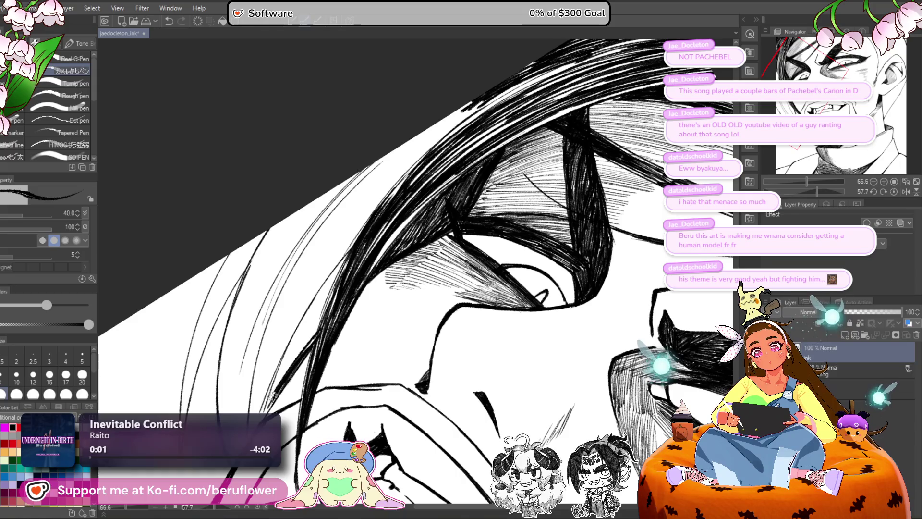
drag(288, 337, 375, 232)
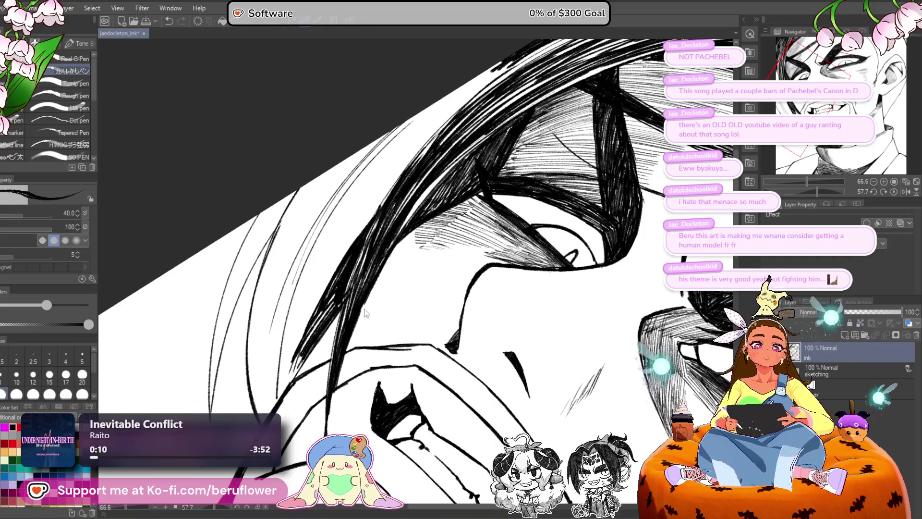
drag(358, 284, 327, 318)
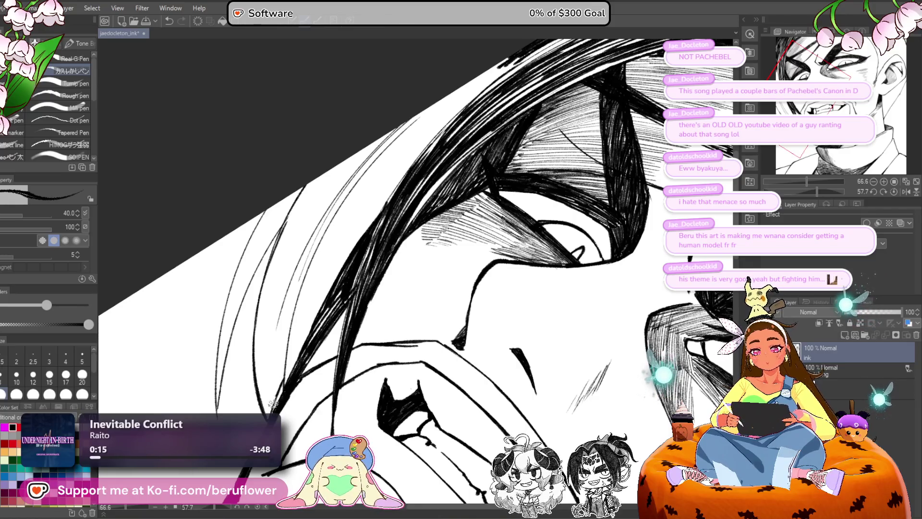
scroll(277, 234, up, 2)
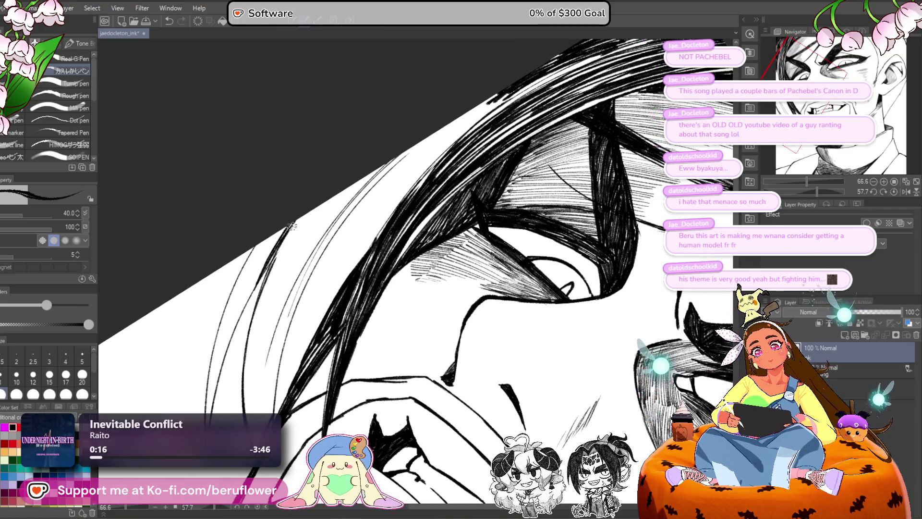
Step: Hatch parallel strokes and a thin line along the edge of the hair strand beside the eye
mouse_move(291, 226)
mouse_down()
mouse_move(252, 278)
mouse_move(247, 268)
mouse_move(254, 276)
mouse_up()
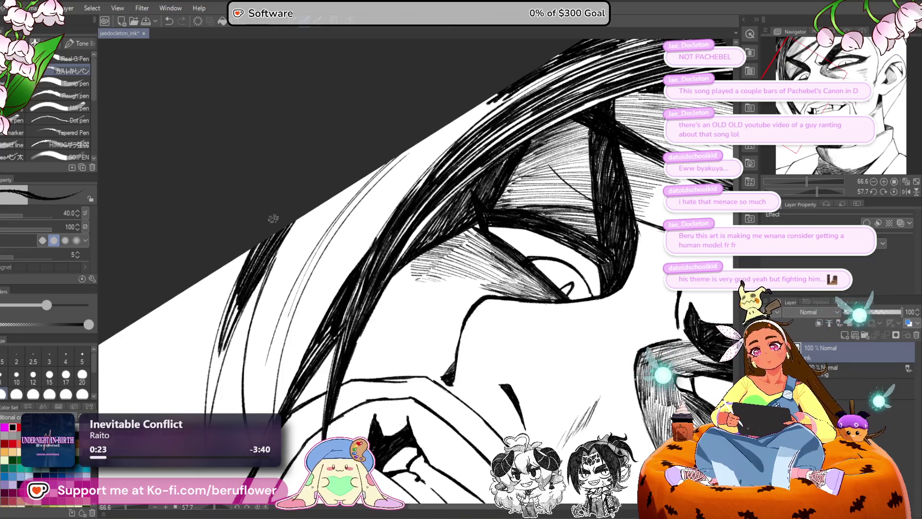
drag(253, 271, 219, 365)
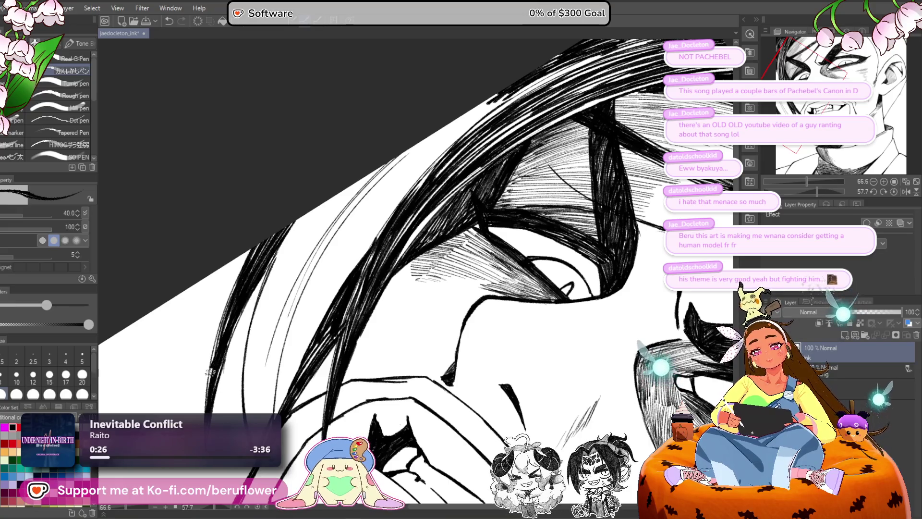
mouse_move(227, 342)
mouse_down()
mouse_move(274, 252)
mouse_move(253, 301)
mouse_up()
mouse_move(345, 305)
mouse_down()
mouse_move(394, 207)
mouse_move(445, 156)
mouse_up()
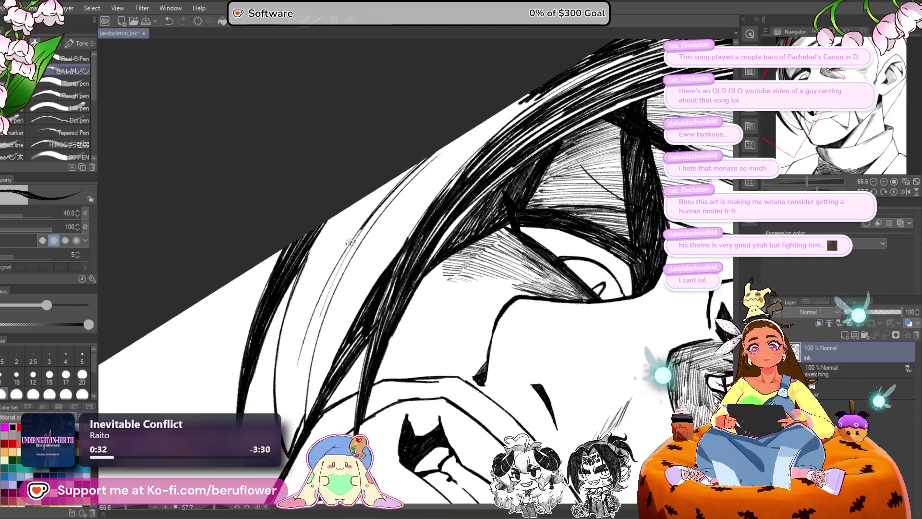
drag(350, 241, 418, 159)
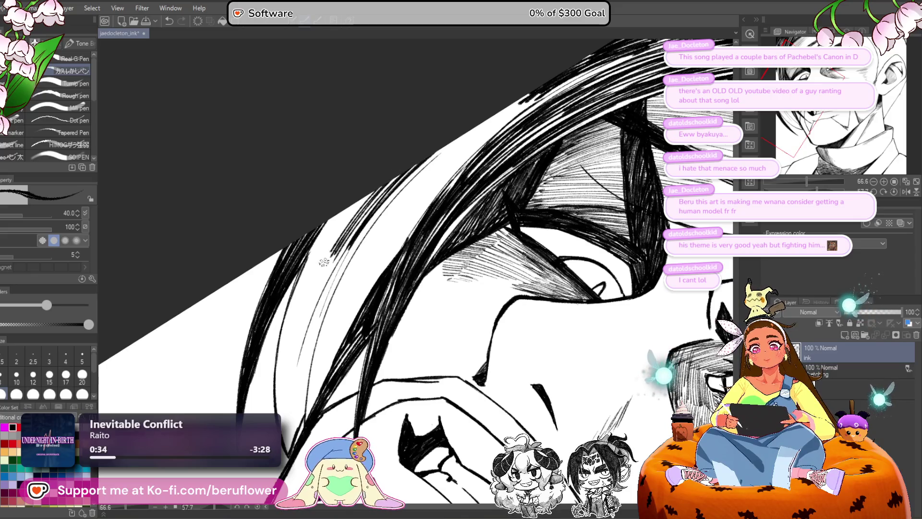
mouse_move(324, 261)
mouse_down()
mouse_move(370, 192)
mouse_move(326, 269)
mouse_move(356, 225)
mouse_move(317, 261)
mouse_move(306, 289)
mouse_up()
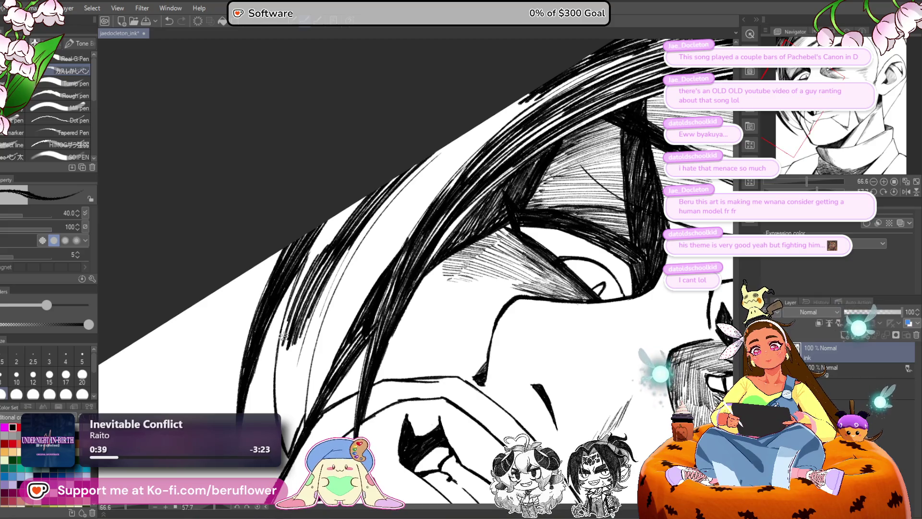
drag(284, 336, 303, 273)
drag(349, 211, 302, 280)
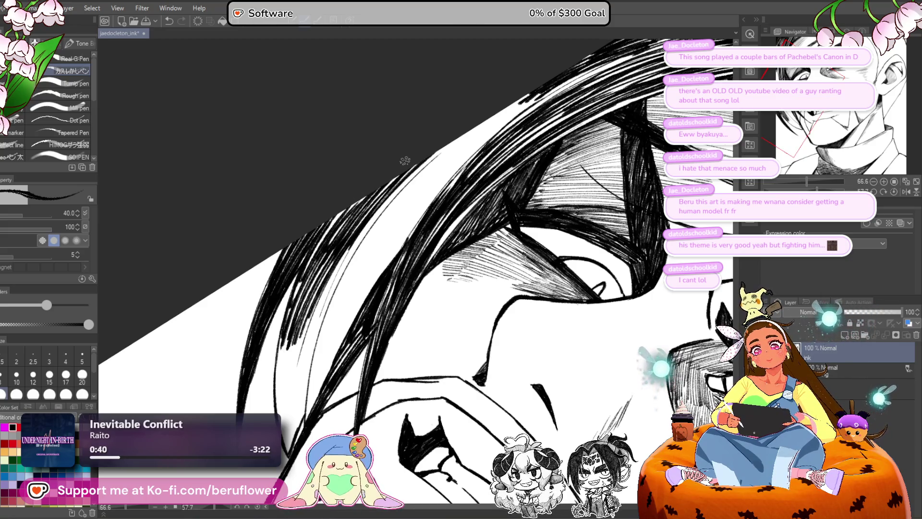
Step: Add a hatching stroke to the hair near the brow
scroll(405, 160, down, 5)
scroll(426, 229, up, 4)
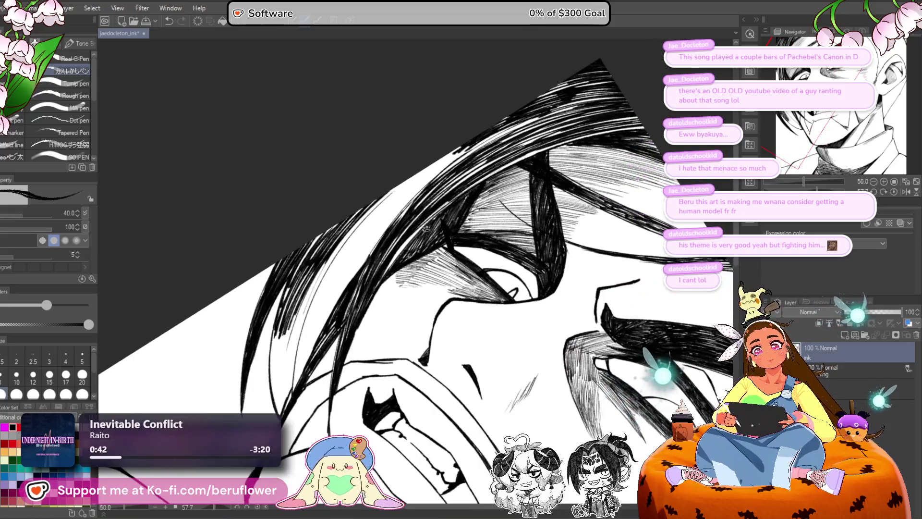
drag(461, 197, 453, 219)
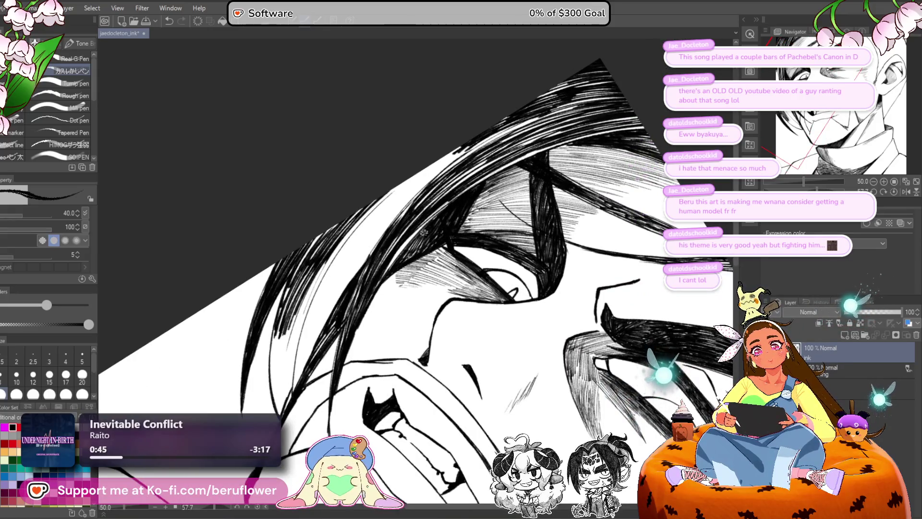
scroll(369, 293, down, 5)
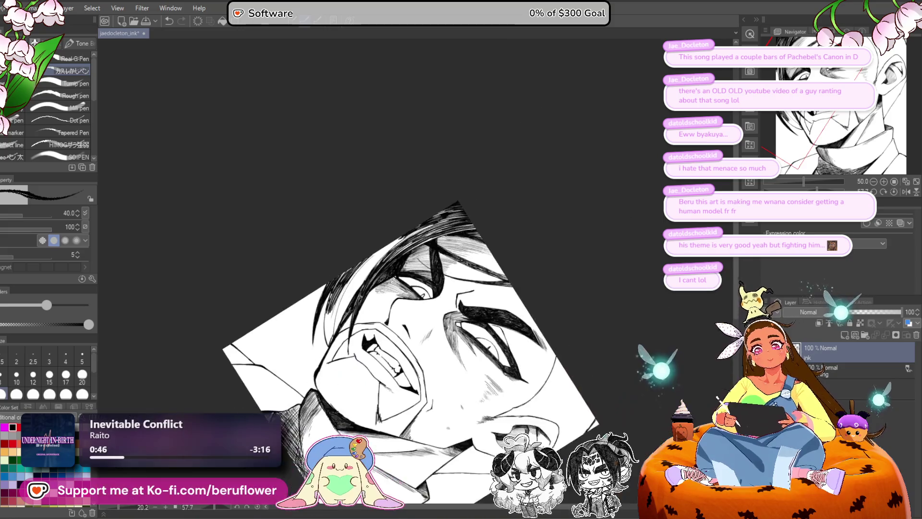
scroll(595, 144, up, 3)
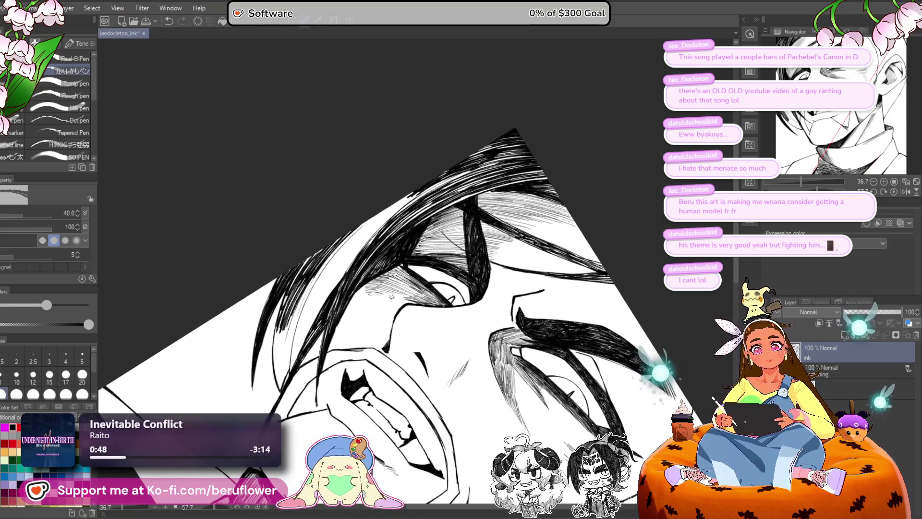
scroll(368, 330, up, 4)
Step: Frame the hair over the eye and hatch long dark strokes into it
drag(368, 330, 361, 393)
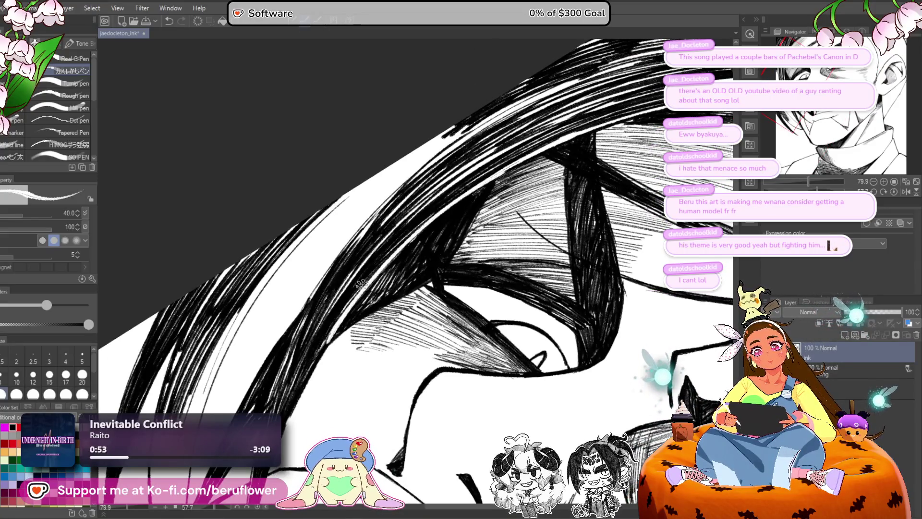
drag(298, 430, 314, 416)
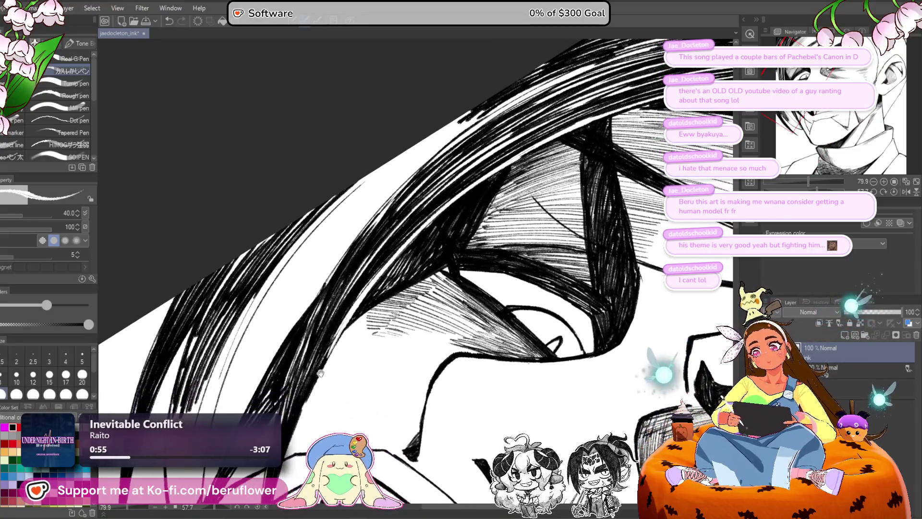
drag(508, 123, 525, 152)
mouse_move(581, 99)
mouse_down()
mouse_move(461, 176)
mouse_move(471, 173)
mouse_move(463, 185)
mouse_up()
drag(583, 124, 408, 243)
drag(475, 185, 388, 237)
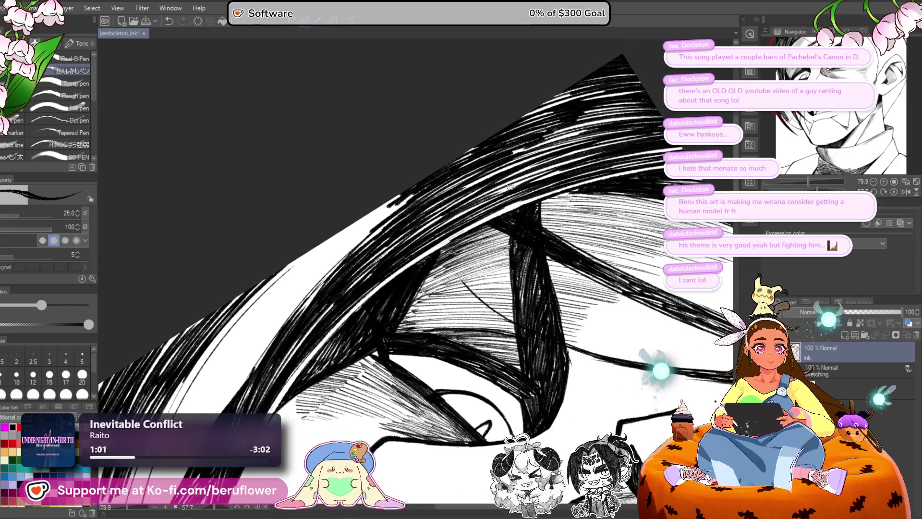
drag(537, 172, 487, 203)
Step: Shrink the pen to size 17 and add fine diagonal hatching through the hair
key(bracketleft)
key(bracketleft)
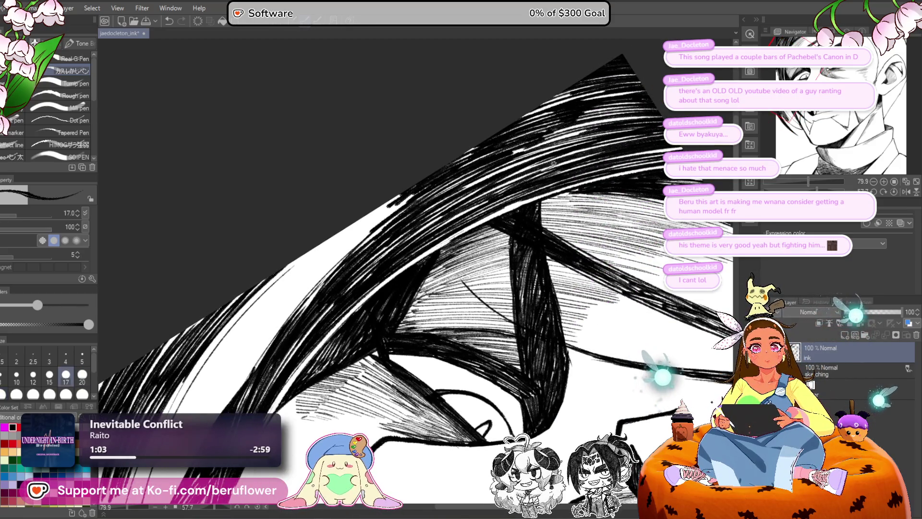
drag(553, 163, 502, 178)
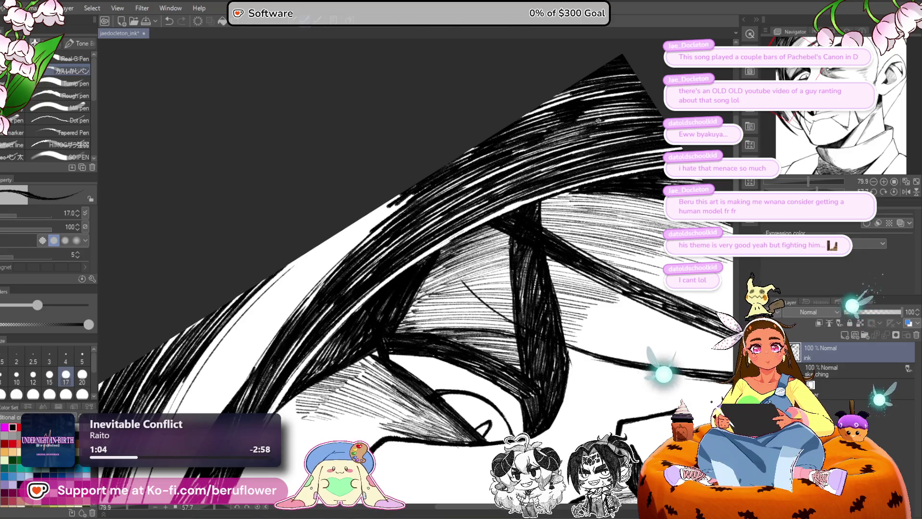
scroll(418, 269, down, 5)
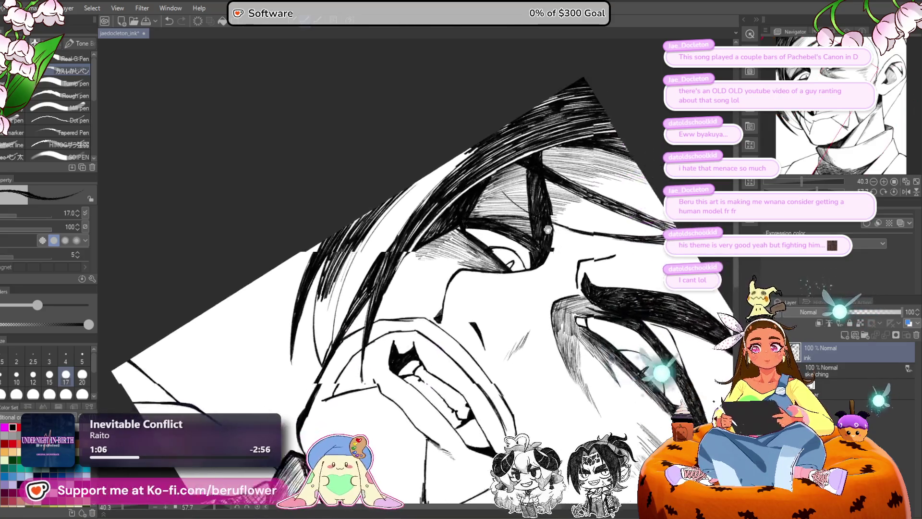
drag(415, 143, 373, 182)
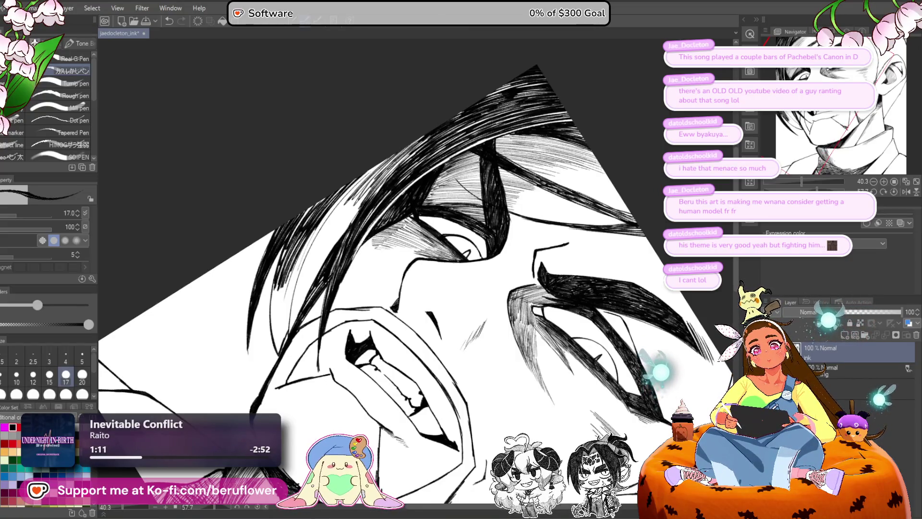
drag(369, 189, 326, 255)
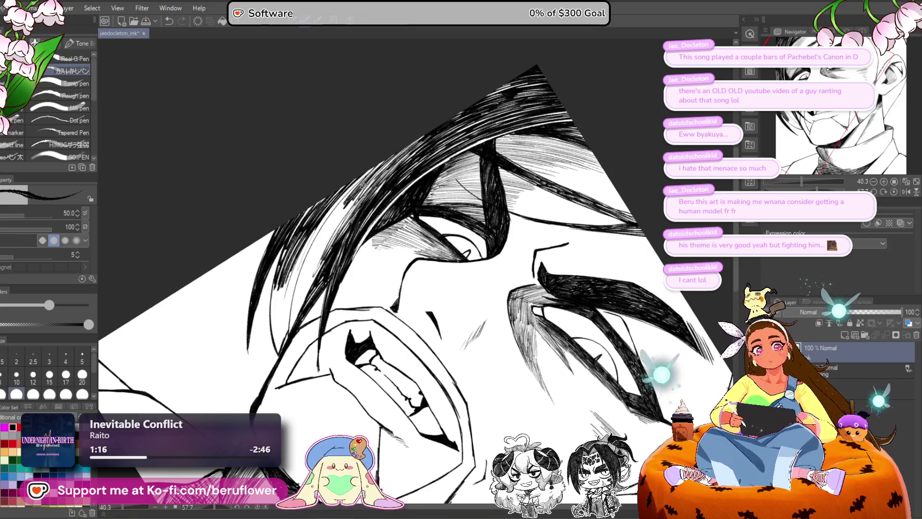
mouse_move(399, 152)
mouse_down()
mouse_move(343, 216)
mouse_move(363, 172)
mouse_move(312, 240)
mouse_move(337, 211)
mouse_up()
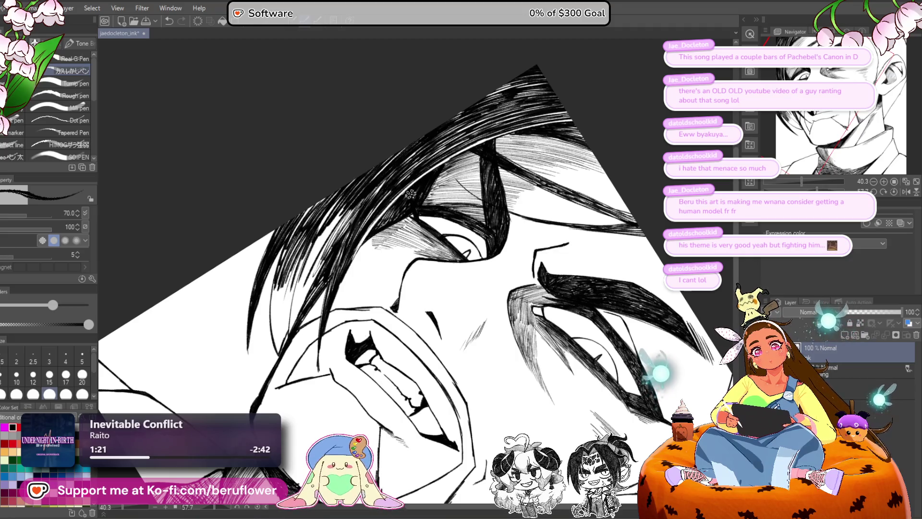
Step: Hatch more strokes lower in the hair, reducing the pen size to 50 for short strokes
drag(432, 183, 442, 211)
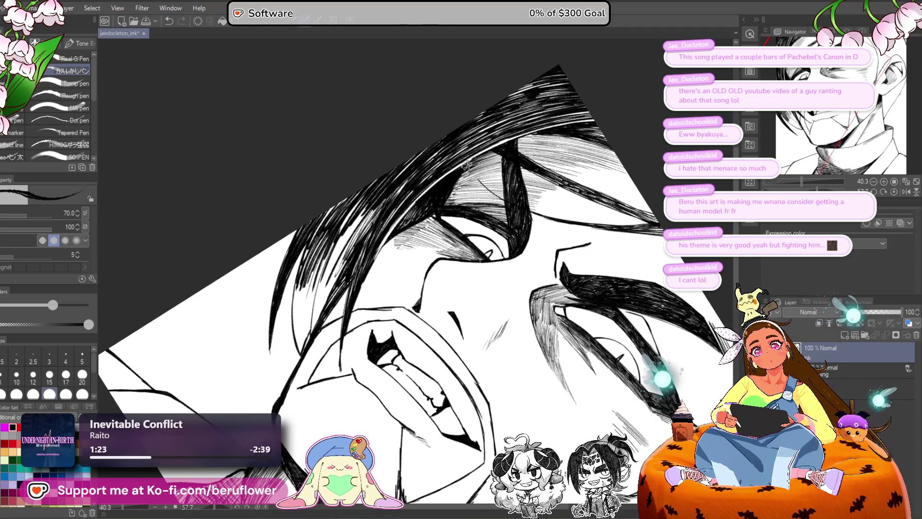
drag(466, 165, 477, 171)
drag(346, 258, 307, 339)
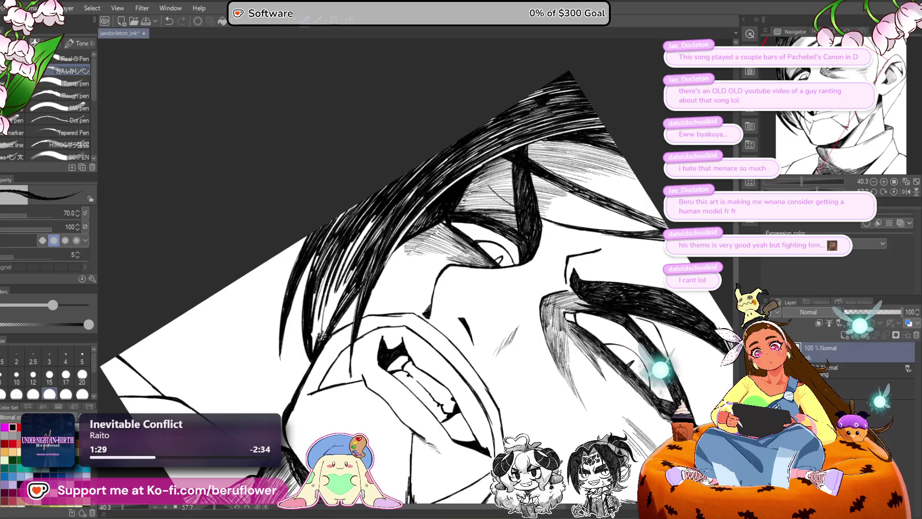
key(bracketleft)
key(bracketleft)
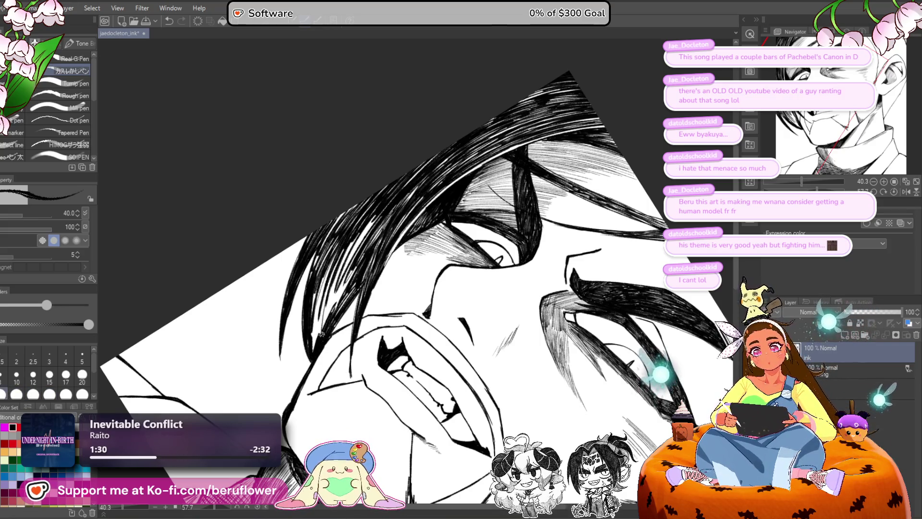
drag(321, 334, 319, 317)
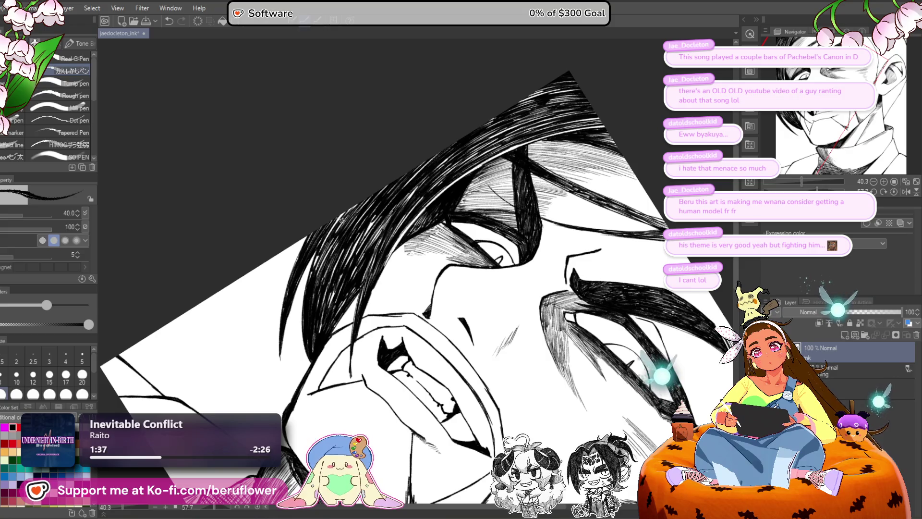
scroll(364, 187, down, 5)
Step: Reset the canvas rotation to upright and pan over the eyes, mouth and chin
scroll(661, 283, up, 4)
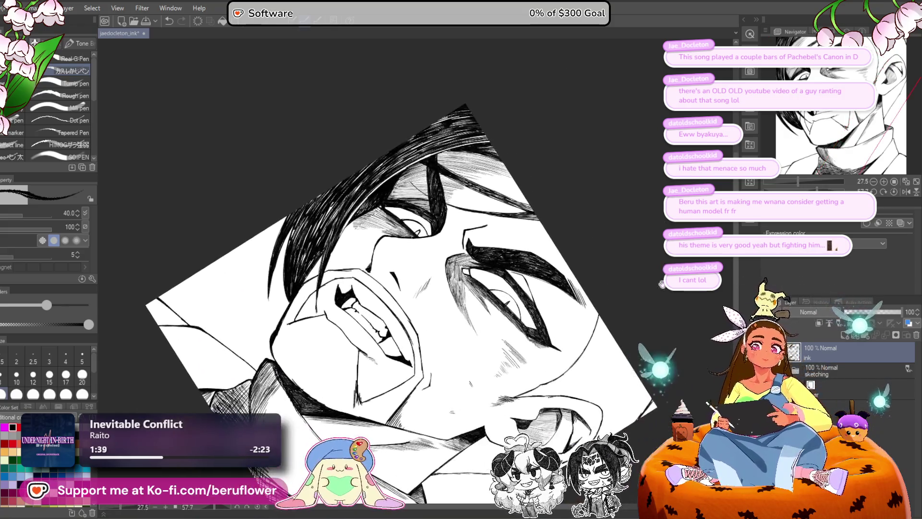
click(894, 192)
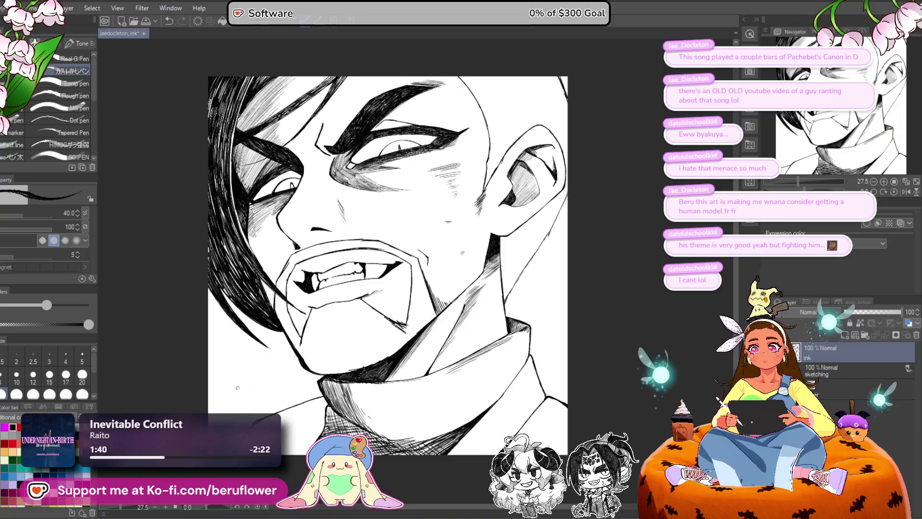
scroll(237, 387, up, 3)
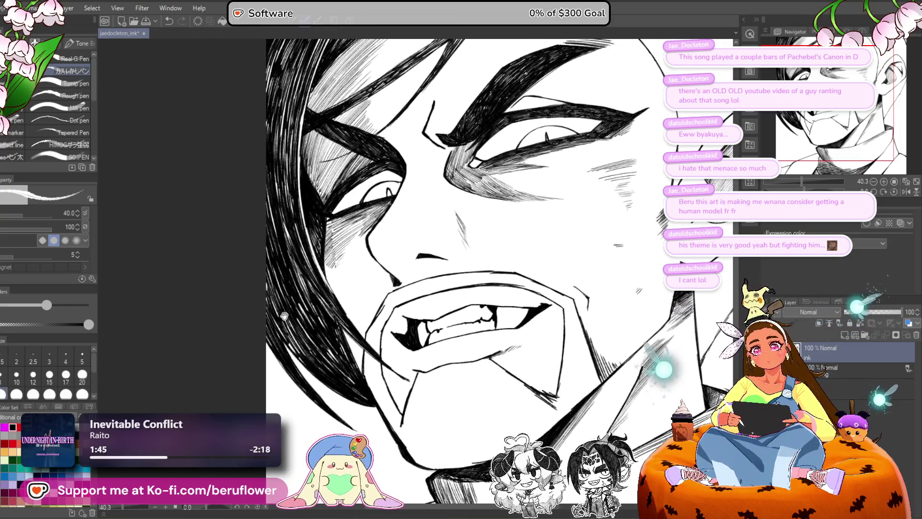
drag(311, 434, 317, 462)
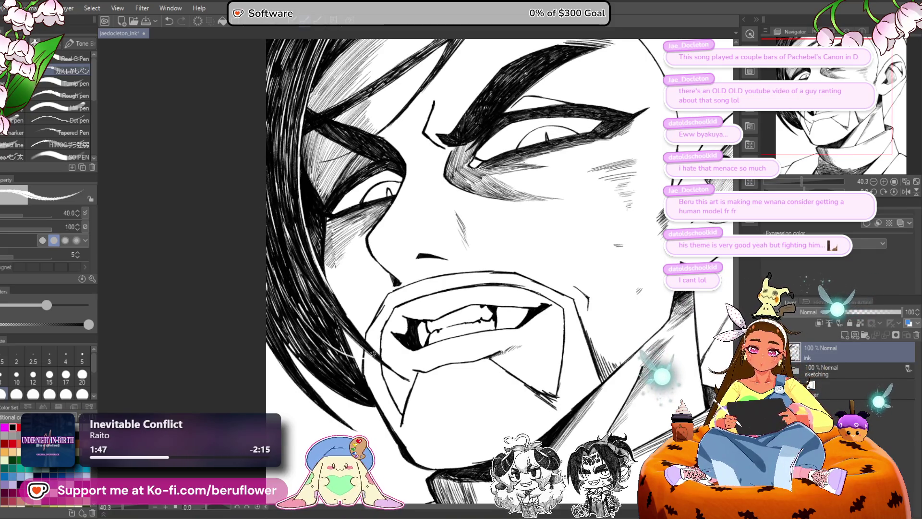
drag(320, 275, 330, 303)
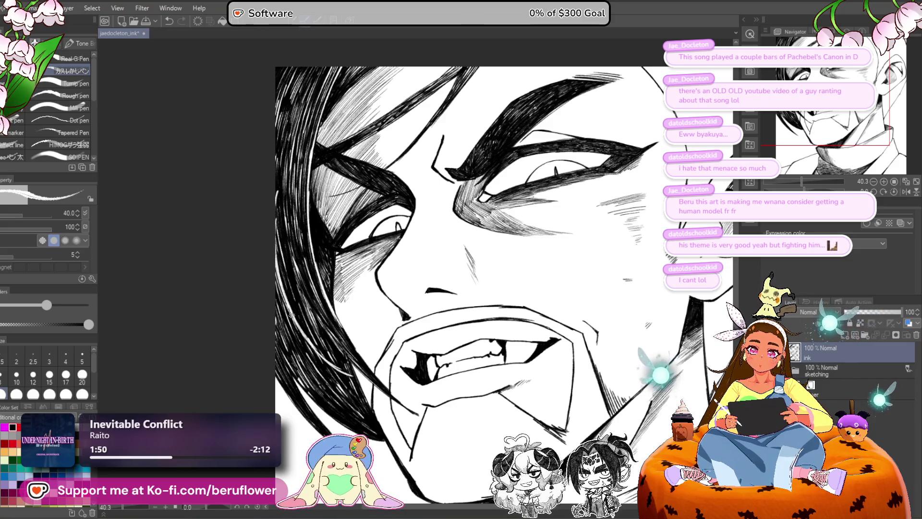
drag(452, 281, 448, 324)
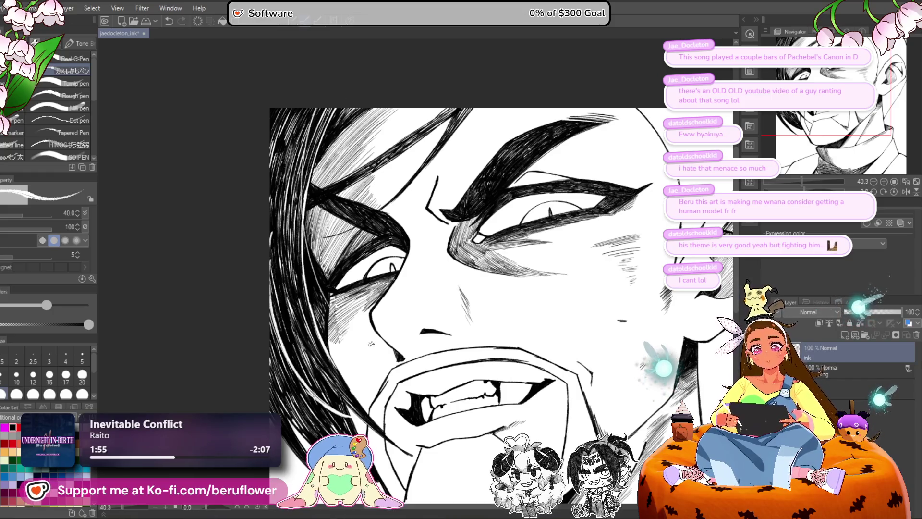
drag(456, 329, 431, 244)
scroll(431, 244, down, 1)
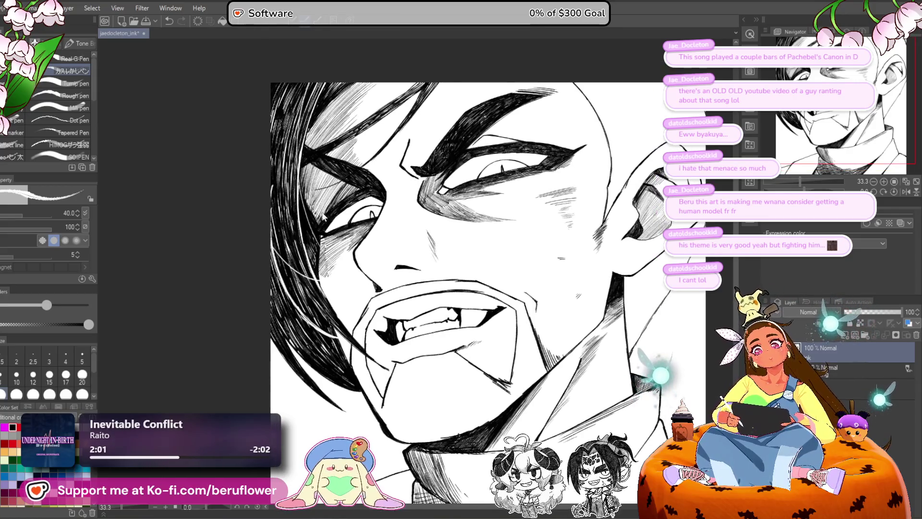
scroll(459, 239, down, 3)
scroll(459, 239, up, 2)
scroll(458, 239, up, 2)
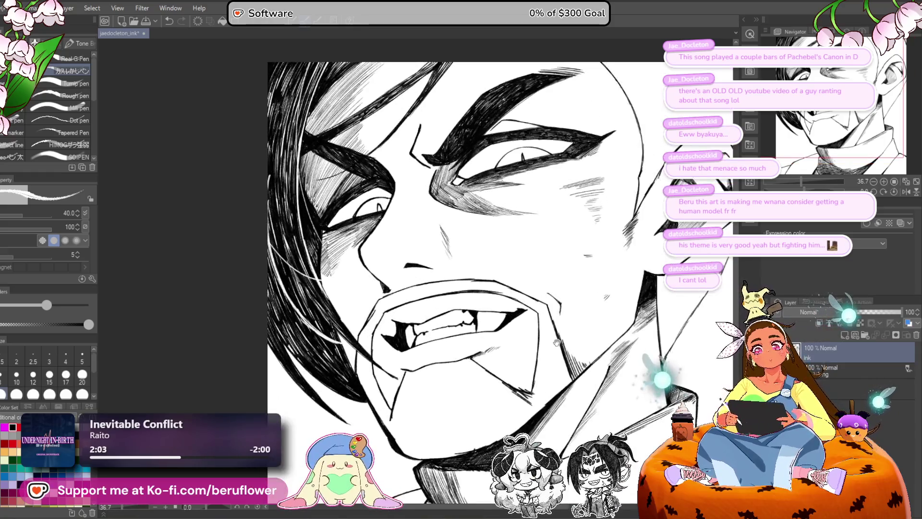
scroll(272, 223, up, 3)
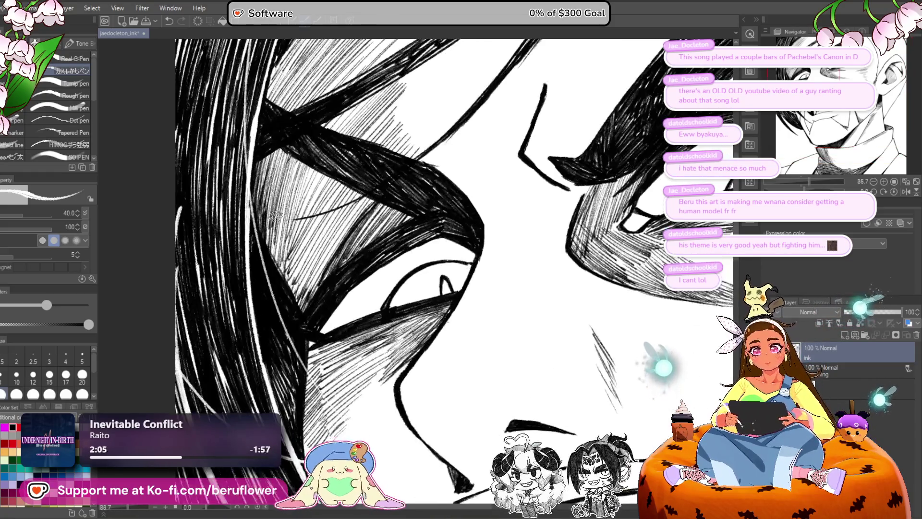
Step: Pick the 12 preset in the Brush Size palette and zoom out on the portrait
drag(308, 322, 309, 324)
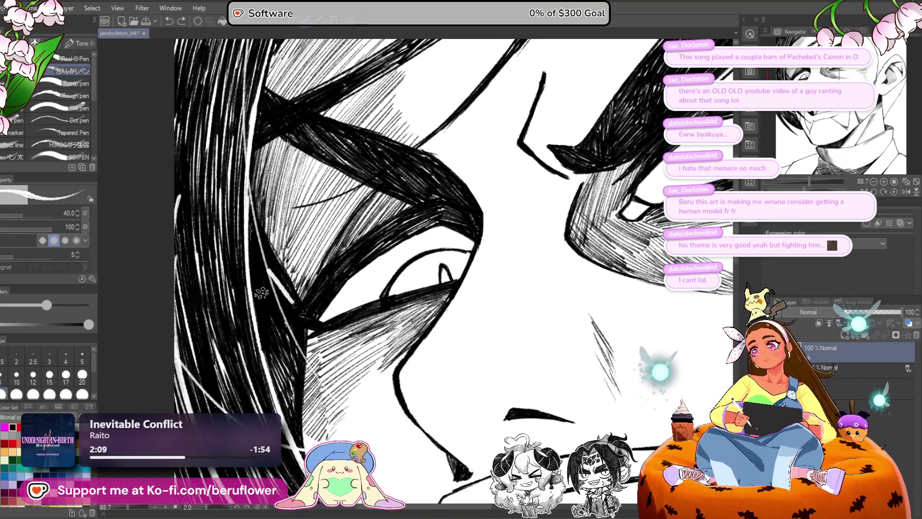
click(33, 374)
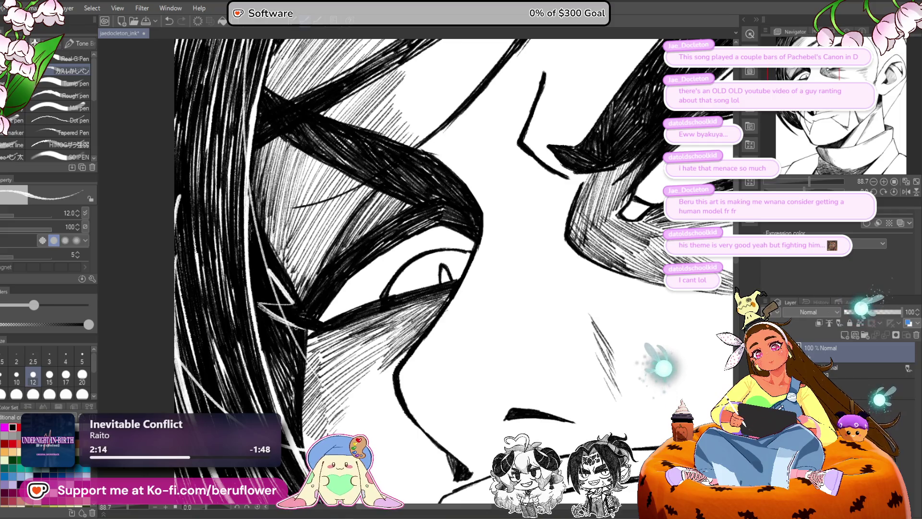
scroll(339, 322, down, 4)
scroll(339, 323, down, 1)
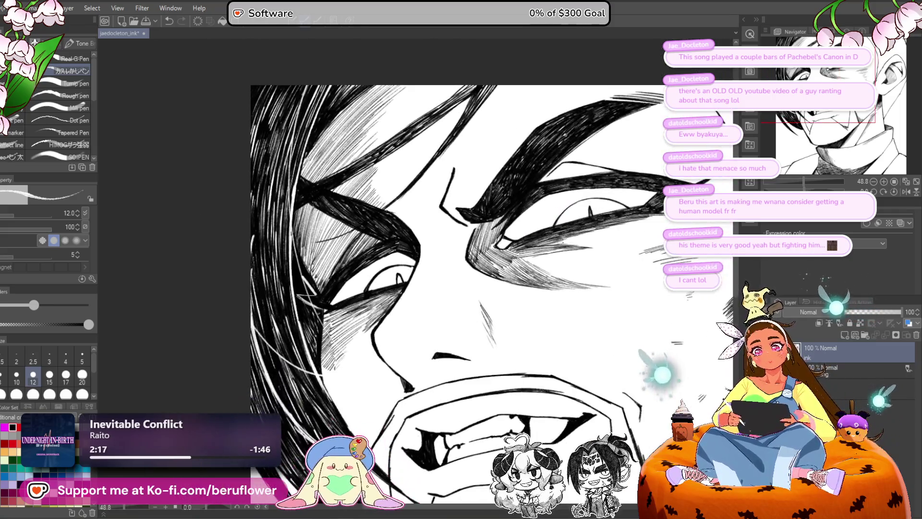
scroll(340, 322, down, 4)
scroll(569, 387, up, 2)
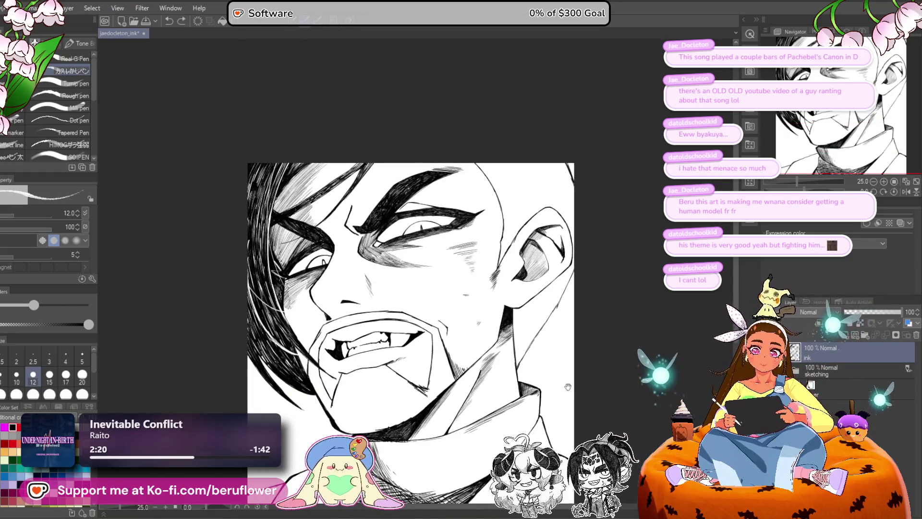
Step: With the pen at size 25, darken the hair strands and draw a thin line below the cheek
mouse_move(558, 438)
mouse_down()
mouse_move(557, 377)
mouse_move(547, 391)
mouse_up()
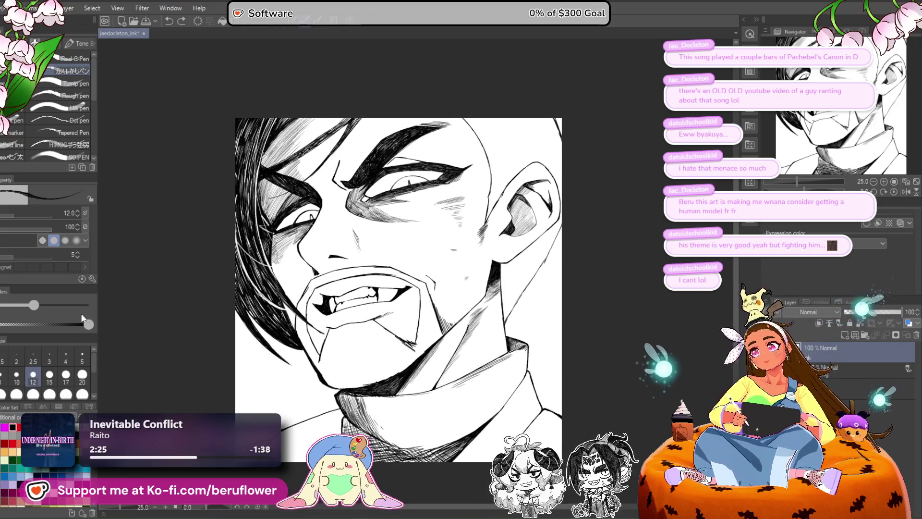
mouse_move(539, 291)
mouse_down()
mouse_move(541, 259)
mouse_move(535, 323)
mouse_up()
scroll(537, 287, up, 2)
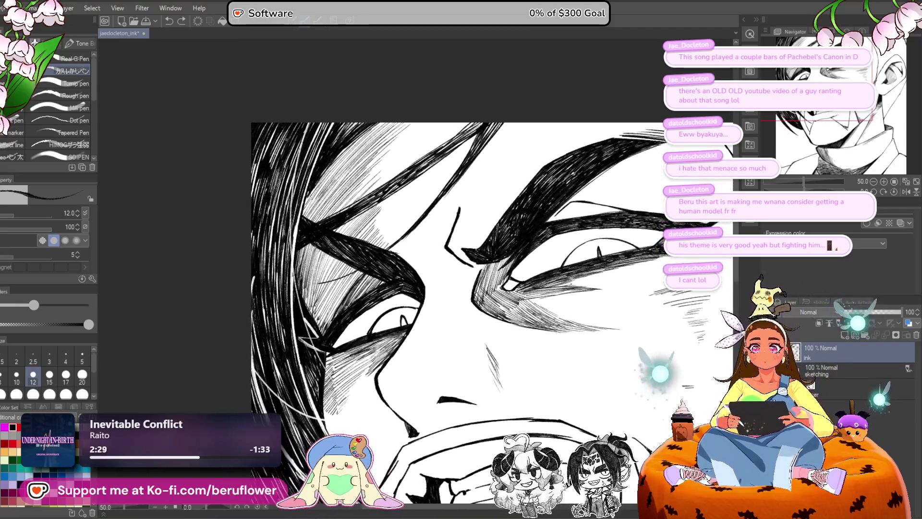
key(bracketright)
key(bracketright)
key(bracketright)
key(bracketright)
key(bracketright)
key(bracketright)
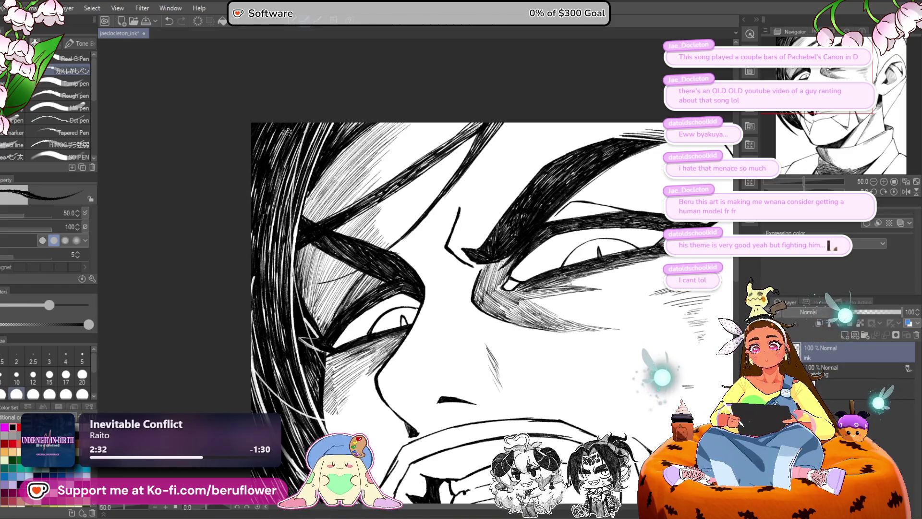
drag(278, 150, 283, 308)
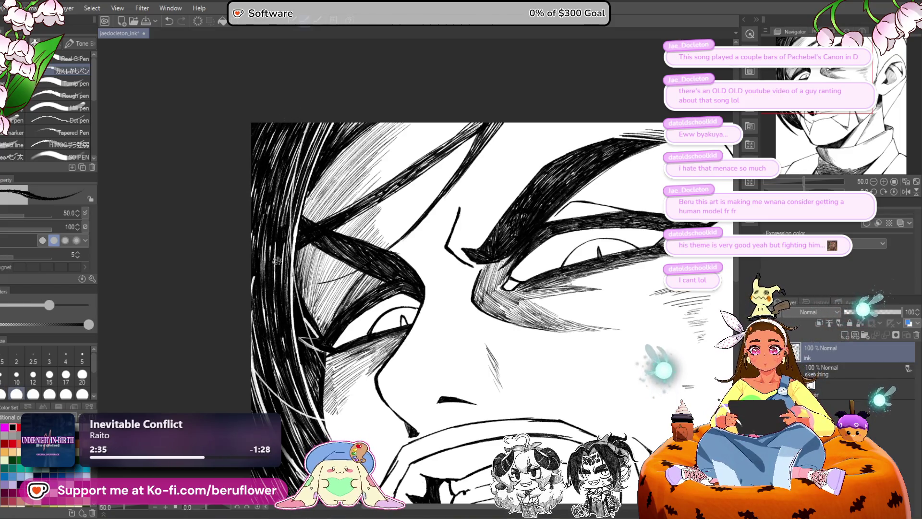
drag(291, 380, 276, 257)
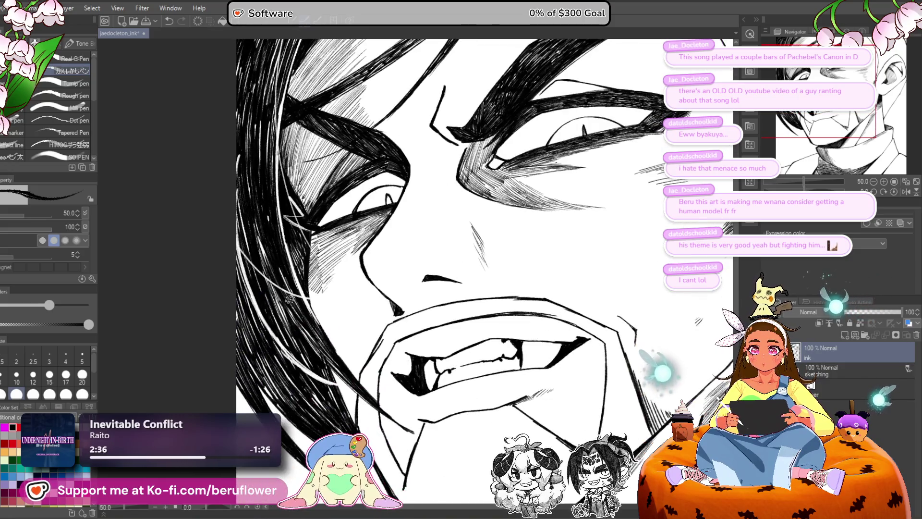
mouse_move(289, 299)
mouse_down()
mouse_move(263, 293)
mouse_move(291, 319)
mouse_up()
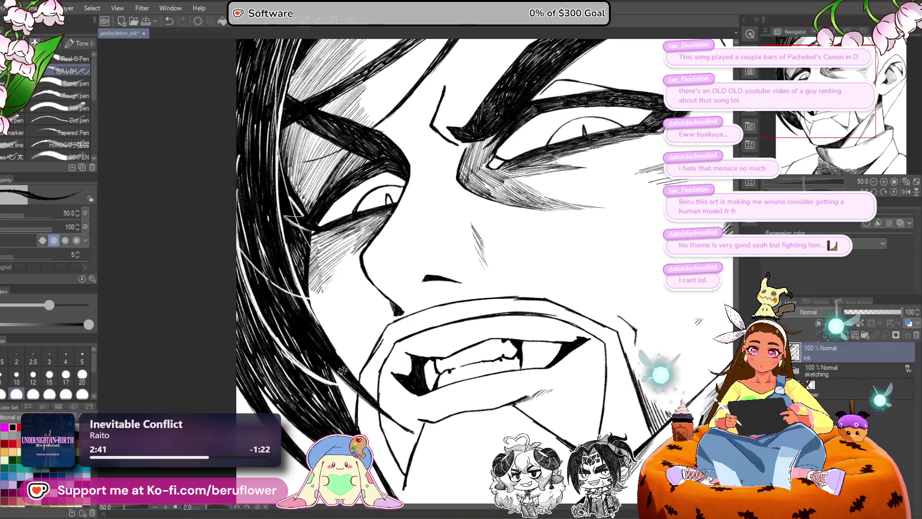
drag(353, 382, 345, 382)
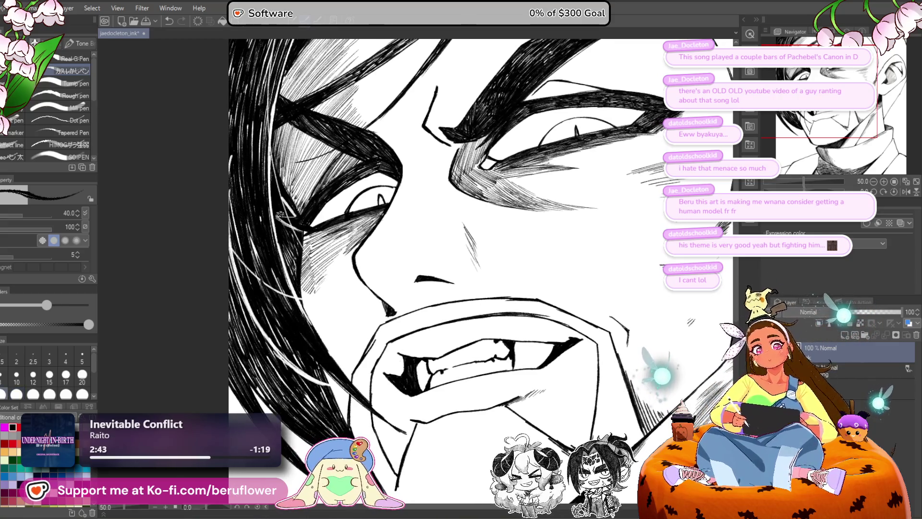
drag(302, 293, 345, 323)
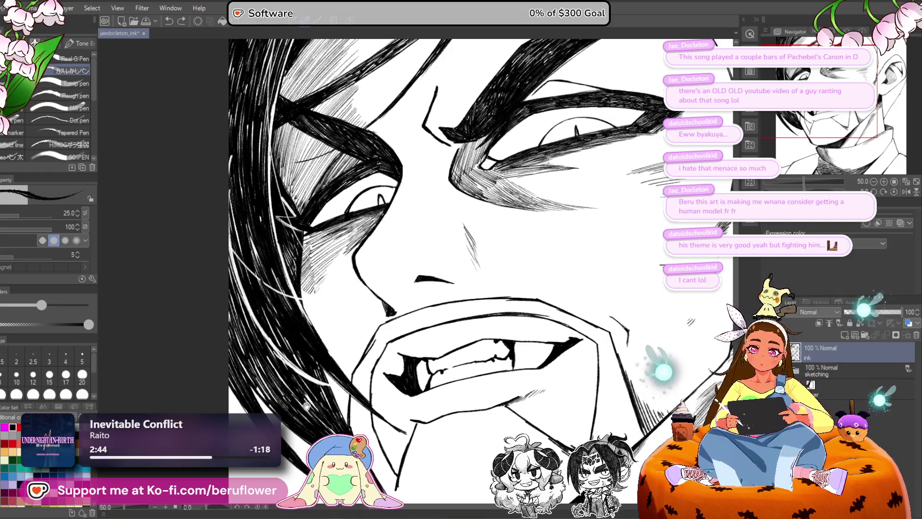
drag(306, 405, 301, 310)
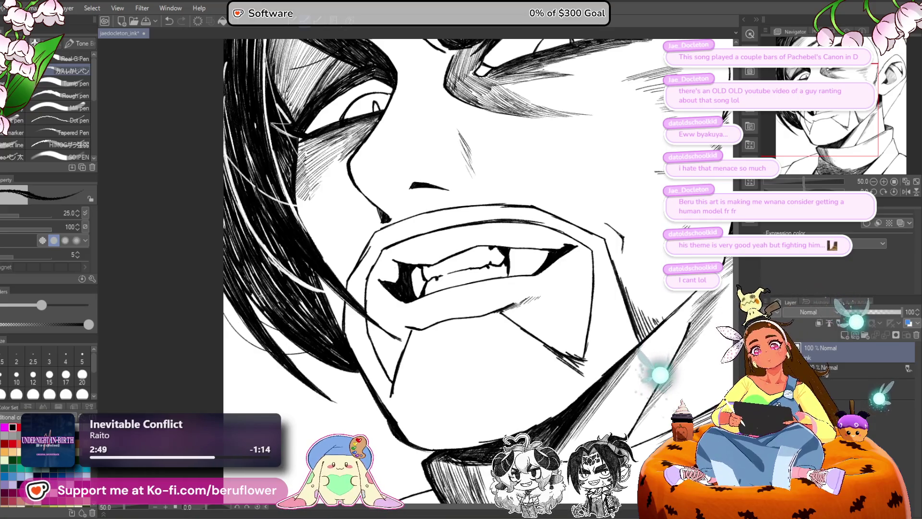
Step: Draw a dark hair strand beside the mouth, then zoom out to review the face and collar
scroll(401, 267, down, 3)
scroll(401, 268, up, 3)
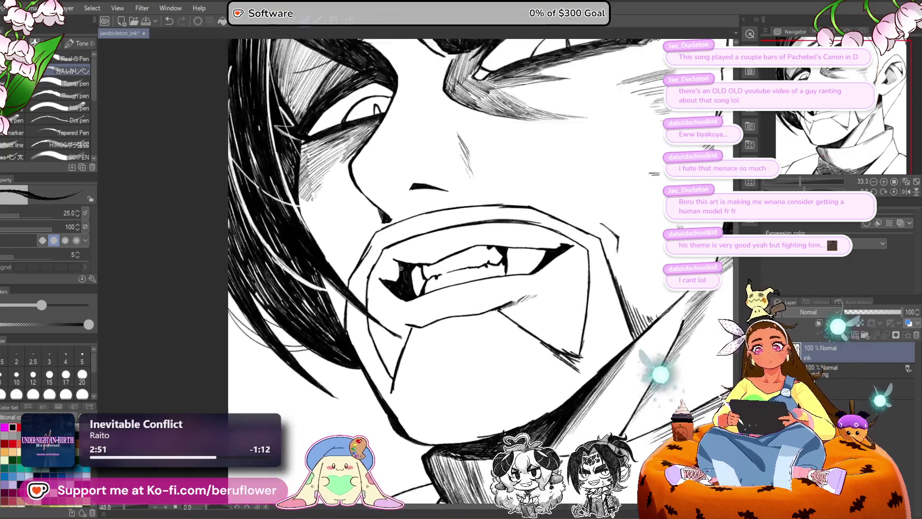
scroll(401, 267, up, 2)
drag(230, 325, 332, 373)
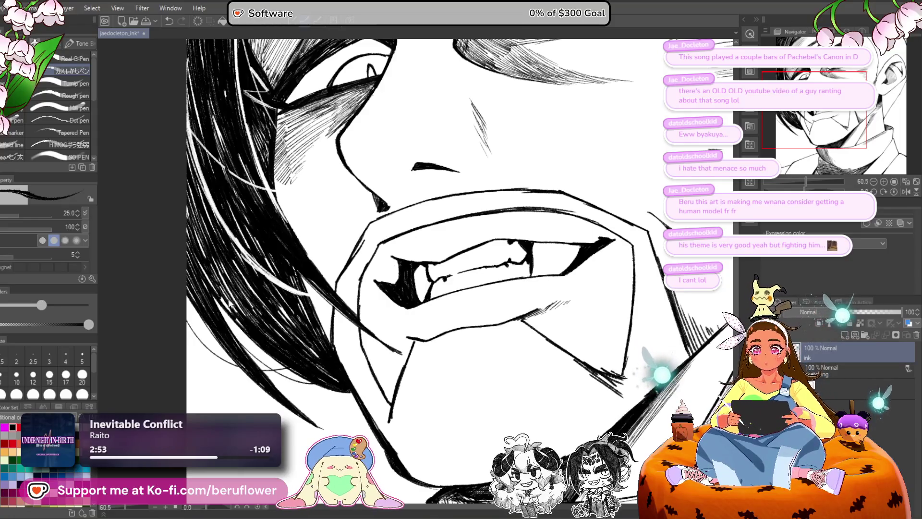
scroll(182, 301, up, 3)
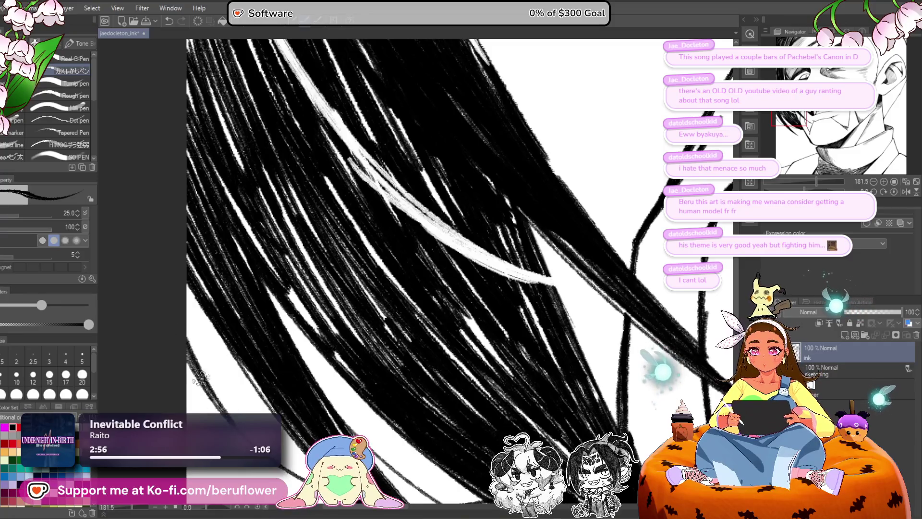
scroll(450, 405, down, 5)
mouse_move(479, 272)
mouse_down()
mouse_move(423, 275)
mouse_move(378, 306)
mouse_move(470, 343)
mouse_up()
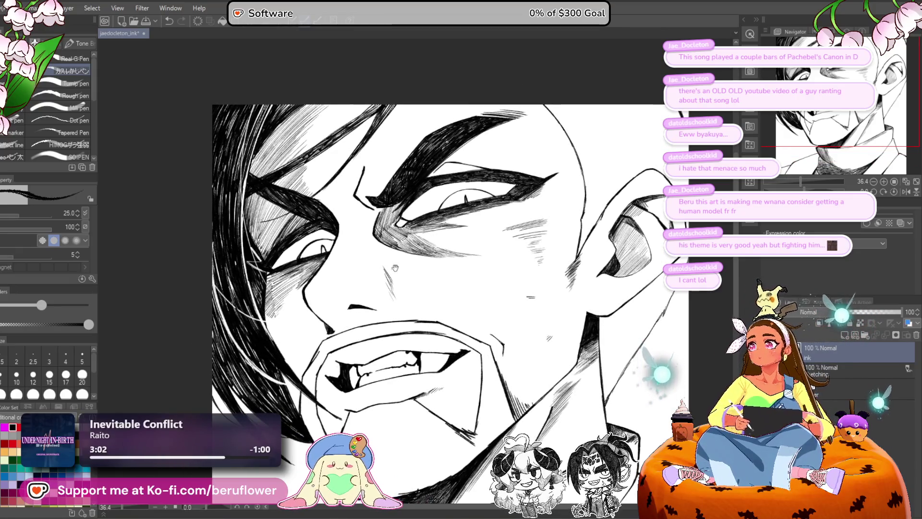
mouse_move(395, 267)
mouse_down()
mouse_move(462, 335)
mouse_move(452, 294)
mouse_up()
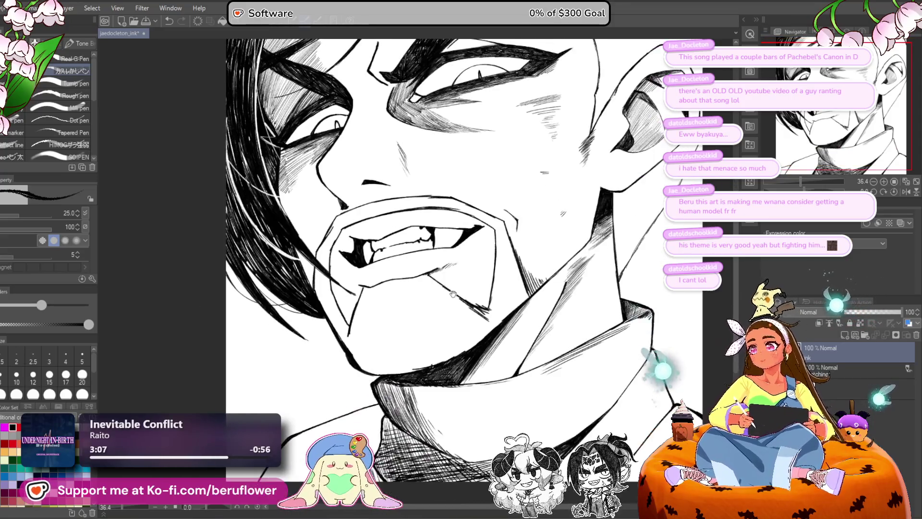
scroll(414, 288, up, 3)
scroll(487, 333, up, 3)
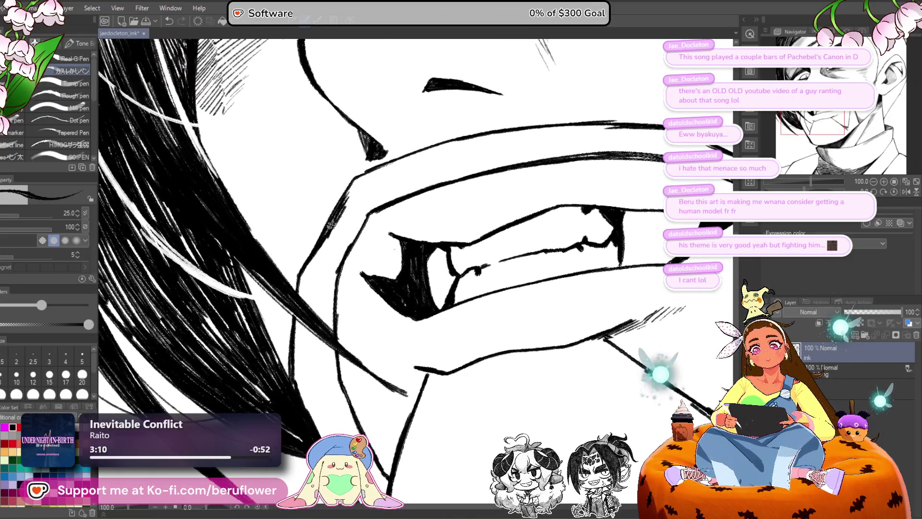
Step: Set the pen to size 17 and hatch near-vertical strokes along the jaw edge beside the hair
drag(351, 205, 326, 252)
click(66, 374)
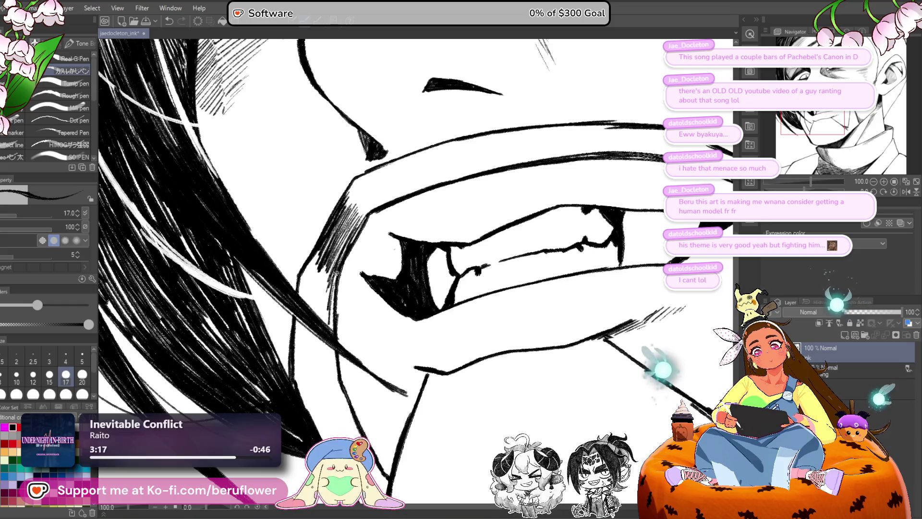
mouse_move(331, 278)
mouse_down()
mouse_move(323, 329)
mouse_move(310, 319)
mouse_up()
mouse_move(326, 253)
mouse_down()
mouse_move(307, 314)
mouse_move(299, 292)
mouse_up()
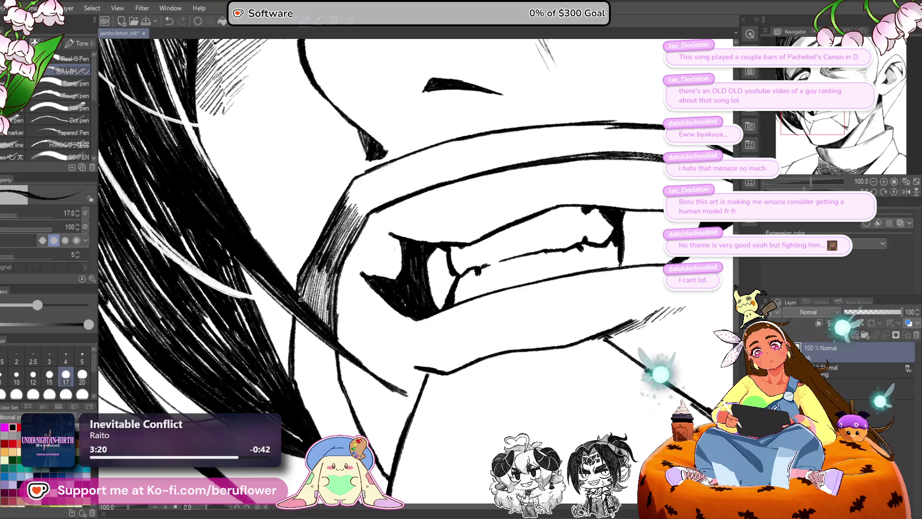
drag(331, 350, 329, 252)
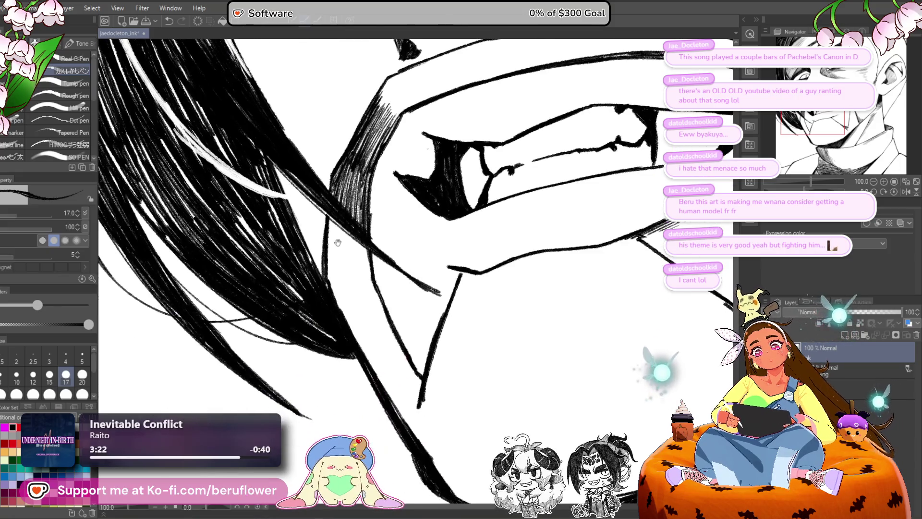
drag(332, 215, 328, 301)
drag(336, 234, 329, 298)
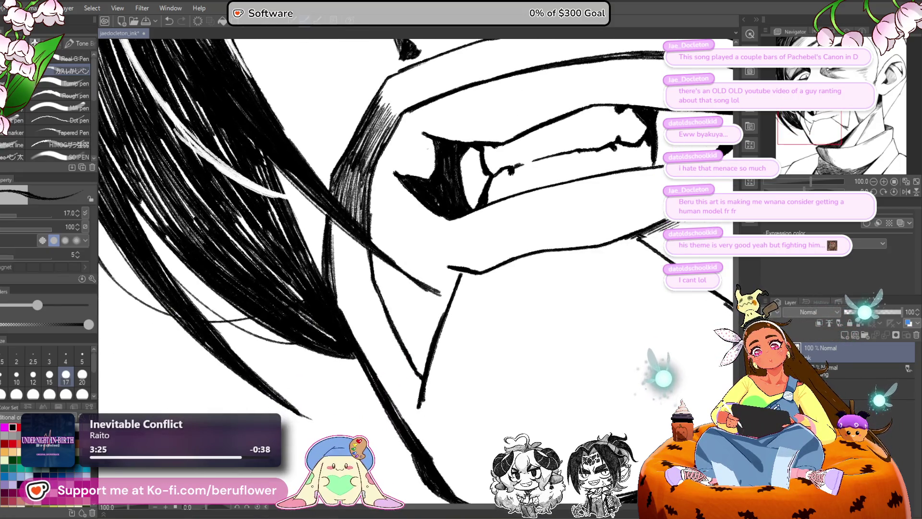
mouse_move(343, 217)
mouse_down()
mouse_move(331, 312)
mouse_move(338, 317)
mouse_up()
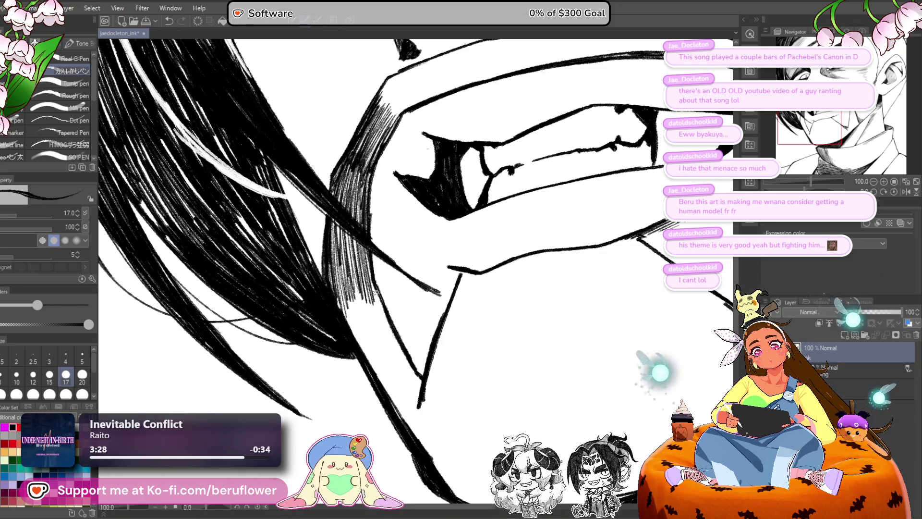
Step: Continue the hatching further down and rightward along the hair edge near the jaw
drag(336, 336, 335, 271)
mouse_move(346, 221)
mouse_down()
mouse_move(336, 293)
mouse_move(345, 297)
mouse_up()
drag(365, 206, 358, 294)
drag(374, 206, 372, 295)
mouse_move(392, 215)
mouse_down()
mouse_move(386, 300)
mouse_move(403, 318)
mouse_up()
drag(399, 281, 412, 327)
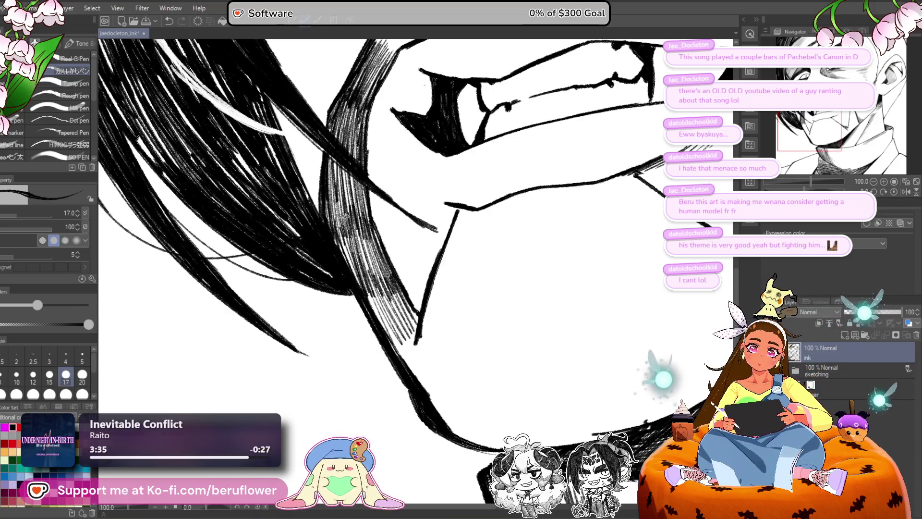
Step: Fill gaps in the hair-edge hatching and darken its lower end
drag(367, 226, 359, 294)
drag(391, 234, 383, 300)
drag(355, 183, 346, 233)
mouse_move(352, 171)
mouse_down()
mouse_move(343, 257)
mouse_move(336, 246)
mouse_up()
drag(339, 149, 331, 211)
drag(348, 163, 343, 211)
drag(368, 176, 353, 240)
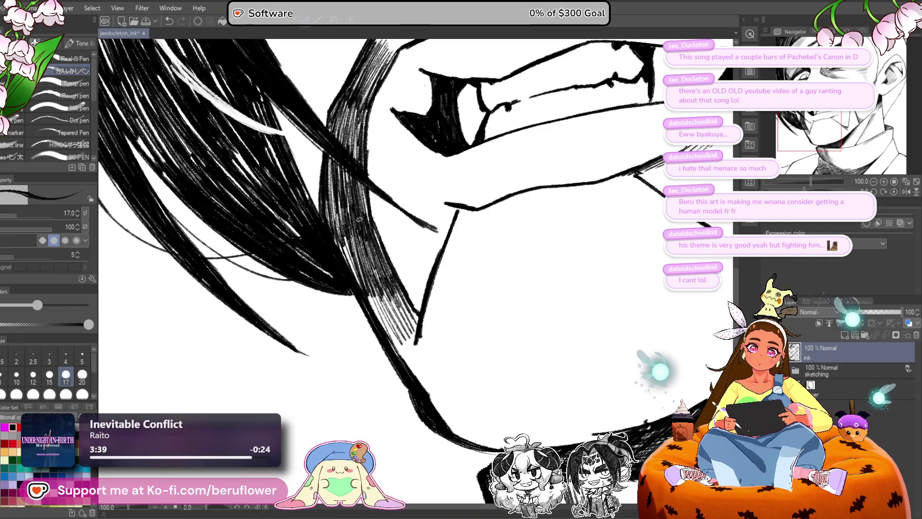
drag(378, 282, 412, 350)
drag(386, 279, 418, 350)
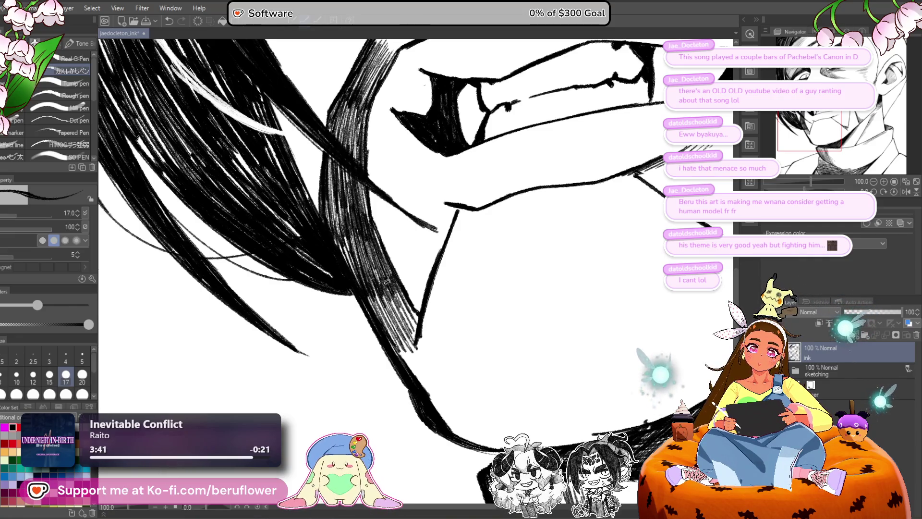
Step: Zoom out to check the face, tilt the canvas about 35 degrees, and add faint cheek hatching
scroll(416, 312, down, 3)
mouse_move(519, 280)
mouse_down()
mouse_move(526, 300)
mouse_move(458, 188)
mouse_move(449, 202)
mouse_up()
scroll(385, 360, down, 2)
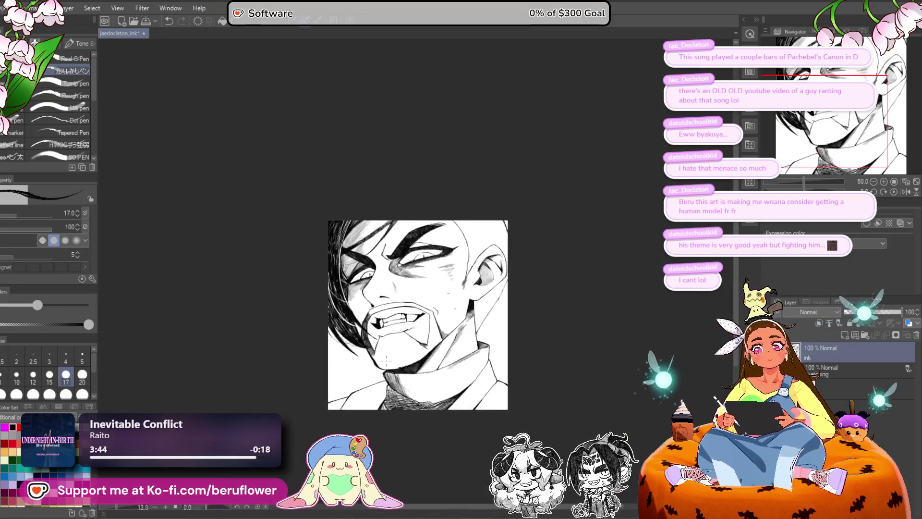
drag(385, 360, 392, 405)
mouse_move(803, 191)
mouse_down()
mouse_move(796, 191)
mouse_move(806, 181)
mouse_up()
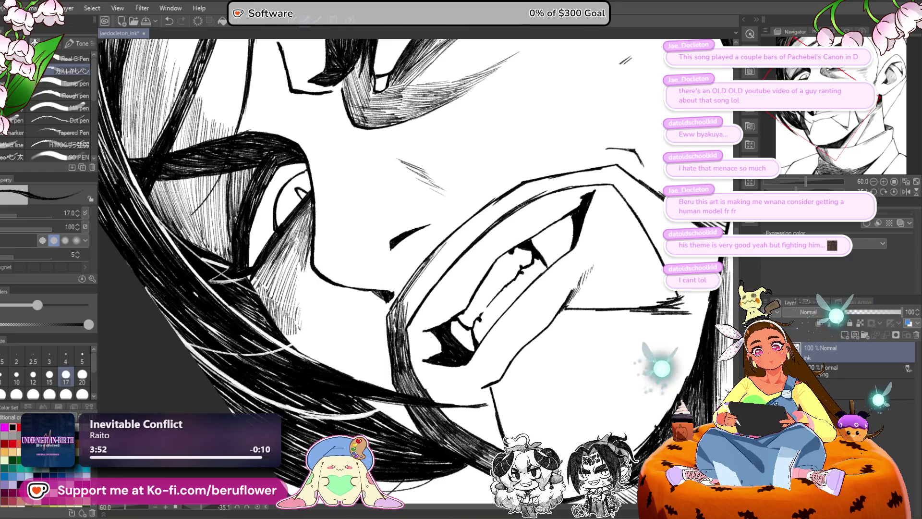
mouse_move(459, 235)
mouse_down()
mouse_move(418, 300)
mouse_move(444, 266)
mouse_up()
scroll(403, 309, up, 5)
Step: Hatch the shaded cheek band and darken its lower edge
drag(497, 192, 420, 293)
drag(481, 212, 411, 297)
drag(396, 324, 374, 367)
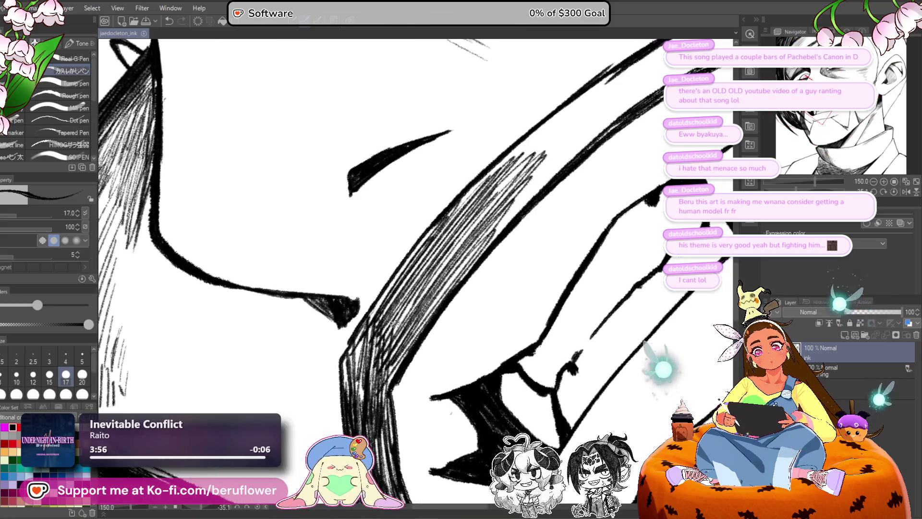
drag(377, 325, 348, 367)
drag(349, 359, 405, 265)
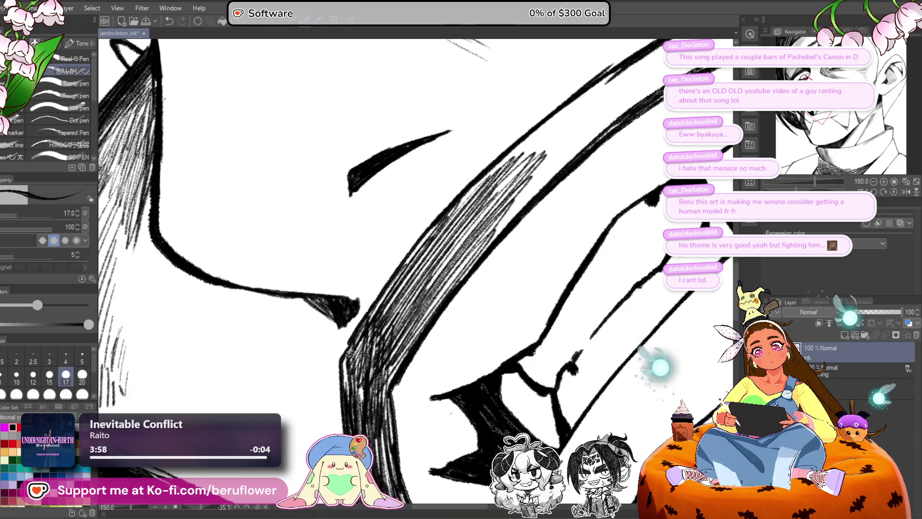
mouse_move(353, 349)
mouse_down()
mouse_move(343, 390)
mouse_move(357, 391)
mouse_move(346, 379)
mouse_up()
drag(391, 349, 363, 391)
Step: Extend the cheek-band hatching and ink a thin line along its upper edge
drag(475, 242, 384, 370)
drag(432, 240, 379, 291)
mouse_move(398, 332)
mouse_down()
mouse_move(490, 222)
mouse_move(372, 363)
mouse_up()
mouse_move(418, 293)
mouse_down()
mouse_move(356, 372)
mouse_move(339, 368)
mouse_up()
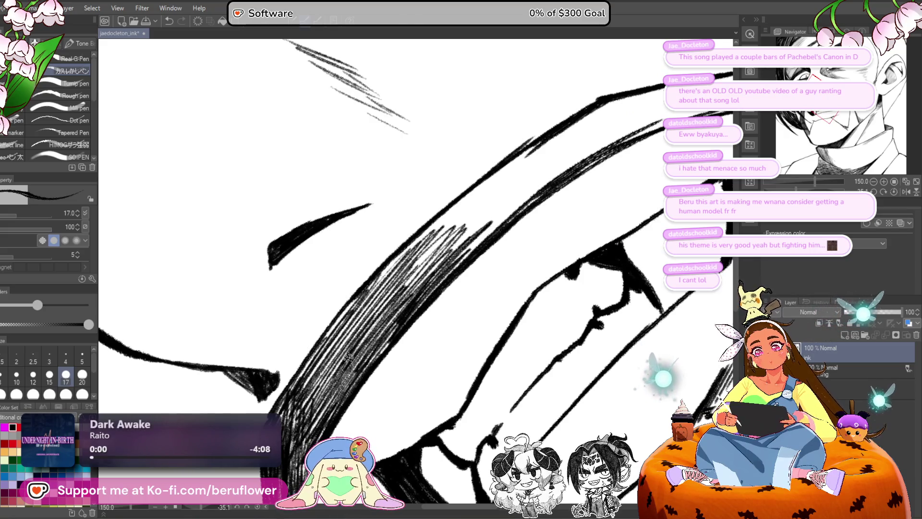
drag(434, 249, 365, 334)
drag(431, 296, 428, 335)
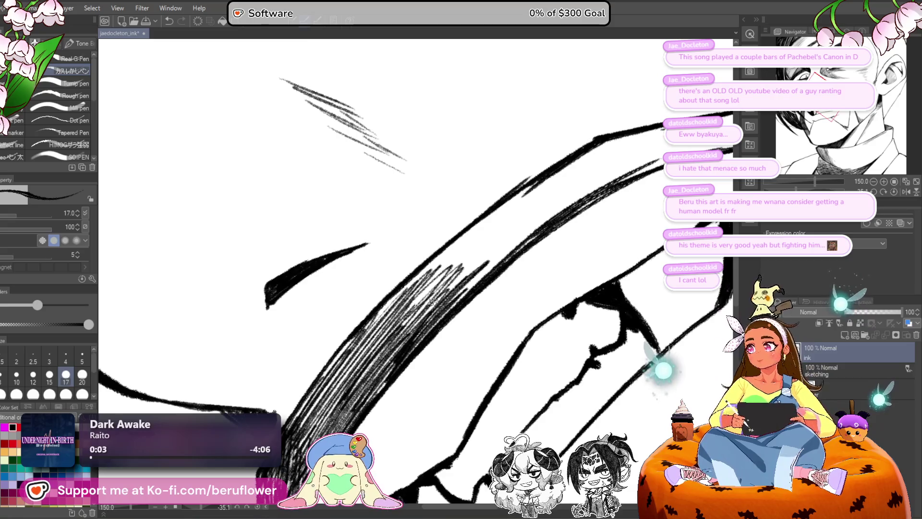
drag(530, 190, 422, 277)
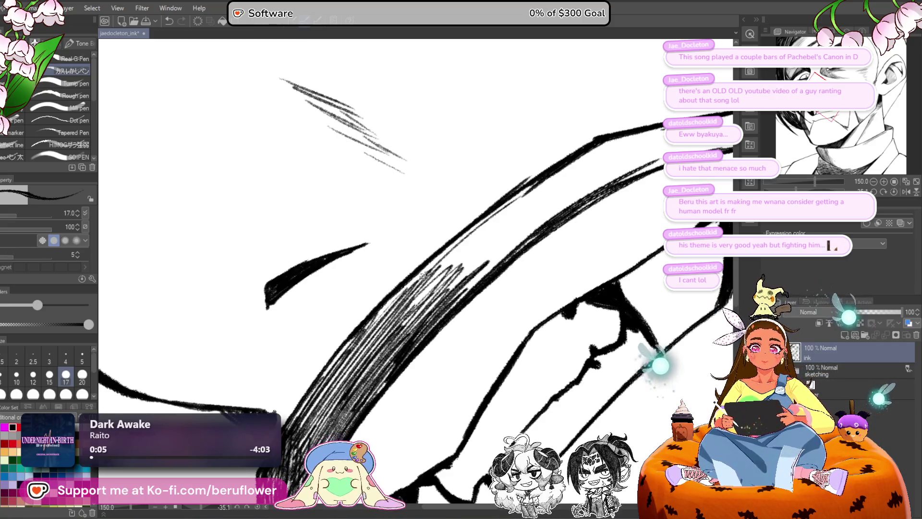
drag(484, 220, 368, 321)
drag(521, 194, 437, 260)
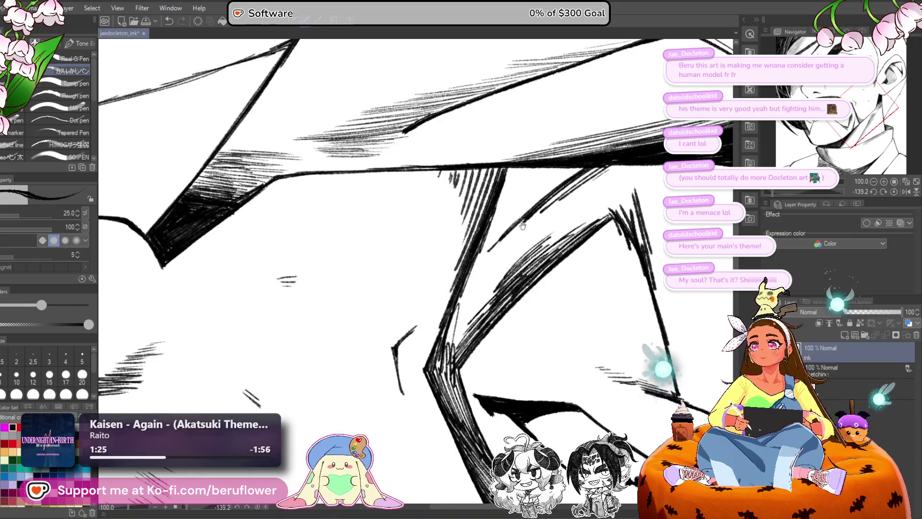
scroll(517, 249, down, 2)
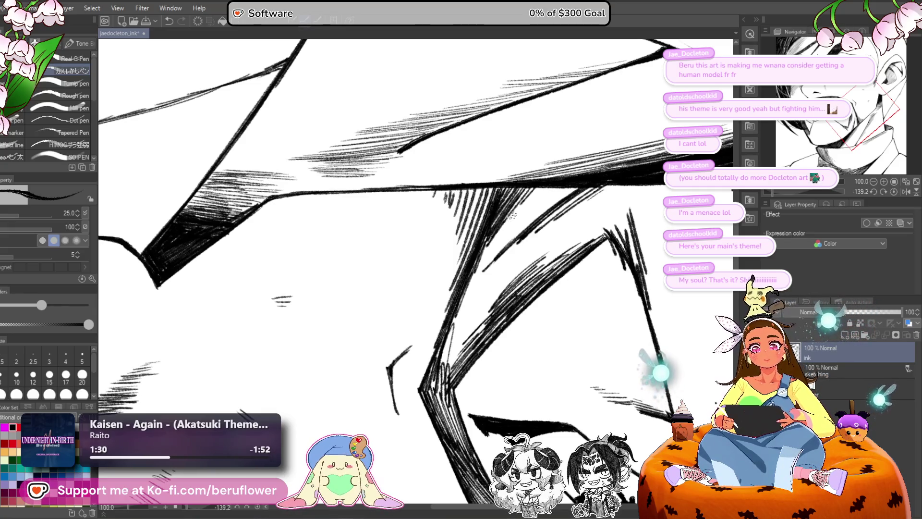
Step: Hatch the collar shadow beneath the chin, then reset the canvas rotation upright
mouse_move(512, 215)
mouse_down()
mouse_move(485, 254)
mouse_move(509, 221)
mouse_move(564, 193)
mouse_move(493, 246)
mouse_move(475, 298)
mouse_move(543, 234)
mouse_up()
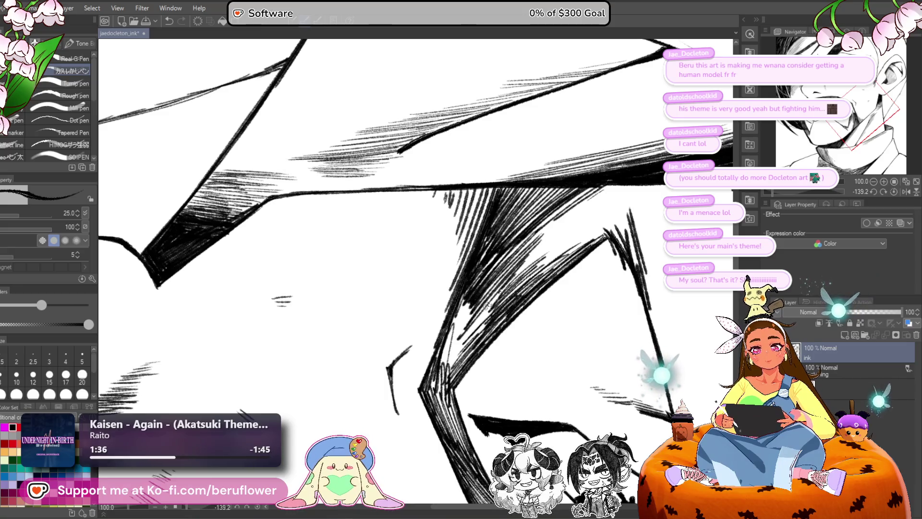
mouse_move(445, 372)
mouse_down()
mouse_move(456, 307)
mouse_move(466, 308)
mouse_move(476, 333)
mouse_up()
scroll(597, 232, up, 3)
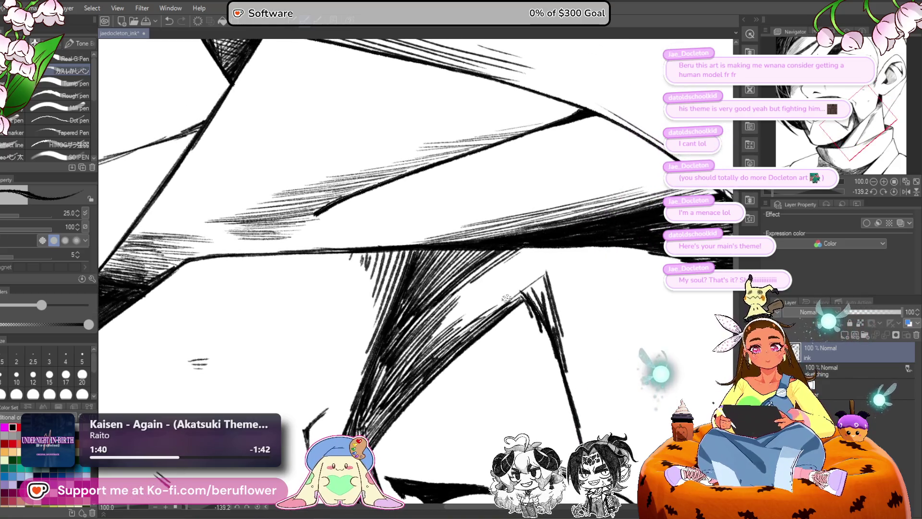
mouse_move(488, 297)
mouse_down()
mouse_move(528, 271)
mouse_move(509, 264)
mouse_move(522, 248)
mouse_move(504, 254)
mouse_move(556, 245)
mouse_up()
drag(578, 317, 553, 298)
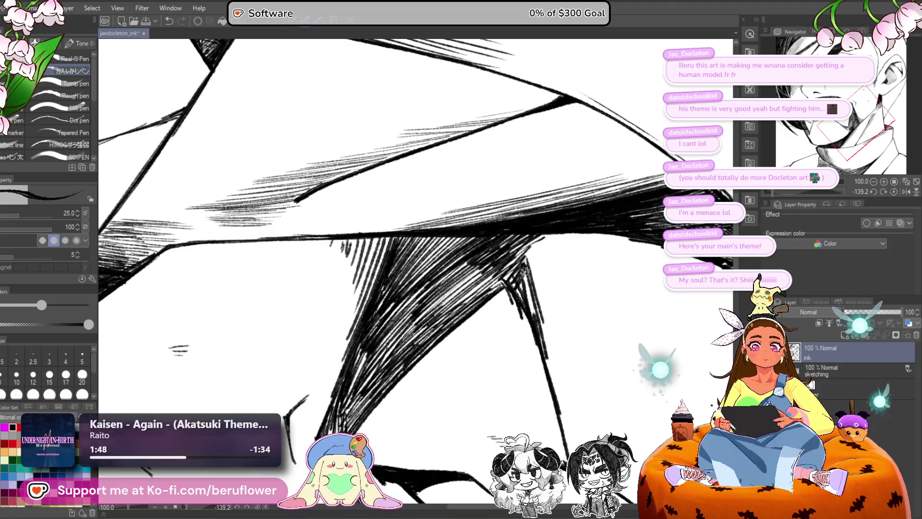
mouse_move(522, 263)
mouse_down()
mouse_move(542, 250)
mouse_move(547, 269)
mouse_move(532, 238)
mouse_up()
scroll(424, 305, down, 5)
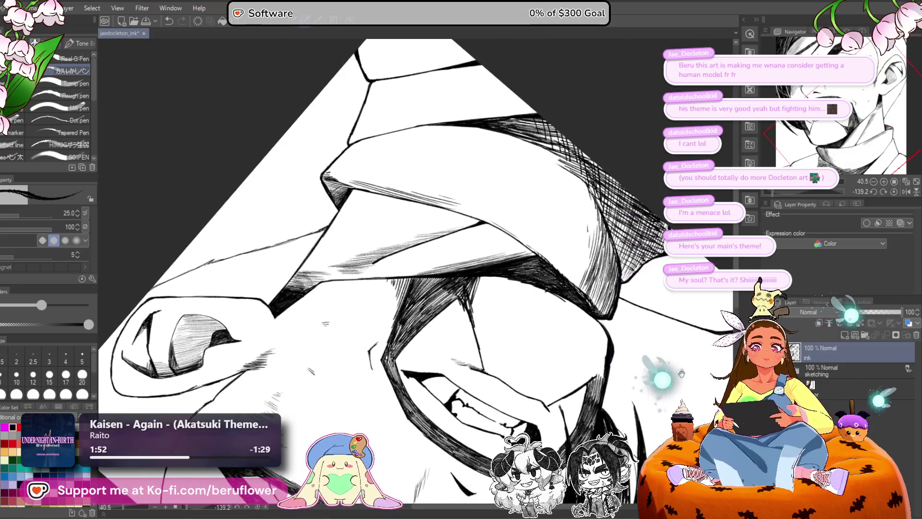
drag(682, 373, 680, 339)
click(894, 191)
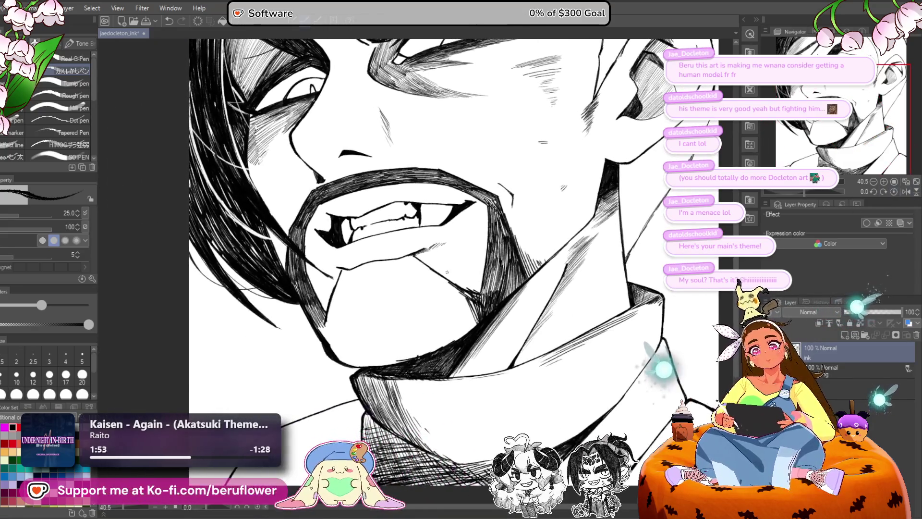
Step: Add hatching strokes along the collar shading
scroll(480, 125, up, 3)
mouse_move(509, 265)
mouse_down()
mouse_move(493, 322)
mouse_move(477, 331)
mouse_move(502, 302)
mouse_move(521, 316)
mouse_up()
scroll(443, 396, down, 5)
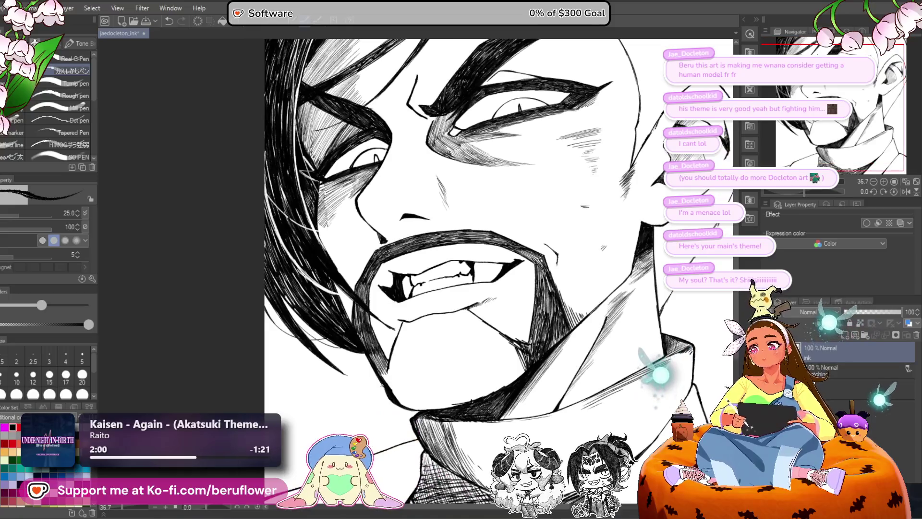
scroll(442, 365, up, 1)
Step: Hatch the shadow on the chin's left side and below the chin corner
drag(401, 341, 442, 279)
scroll(434, 291, up, 1)
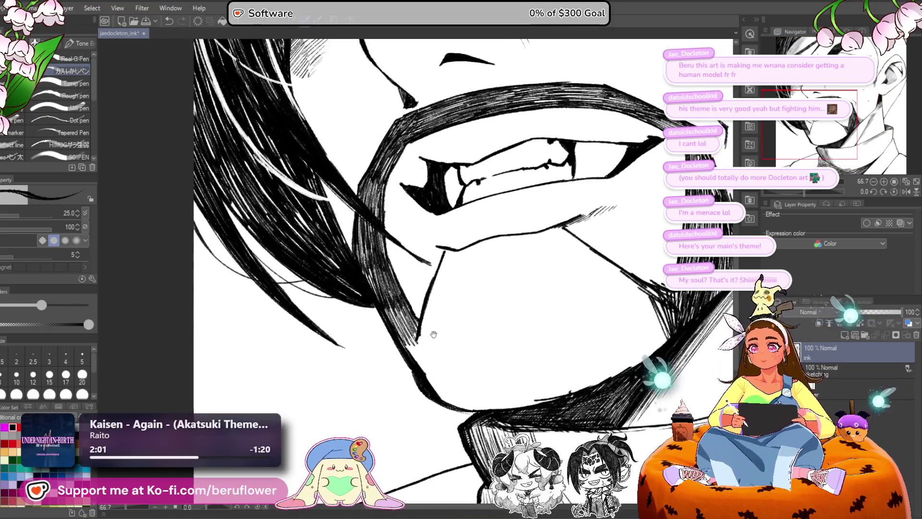
scroll(435, 291, up, 1)
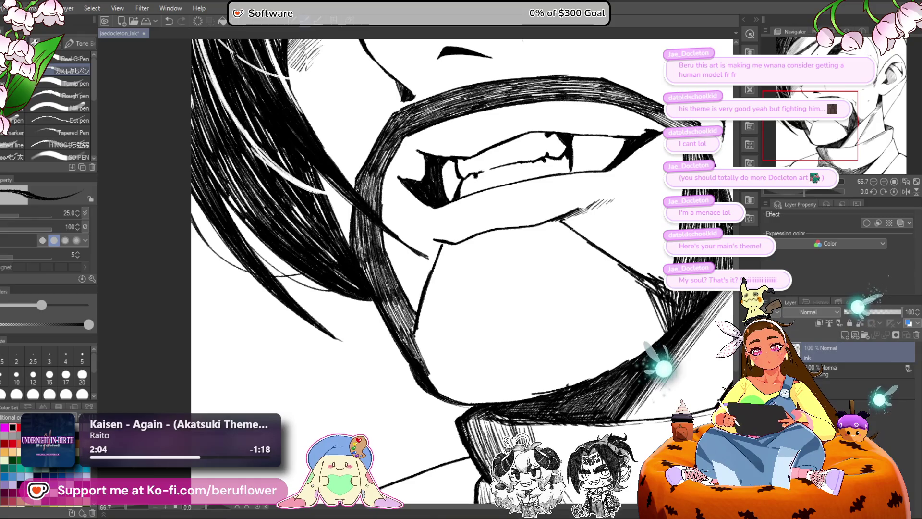
drag(448, 357, 444, 365)
mouse_move(412, 339)
mouse_down()
mouse_move(435, 391)
mouse_move(449, 401)
mouse_move(449, 387)
mouse_up()
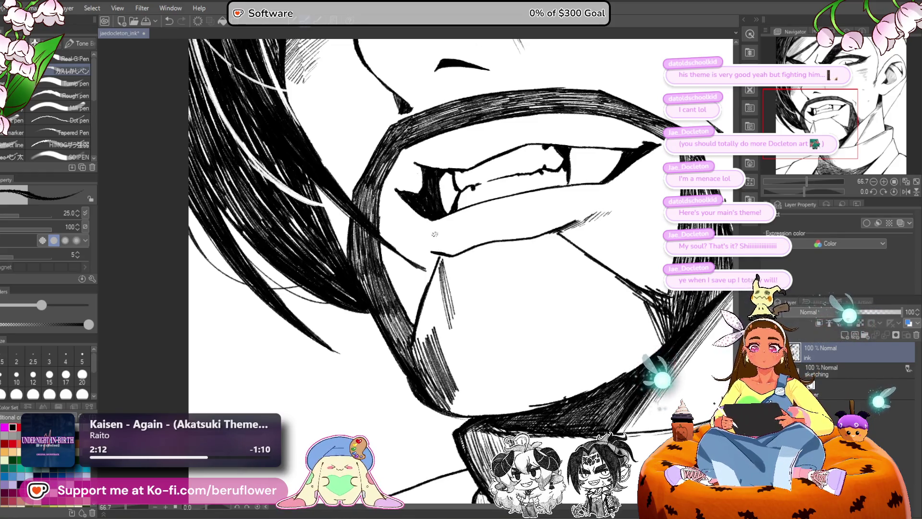
scroll(434, 234, up, 2)
drag(446, 284, 450, 355)
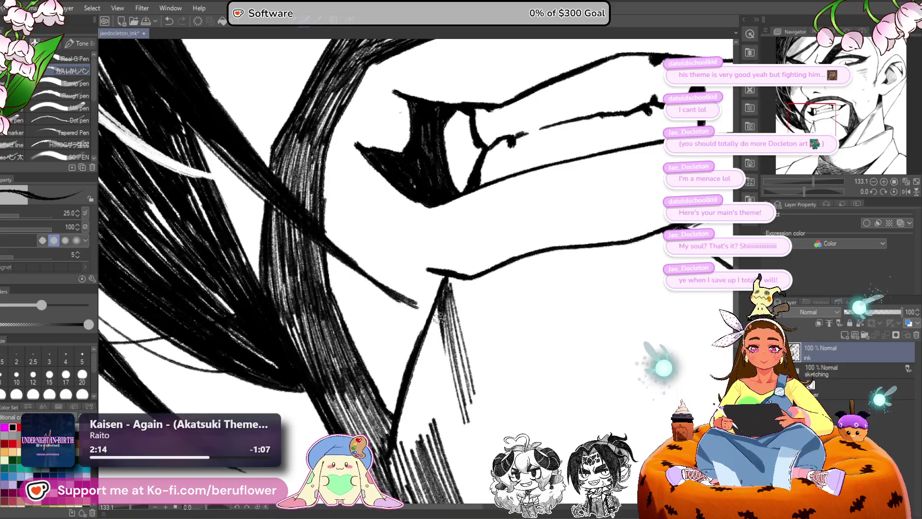
drag(437, 310, 446, 370)
Step: Rotate the canvas to a comfortable angle and hatch diagonal shading under the jawline
drag(444, 336, 423, 291)
drag(806, 191, 815, 191)
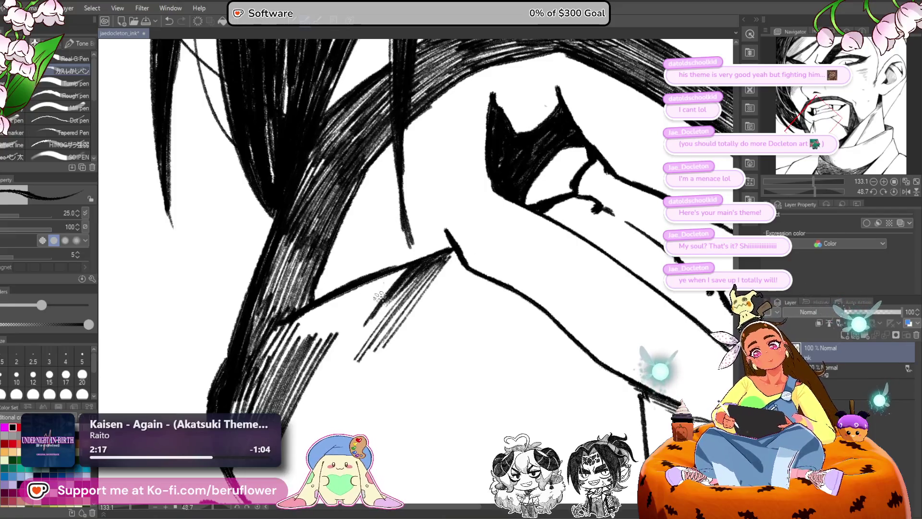
mouse_move(379, 296)
mouse_down()
mouse_move(295, 336)
mouse_move(274, 405)
mouse_move(322, 365)
mouse_move(341, 366)
mouse_move(343, 389)
mouse_move(368, 391)
mouse_move(324, 391)
mouse_move(339, 385)
mouse_up()
mouse_move(347, 456)
mouse_down()
mouse_move(441, 273)
mouse_move(363, 267)
mouse_up()
Step: Hatch vertical strokes down the neck shadow
drag(358, 235, 379, 308)
drag(384, 240, 402, 328)
mouse_move(408, 254)
mouse_down()
mouse_move(414, 338)
mouse_move(438, 369)
mouse_move(396, 309)
mouse_up()
drag(386, 223, 399, 288)
mouse_move(358, 192)
mouse_down()
mouse_move(362, 261)
mouse_move(339, 238)
mouse_move(325, 264)
mouse_move(330, 295)
mouse_up()
Step: Thicken the neck shadow with more overlapping hatching strokes
drag(359, 219, 369, 248)
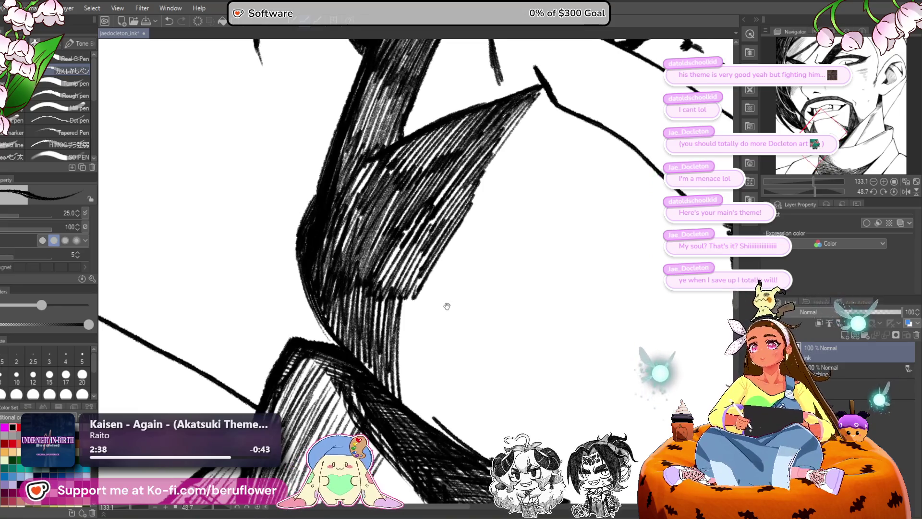
drag(447, 306, 441, 313)
drag(413, 284, 398, 367)
mouse_move(418, 262)
mouse_down()
mouse_move(403, 303)
mouse_move(372, 329)
mouse_move(369, 379)
mouse_up()
drag(404, 317, 391, 394)
drag(430, 284, 413, 384)
drag(438, 265, 423, 337)
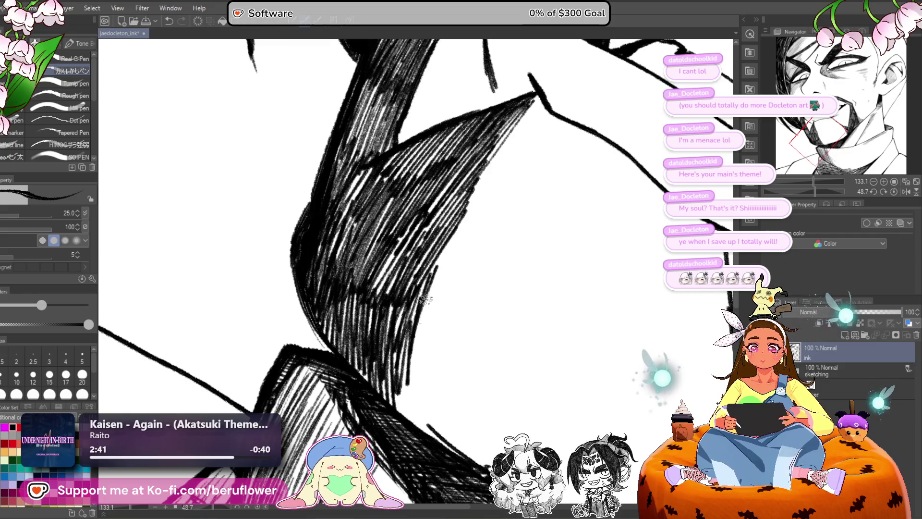
drag(432, 284, 419, 331)
Step: Rotate the canvas back upright and fit the whole face in view to check it
scroll(427, 288, down, 3)
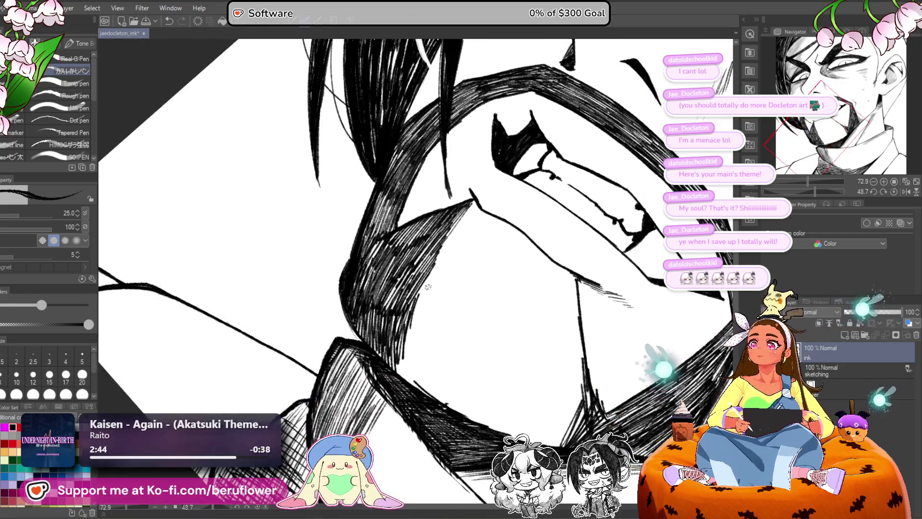
drag(427, 286, 390, 272)
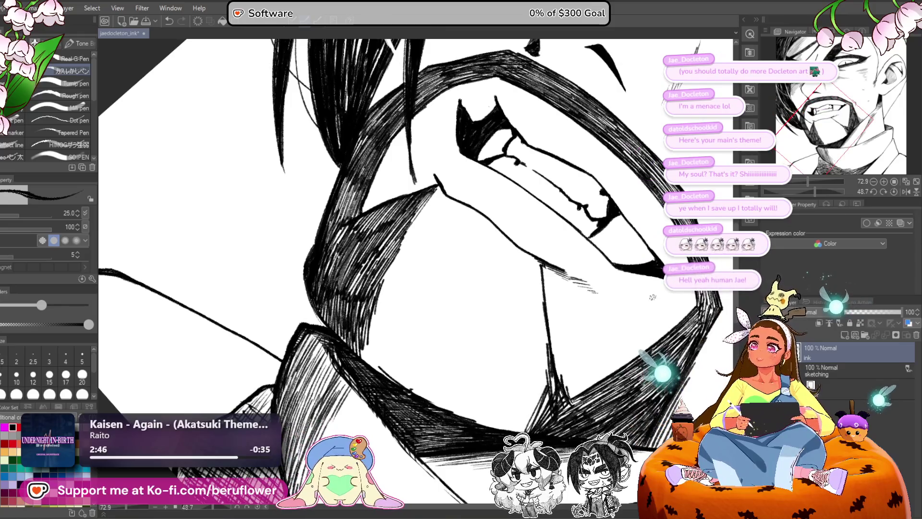
mouse_move(591, 351)
mouse_down()
mouse_move(570, 393)
mouse_move(595, 373)
mouse_up()
scroll(595, 372, up, 5)
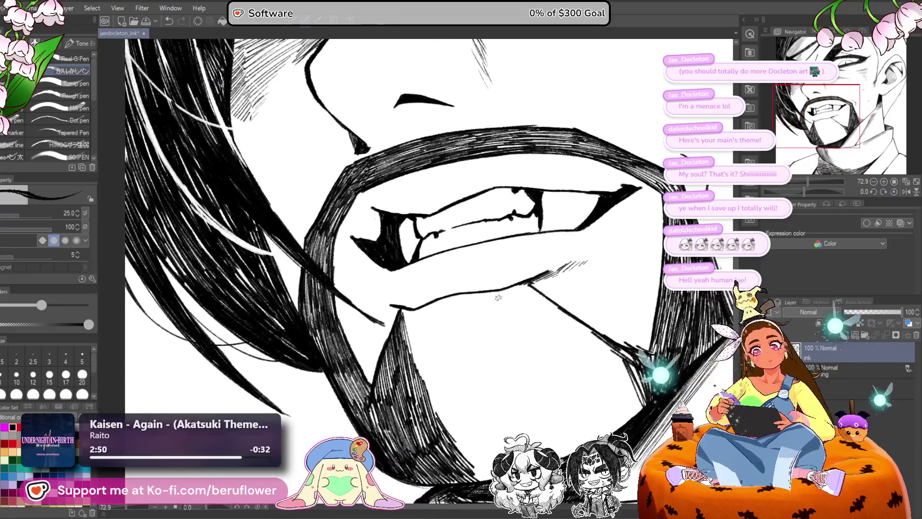
mouse_move(498, 294)
mouse_down()
mouse_move(344, 308)
mouse_move(357, 325)
mouse_up()
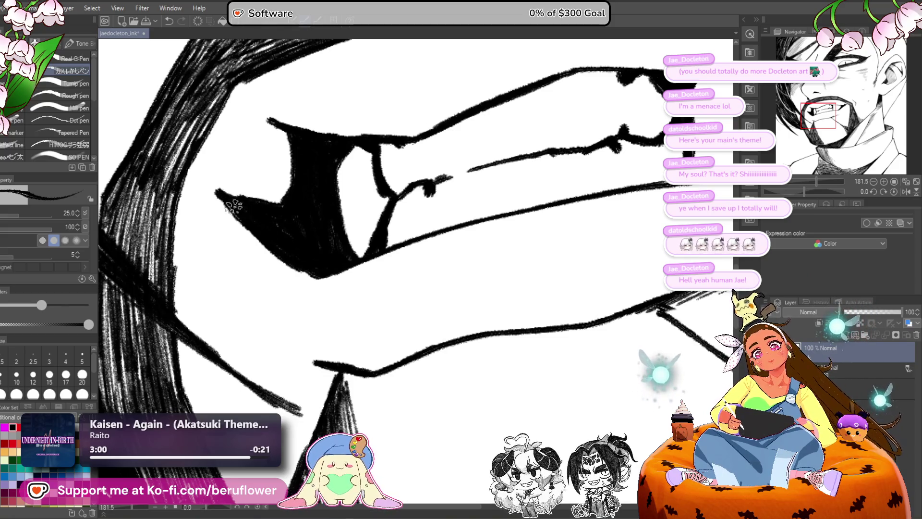
key(ctrl+0)
Step: Fill the mouth's right corner with solid black ink
scroll(576, 326, up, 3)
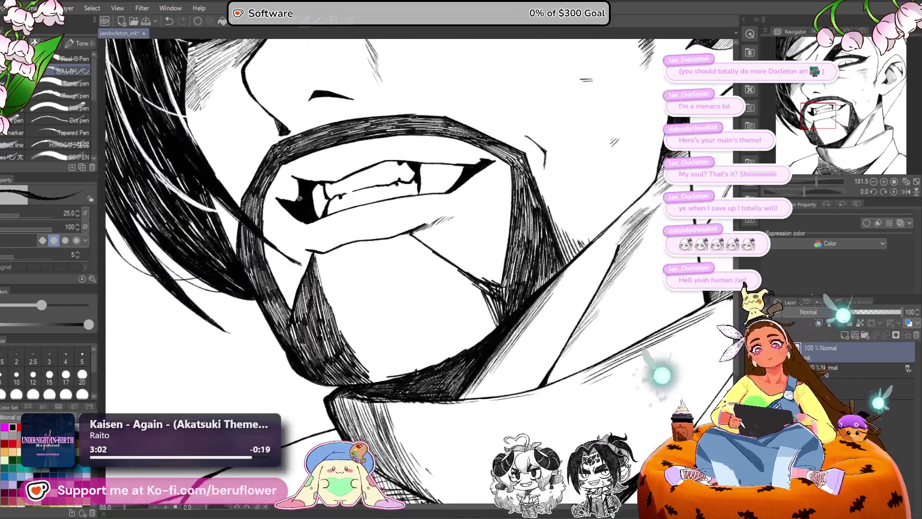
scroll(482, 218, up, 2)
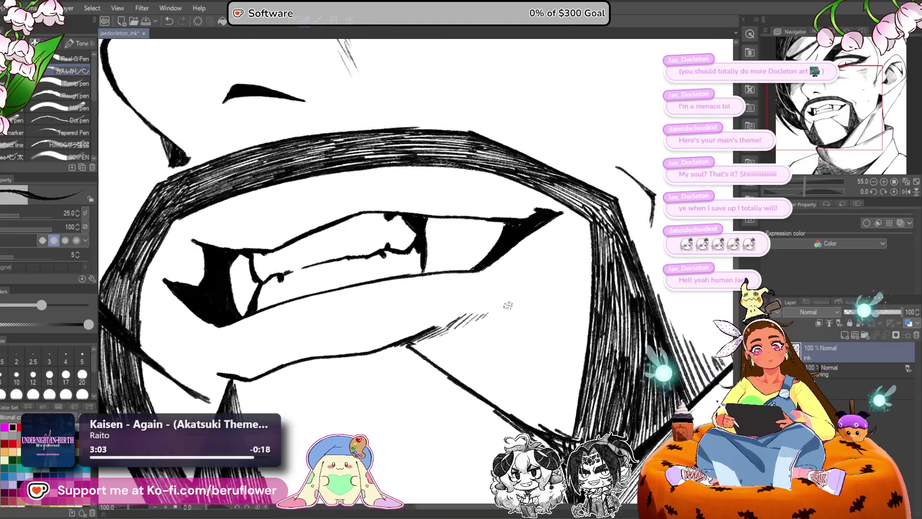
drag(482, 217, 507, 229)
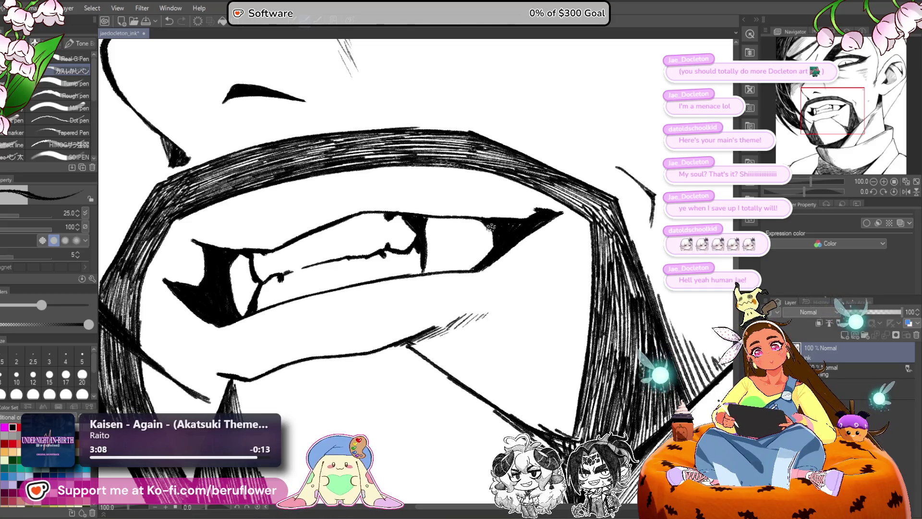
drag(491, 226, 488, 259)
scroll(471, 264, down, 5)
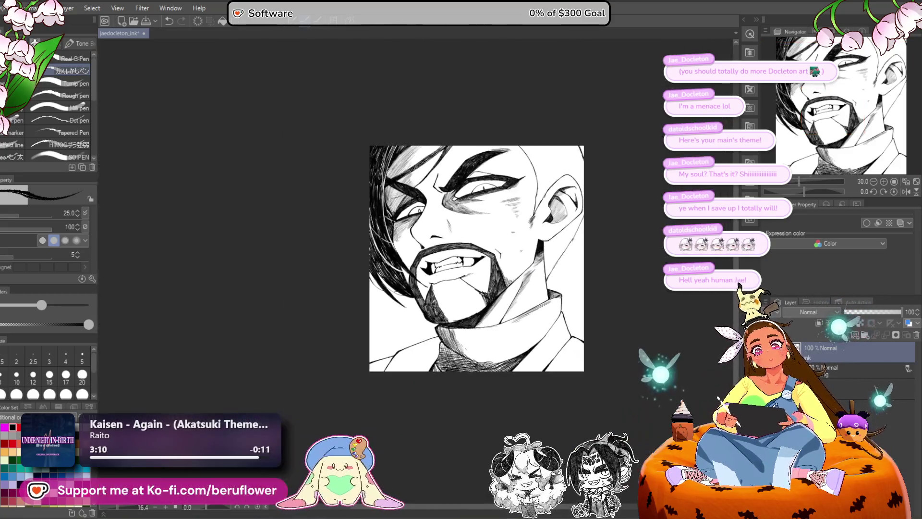
Step: Zoom in and draw one diagonal G-pen line inside the mouth near its right corner
scroll(470, 264, up, 2)
drag(553, 351, 616, 324)
scroll(417, 290, up, 3)
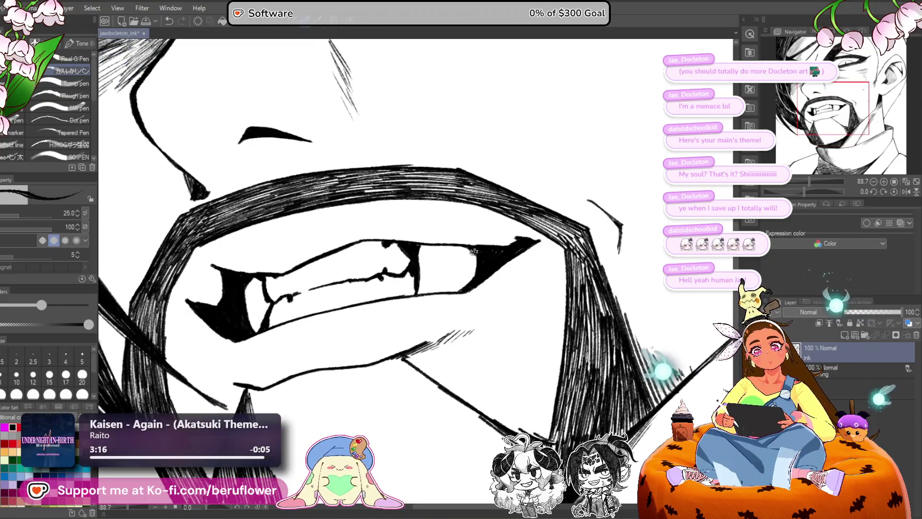
drag(473, 255, 450, 292)
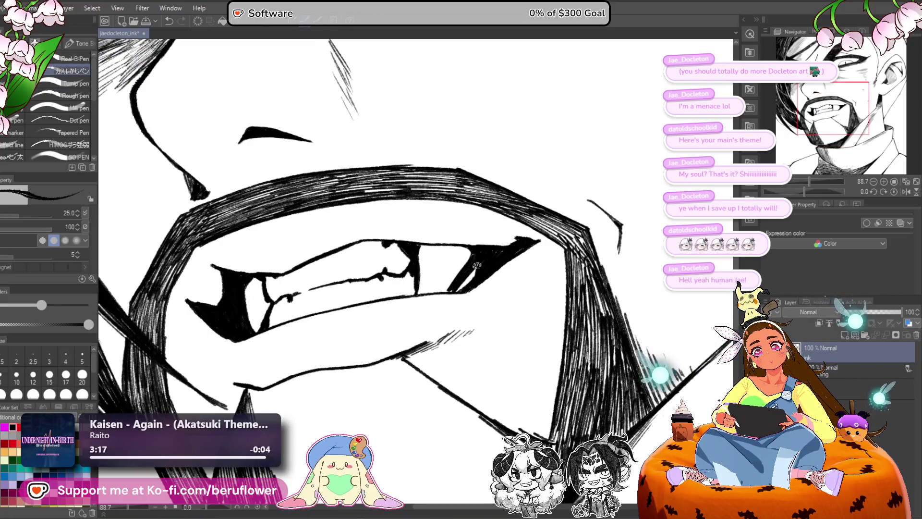
scroll(475, 265, down, 5)
scroll(481, 267, up, 4)
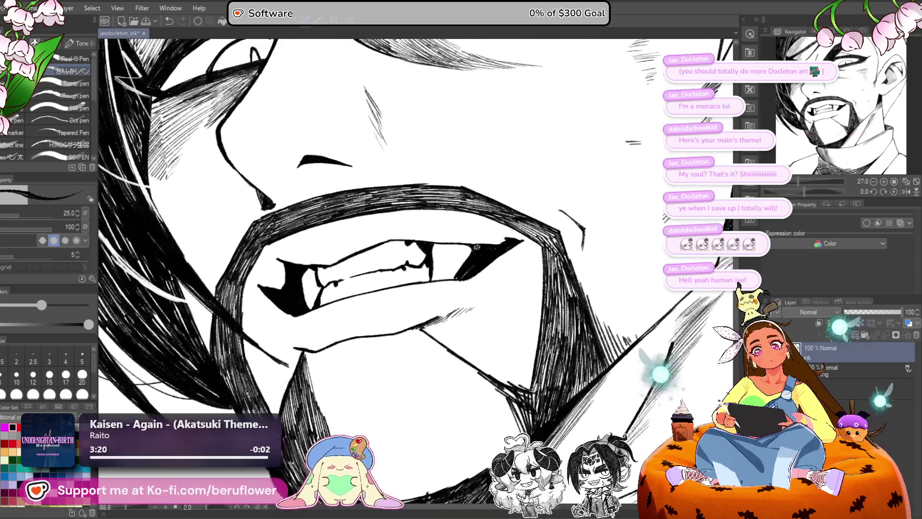
scroll(483, 268, up, 2)
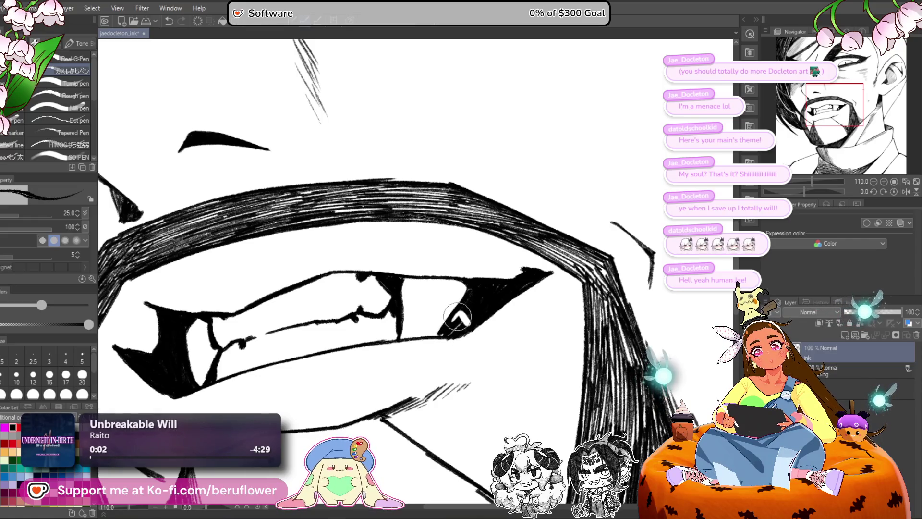
scroll(456, 324, down, 4)
scroll(480, 293, up, 3)
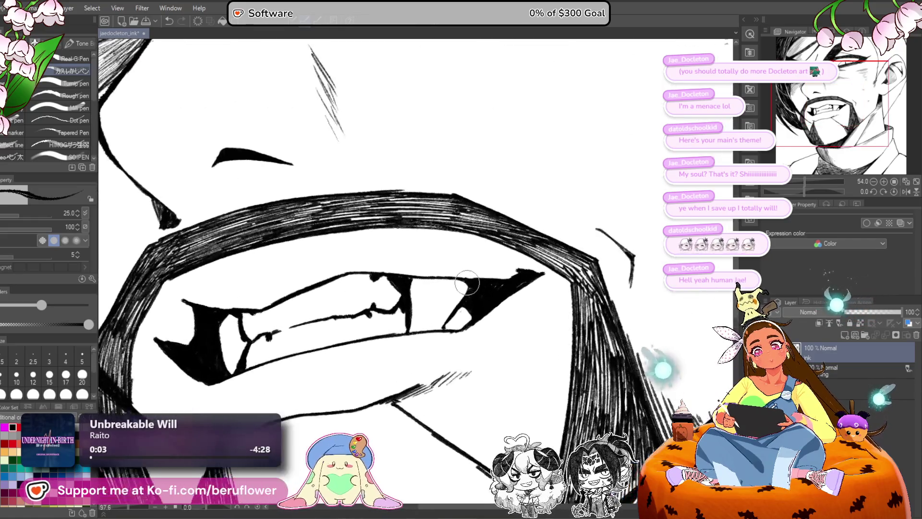